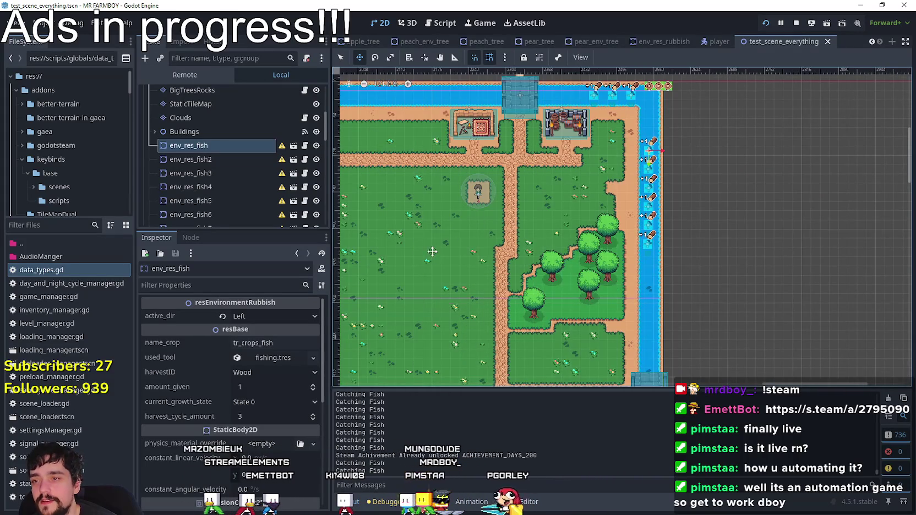
- Nudge env_res_fish one pixel right so it sits at x 2552
{"action": "scroll", "coordinate": [605, 233], "scroll_direction": "down", "scroll_amount": 2}
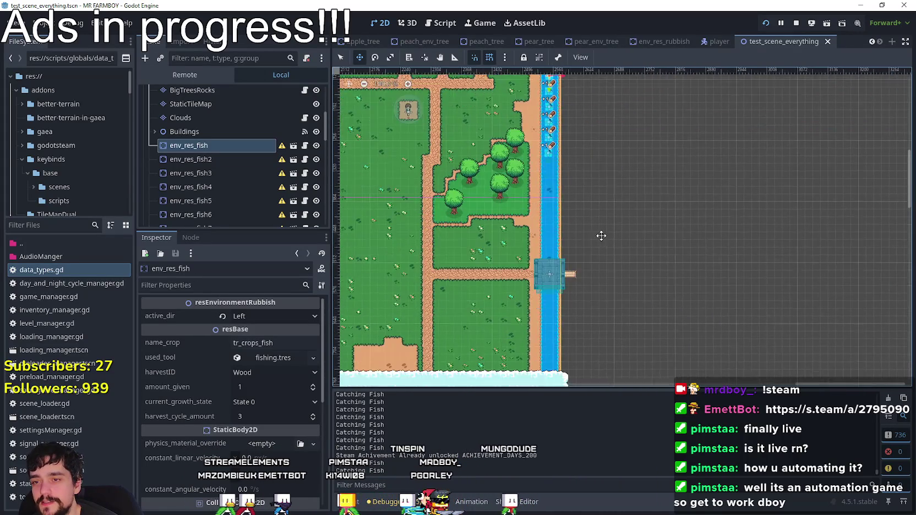
{"action": "scroll", "coordinate": [605, 233], "scroll_direction": "down", "scroll_amount": 1}
{"action": "scroll", "coordinate": [673, 233], "scroll_direction": "down", "scroll_amount": 3}
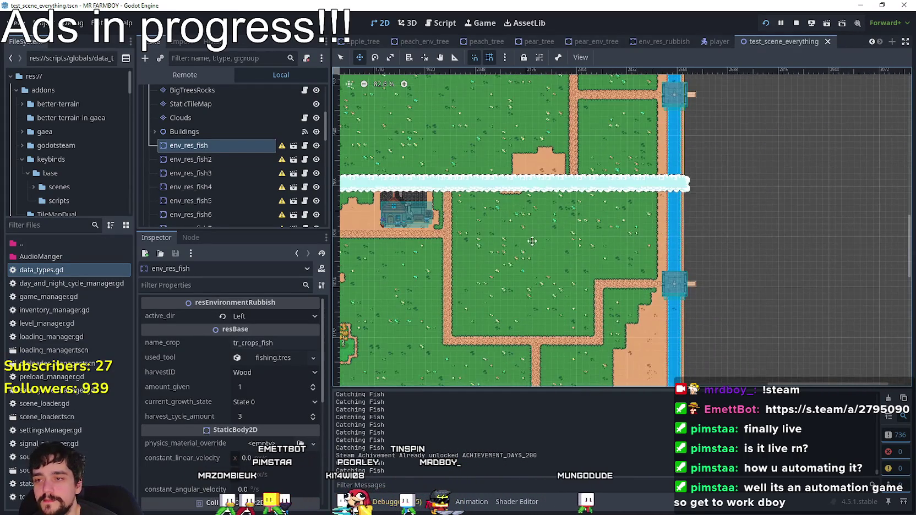
{"action": "scroll", "coordinate": [625, 239], "scroll_direction": "left", "scroll_amount": 5}
{"action": "scroll", "coordinate": [799, 156], "scroll_direction": "right", "scroll_amount": 4}
{"action": "scroll", "coordinate": [694, 196], "scroll_direction": "up", "scroll_amount": 4}
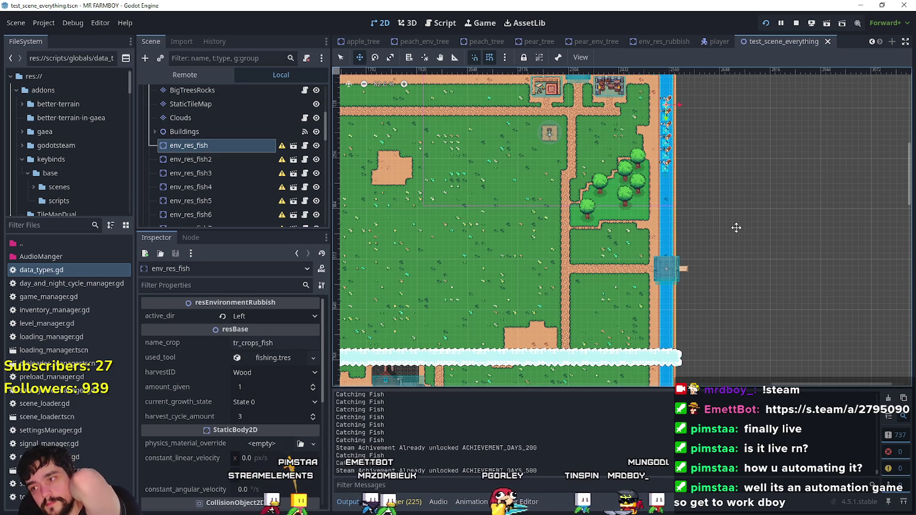
{"action": "scroll", "coordinate": [705, 198], "scroll_direction": "down", "scroll_amount": 2}
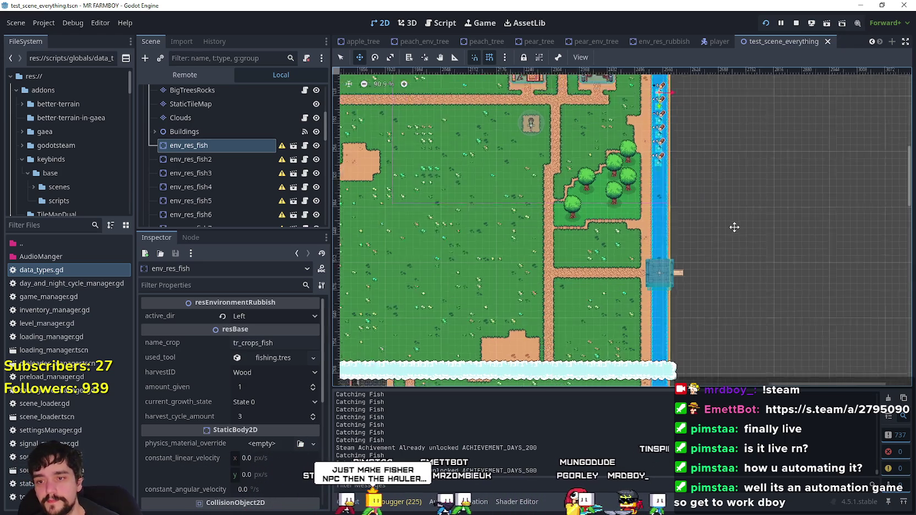
{"action": "scroll", "coordinate": [556, 183], "scroll_direction": "left", "scroll_amount": 5}
{"action": "scroll", "coordinate": [557, 183], "scroll_direction": "up", "scroll_amount": 3}
{"action": "scroll", "coordinate": [571, 254], "scroll_direction": "up", "scroll_amount": 1}
{"action": "scroll", "coordinate": [570, 254], "scroll_direction": "down", "scroll_amount": 2}
{"action": "scroll", "coordinate": [633, 242], "scroll_direction": "left", "scroll_amount": 5}
{"action": "scroll", "coordinate": [695, 228], "scroll_direction": "up", "scroll_amount": 2}
{"action": "scroll", "coordinate": [663, 259], "scroll_direction": "right", "scroll_amount": 1}
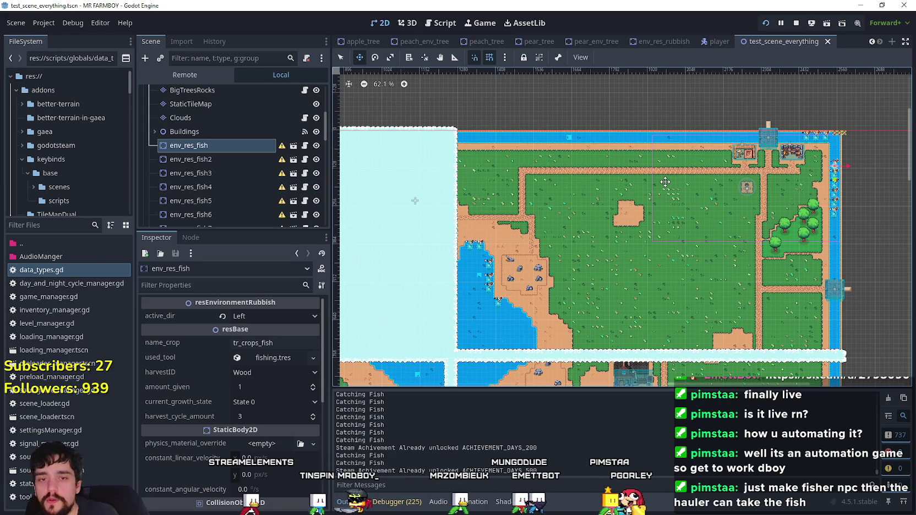
{"action": "scroll", "coordinate": [602, 253], "scroll_direction": "down", "scroll_amount": 3}
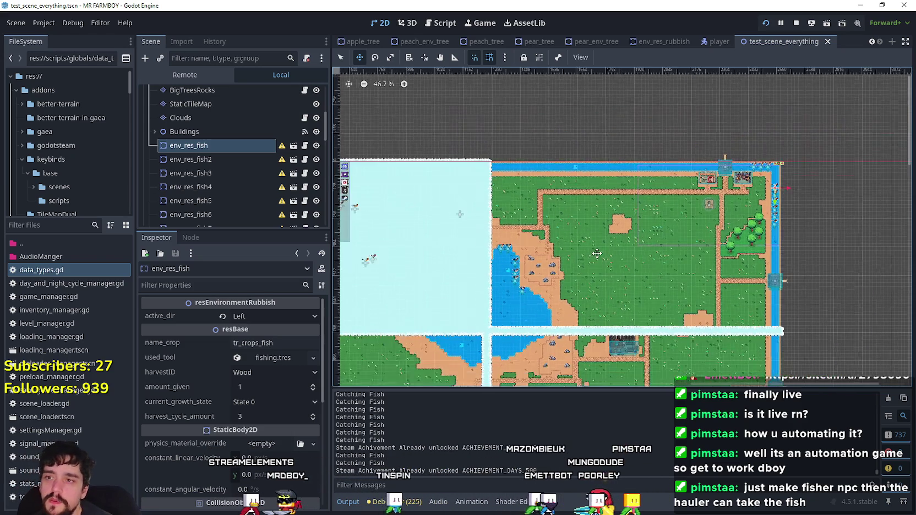
{"action": "scroll", "coordinate": [503, 229], "scroll_direction": "up", "scroll_amount": 3}
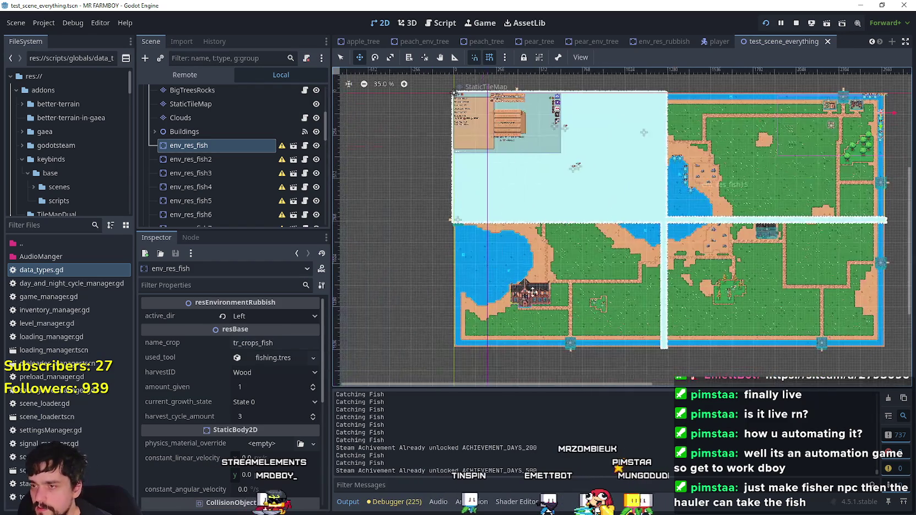
{"action": "scroll", "coordinate": [504, 229], "scroll_direction": "up", "scroll_amount": 3}
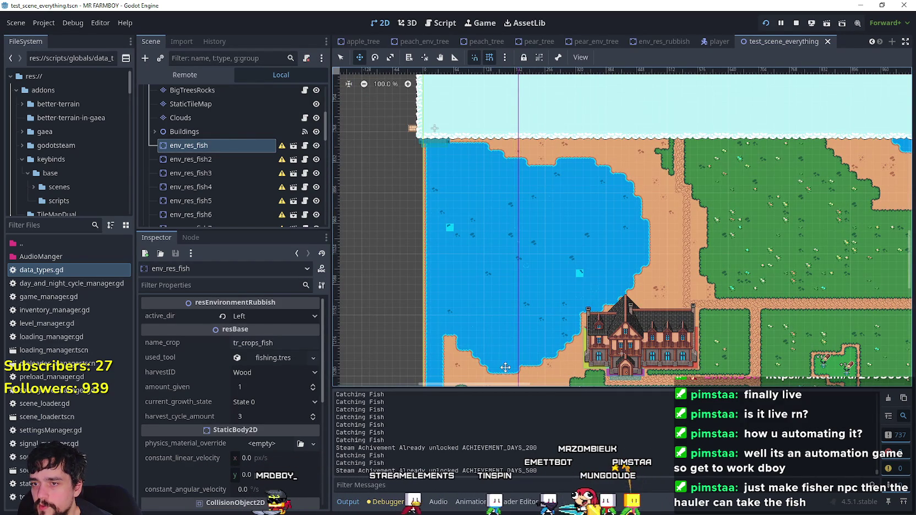
{"action": "scroll", "coordinate": [532, 177], "scroll_direction": "down", "scroll_amount": 1}
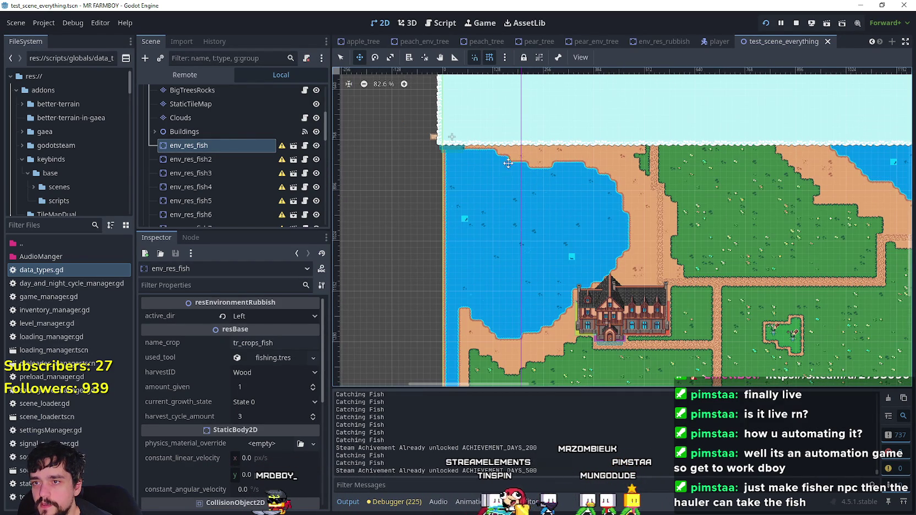
{"action": "scroll", "coordinate": [611, 218], "scroll_direction": "down", "scroll_amount": 2}
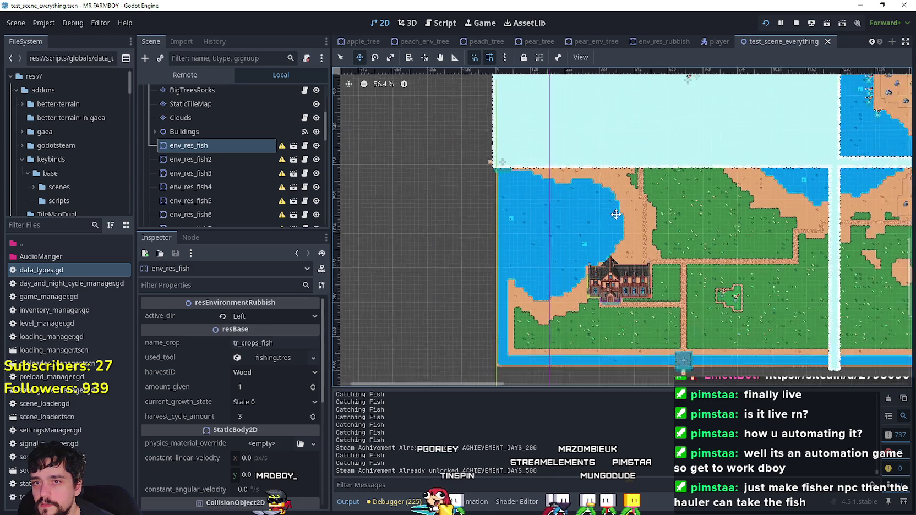
{"action": "scroll", "coordinate": [512, 287], "scroll_direction": "right", "scroll_amount": 5}
{"action": "scroll", "coordinate": [512, 287], "scroll_direction": "up", "scroll_amount": 3}
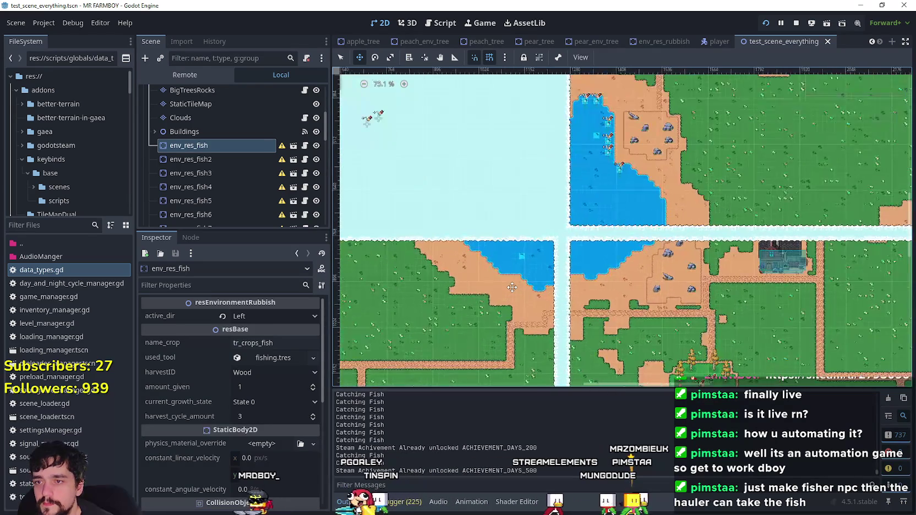
{"action": "scroll", "coordinate": [587, 214], "scroll_direction": "right", "scroll_amount": 4}
{"action": "scroll", "coordinate": [588, 214], "scroll_direction": "up", "scroll_amount": 2}
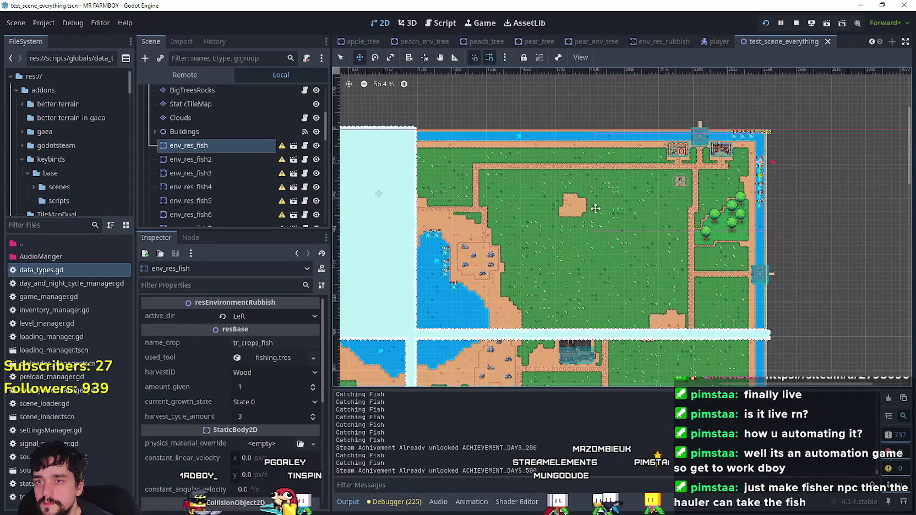
{"action": "scroll", "coordinate": [523, 262], "scroll_direction": "left", "scroll_amount": 2}
{"action": "scroll", "coordinate": [523, 261], "scroll_direction": "down", "scroll_amount": 1}
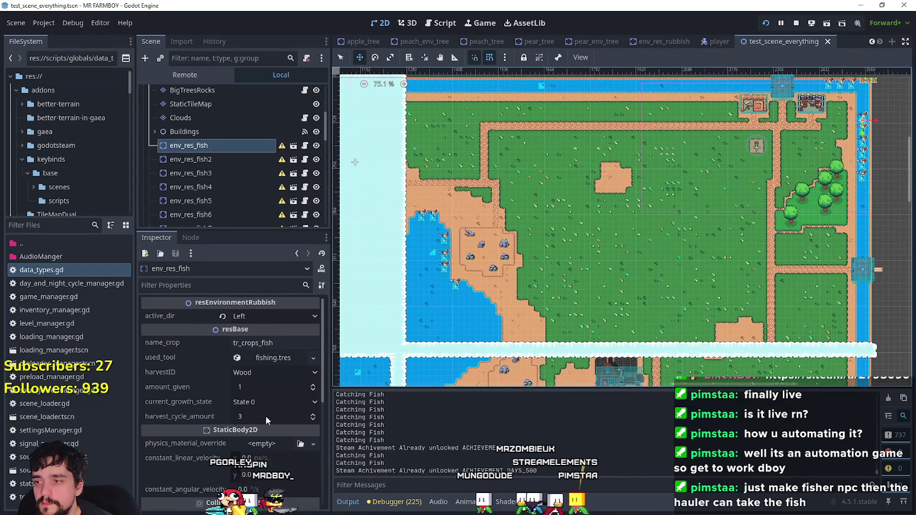
{"action": "scroll", "coordinate": [265, 415], "scroll_direction": "down", "scroll_amount": 5}
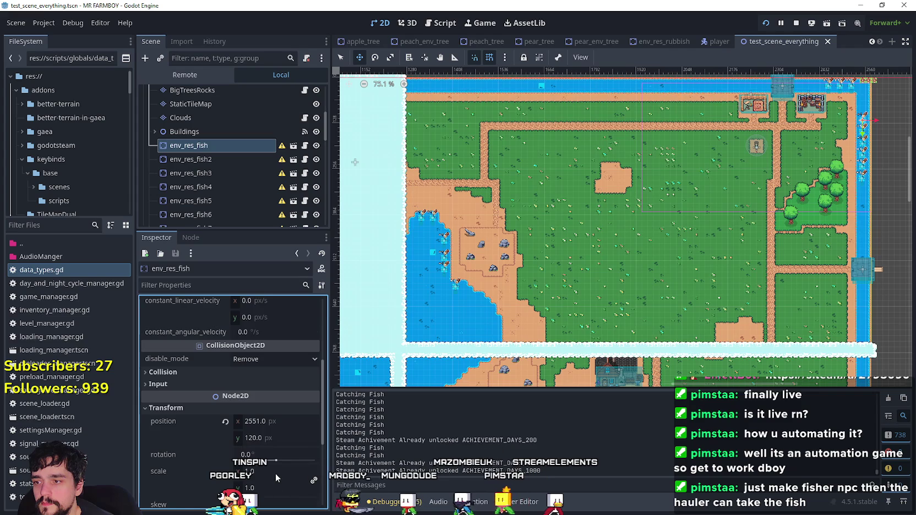
{"action": "scroll", "coordinate": [275, 474], "scroll_direction": "down", "scroll_amount": 1}
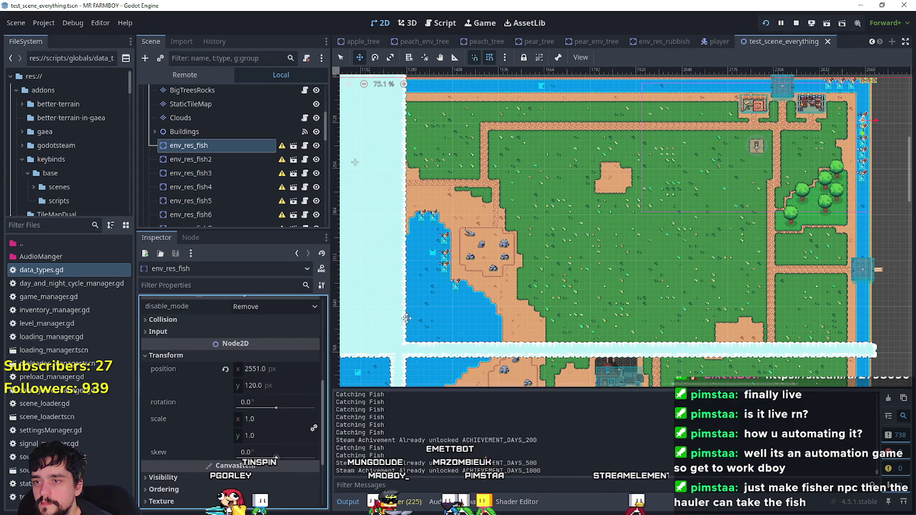
{"action": "scroll", "coordinate": [435, 278], "scroll_direction": "up", "scroll_amount": 2}
{"action": "scroll", "coordinate": [530, 220], "scroll_direction": "up", "scroll_amount": 2}
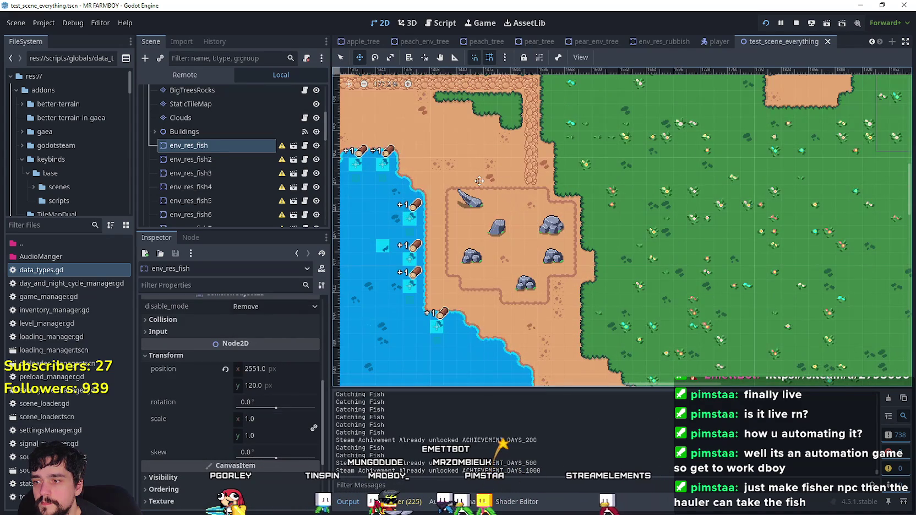
{"action": "scroll", "coordinate": [479, 181], "scroll_direction": "up", "scroll_amount": 1}
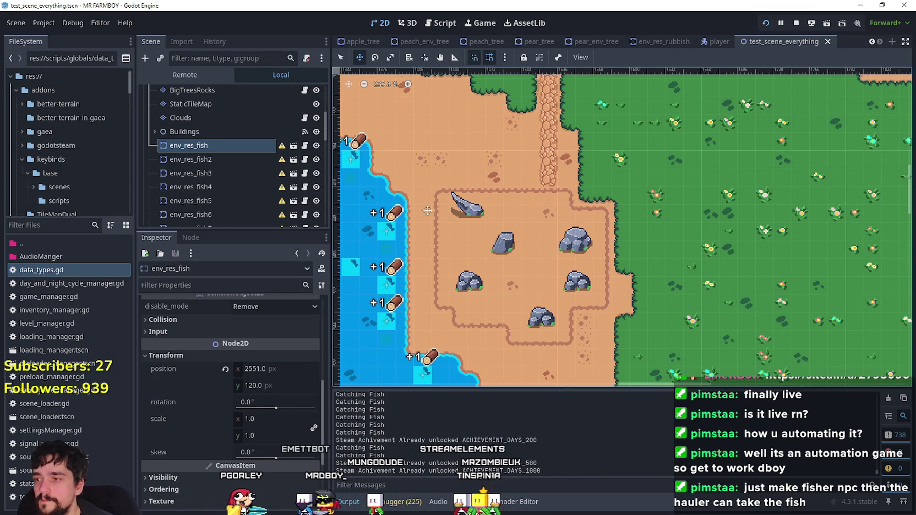
{"action": "scroll", "coordinate": [484, 129], "scroll_direction": "down", "scroll_amount": 5}
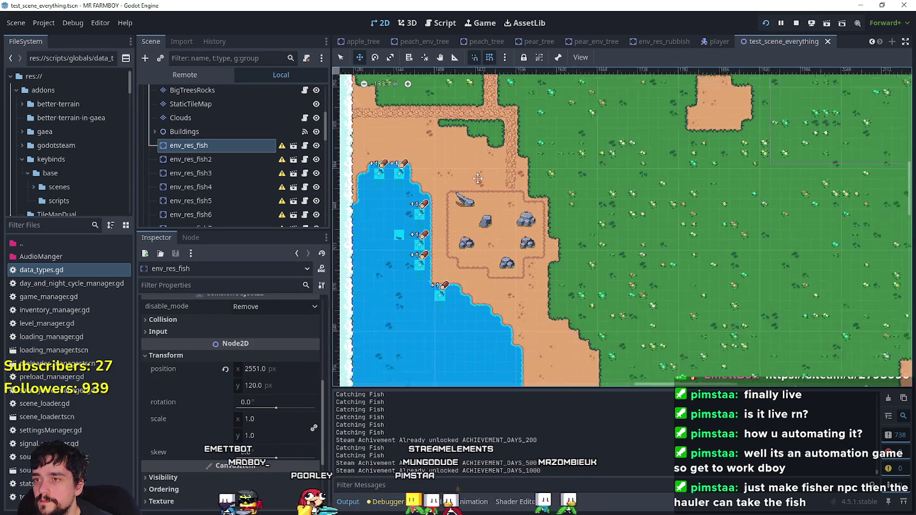
{"action": "scroll", "coordinate": [550, 220], "scroll_direction": "down", "scroll_amount": 2}
{"action": "scroll", "coordinate": [661, 193], "scroll_direction": "right", "scroll_amount": 5}
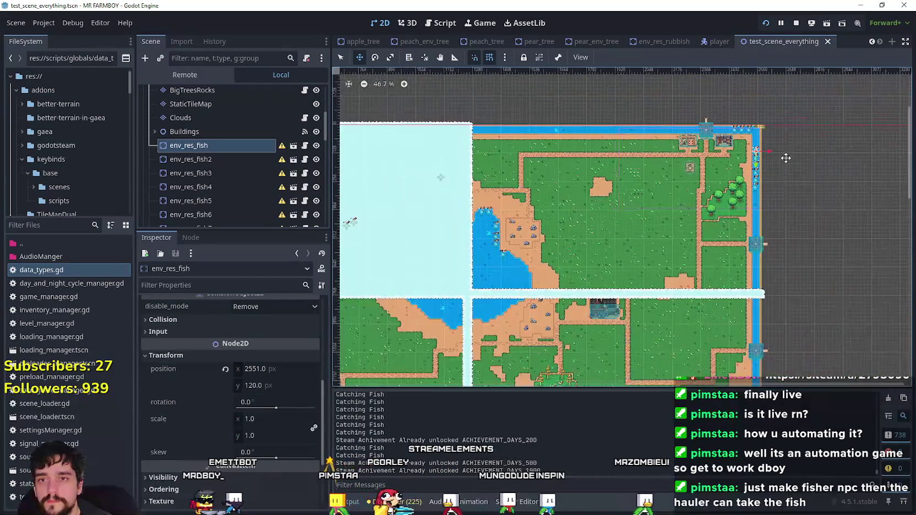
{"action": "scroll", "coordinate": [727, 165], "scroll_direction": "up", "scroll_amount": 15}
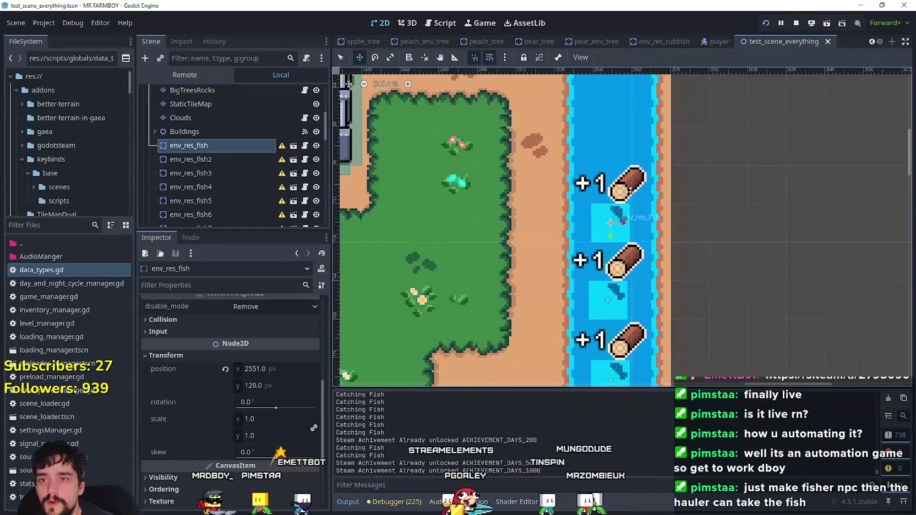
{"action": "scroll", "coordinate": [598, 240], "scroll_direction": "up", "scroll_amount": 2}
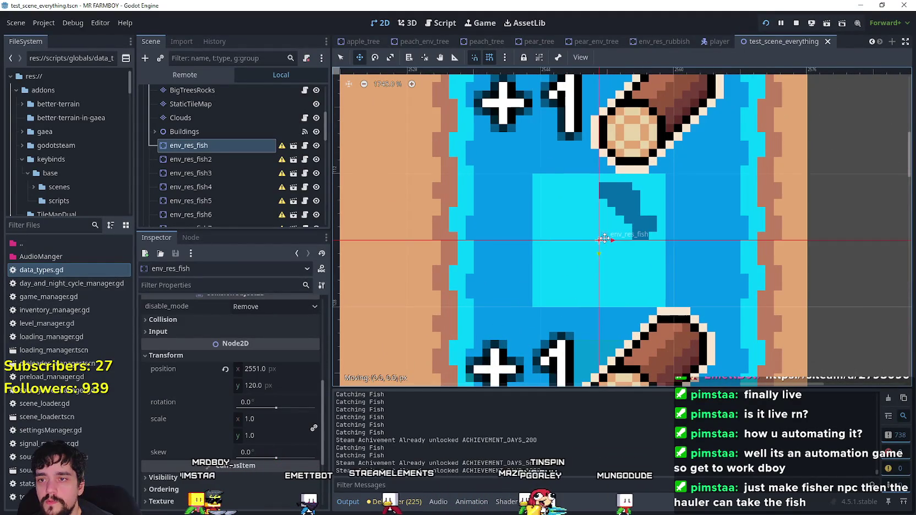
{"action": "left_click_drag", "start_coordinate": [619, 233], "coordinate": [628, 232]}
{"action": "scroll", "coordinate": [620, 232], "scroll_direction": "down", "scroll_amount": 10}
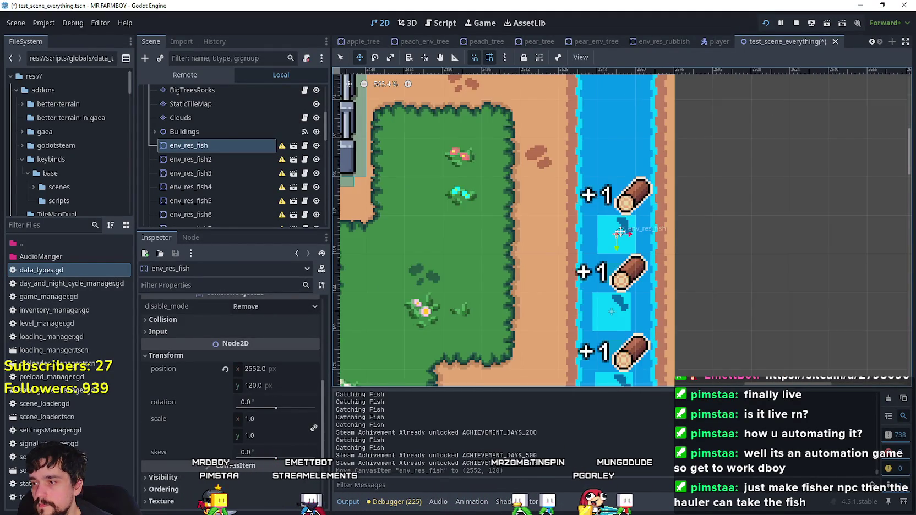
{"action": "scroll", "coordinate": [620, 232], "scroll_direction": "down", "scroll_amount": 1}
{"action": "scroll", "coordinate": [619, 265], "scroll_direction": "up", "scroll_amount": 3}
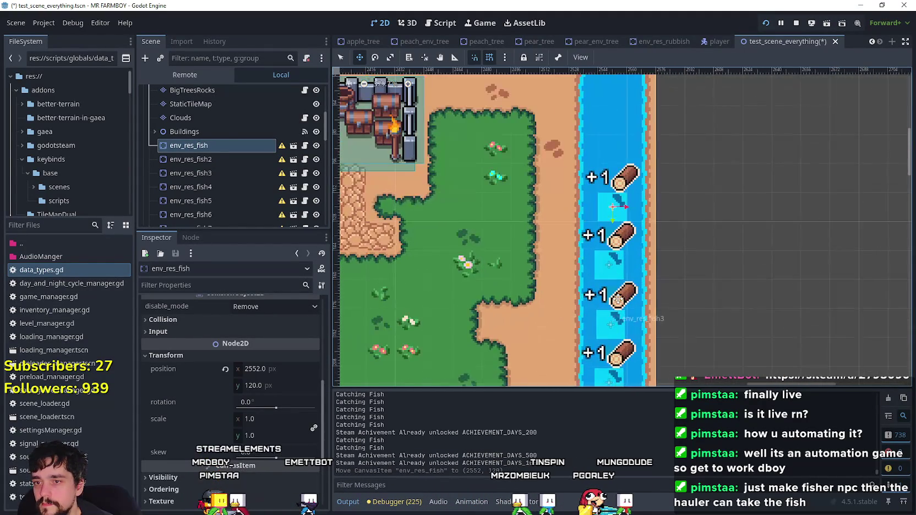
{"action": "scroll", "coordinate": [617, 290], "scroll_direction": "up", "scroll_amount": 2}
- Line env_res_fish2 and env_res_fish3 up along the river, and check env_res_fish4's position
{"action": "left_click", "coordinate": [218, 156]}
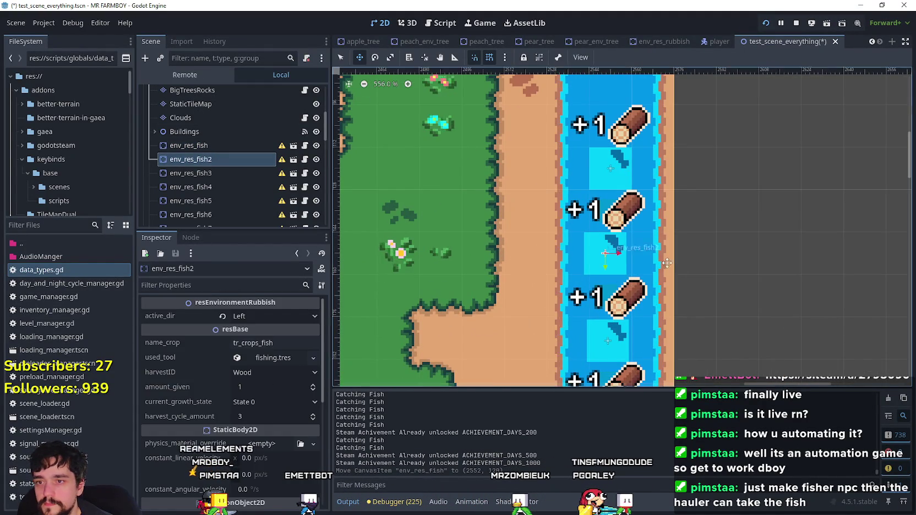
{"action": "scroll", "coordinate": [609, 255], "scroll_direction": "up", "scroll_amount": 2}
{"action": "left_click_drag", "start_coordinate": [614, 255], "coordinate": [609, 255]}
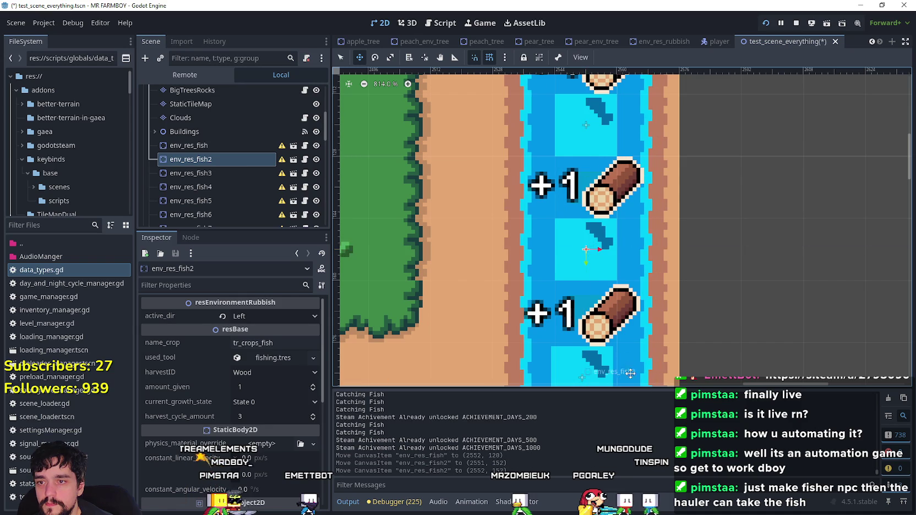
{"action": "scroll", "coordinate": [589, 252], "scroll_direction": "down", "scroll_amount": 1}
{"action": "left_click", "coordinate": [244, 173]}
{"action": "mouse_move", "coordinate": [583, 254]}
{"action": "left_mouse_down"}
{"action": "mouse_move", "coordinate": [569, 213]}
{"action": "mouse_move", "coordinate": [551, 214]}
{"action": "left_mouse_up"}
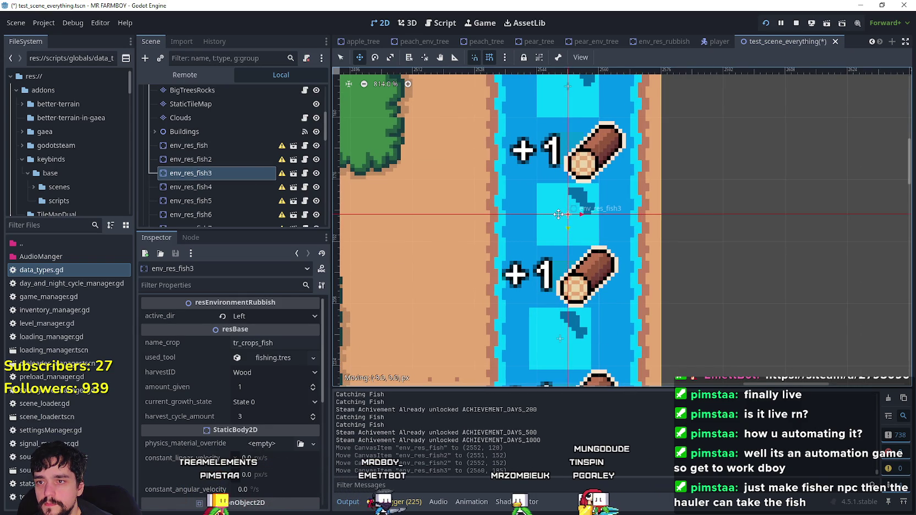
{"action": "scroll", "coordinate": [551, 214], "scroll_direction": "down", "scroll_amount": 2}
{"action": "left_click", "coordinate": [252, 186]}
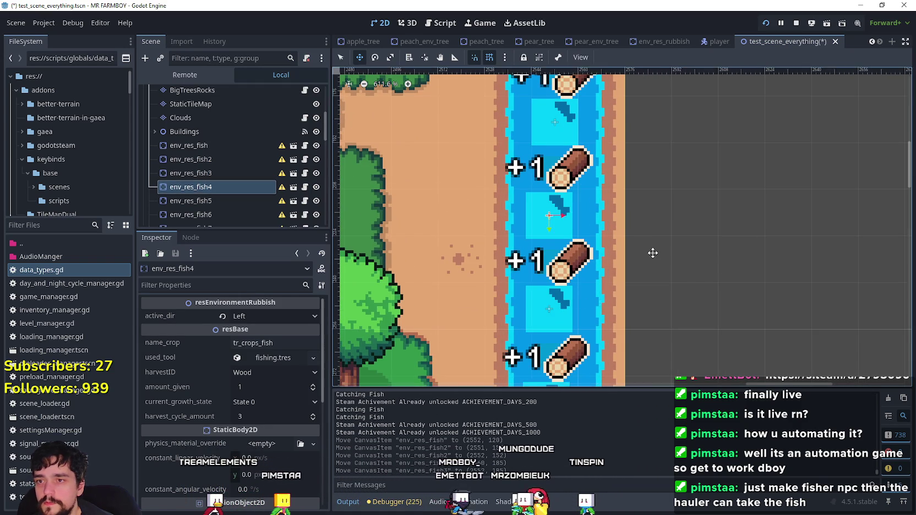
{"action": "scroll", "coordinate": [556, 225], "scroll_direction": "up", "scroll_amount": 3}
{"action": "scroll", "coordinate": [560, 239], "scroll_direction": "down", "scroll_amount": 2}
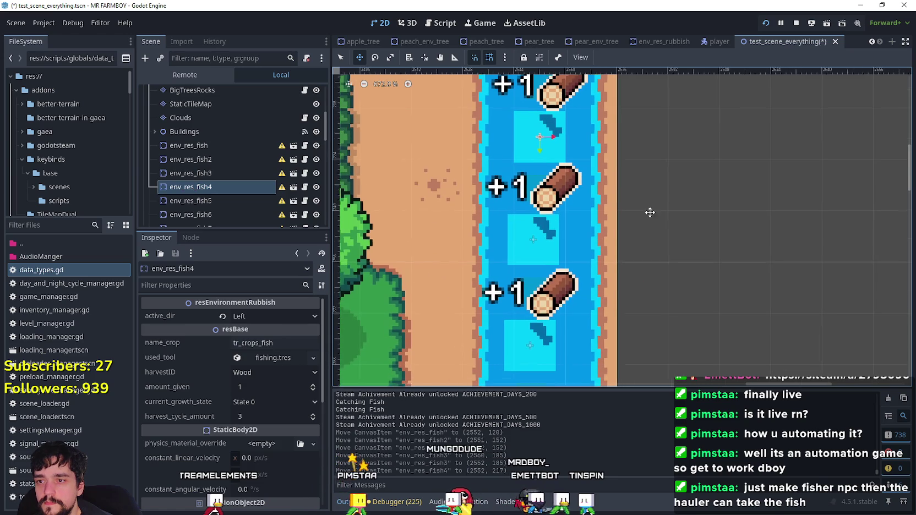
- Shift env_res_fish5 slightly right into line with the other fish spots
{"action": "left_click", "coordinate": [253, 202]}
{"action": "left_click_drag", "start_coordinate": [533, 245], "coordinate": [540, 244]}
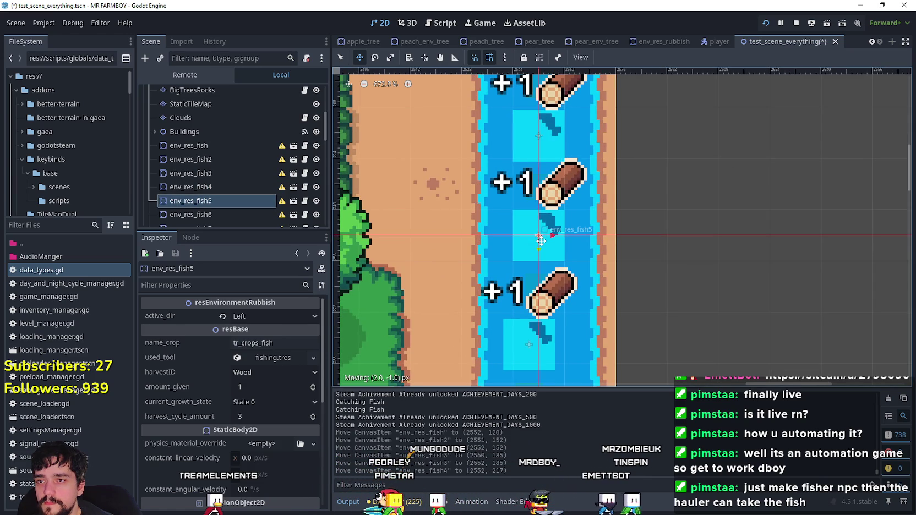
{"action": "scroll", "coordinate": [551, 248], "scroll_direction": "up", "scroll_amount": 2}
{"action": "scroll", "coordinate": [650, 257], "scroll_direction": "down", "scroll_amount": 3}
{"action": "scroll", "coordinate": [586, 283], "scroll_direction": "up", "scroll_amount": 1}
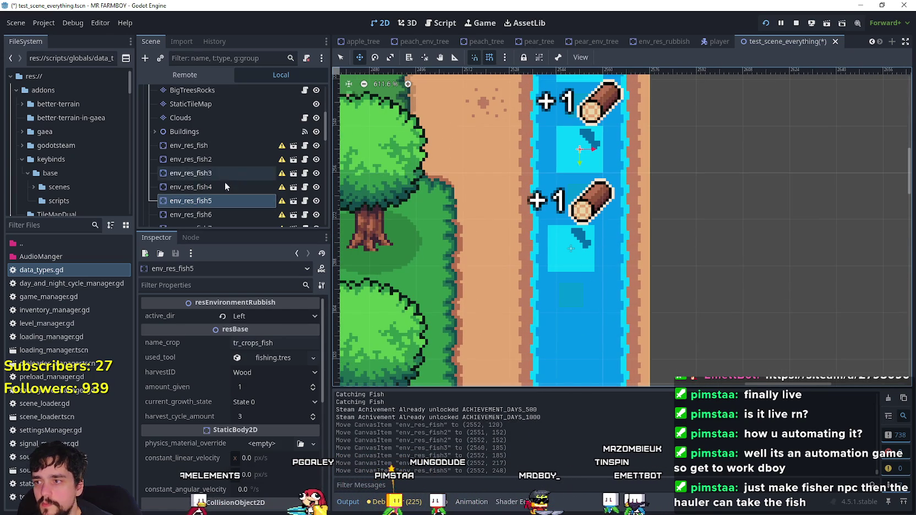
{"action": "scroll", "coordinate": [736, 269], "scroll_direction": "left", "scroll_amount": 5}
{"action": "scroll", "coordinate": [741, 235], "scroll_direction": "left", "scroll_amount": 1}
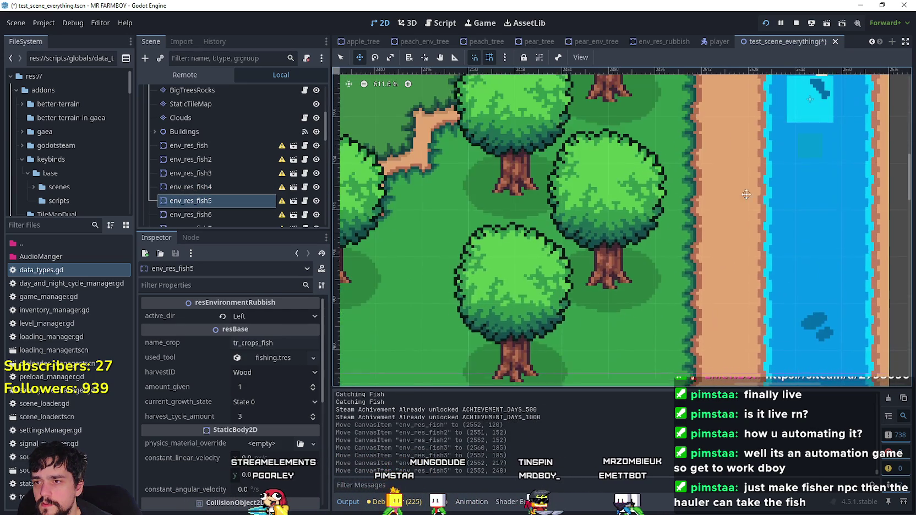
{"action": "scroll", "coordinate": [793, 296], "scroll_direction": "up", "scroll_amount": 1}
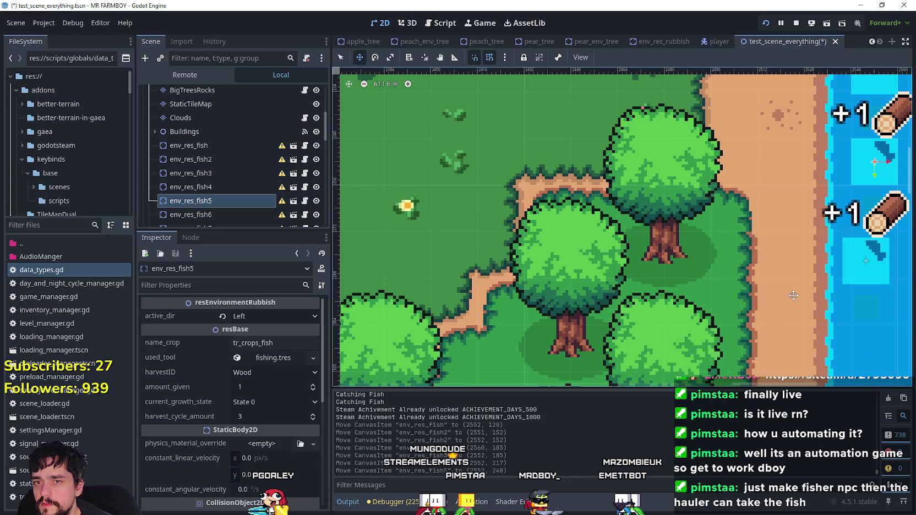
{"action": "scroll", "coordinate": [793, 296], "scroll_direction": "right", "scroll_amount": 5}
{"action": "scroll", "coordinate": [564, 213], "scroll_direction": "down", "scroll_amount": 1}
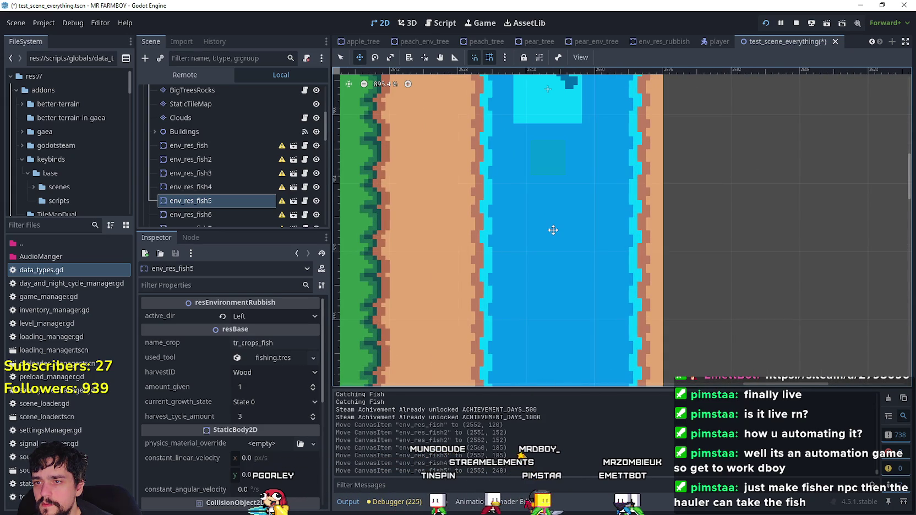
{"action": "scroll", "coordinate": [564, 213], "scroll_direction": "right", "scroll_amount": 3}
- Move env_res_fish6 up the river into line with the others, then zoom out
{"action": "left_click", "coordinate": [231, 215]}
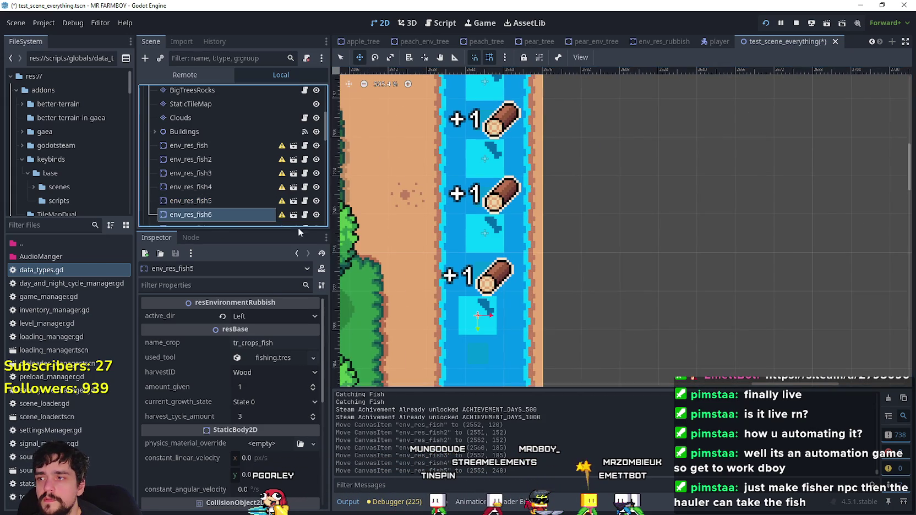
{"action": "scroll", "coordinate": [474, 299], "scroll_direction": "up", "scroll_amount": 3}
{"action": "scroll", "coordinate": [474, 299], "scroll_direction": "up", "scroll_amount": 1}
{"action": "left_click_drag", "start_coordinate": [483, 333], "coordinate": [484, 302]}
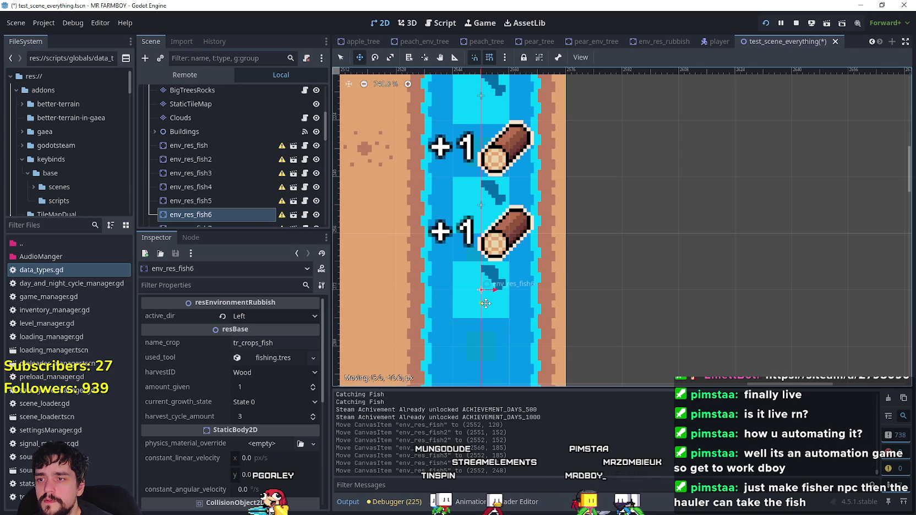
{"action": "scroll", "coordinate": [484, 302], "scroll_direction": "up", "scroll_amount": 6}
{"action": "mouse_move", "coordinate": [446, 185]}
{"action": "left_mouse_down"}
{"action": "mouse_move", "coordinate": [504, 222]}
{"action": "mouse_move", "coordinate": [496, 238]}
{"action": "left_mouse_up"}
{"action": "scroll", "coordinate": [496, 238], "scroll_direction": "down", "scroll_amount": 18}
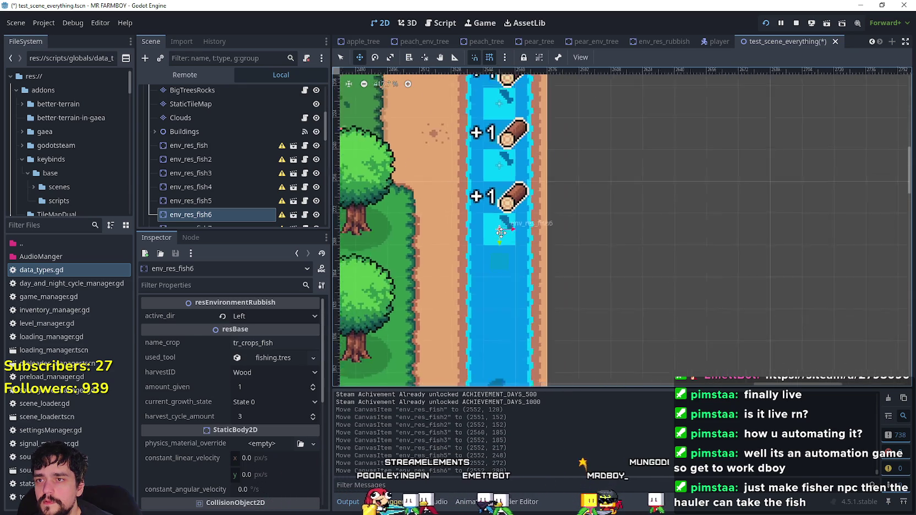
{"action": "scroll", "coordinate": [500, 233], "scroll_direction": "down", "scroll_amount": 11}
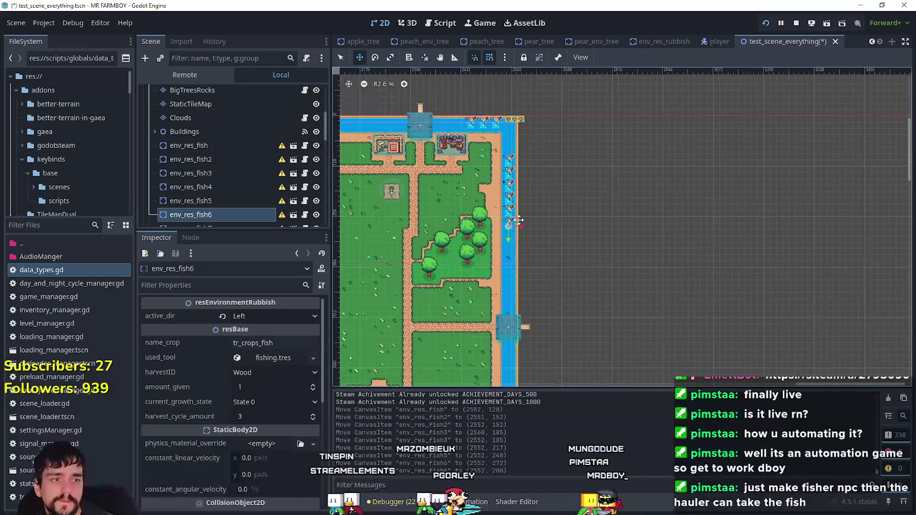
{"action": "scroll", "coordinate": [515, 217], "scroll_direction": "down", "scroll_amount": 3}
{"action": "scroll", "coordinate": [628, 176], "scroll_direction": "down", "scroll_amount": 7}
{"action": "scroll", "coordinate": [551, 166], "scroll_direction": "up", "scroll_amount": 10}
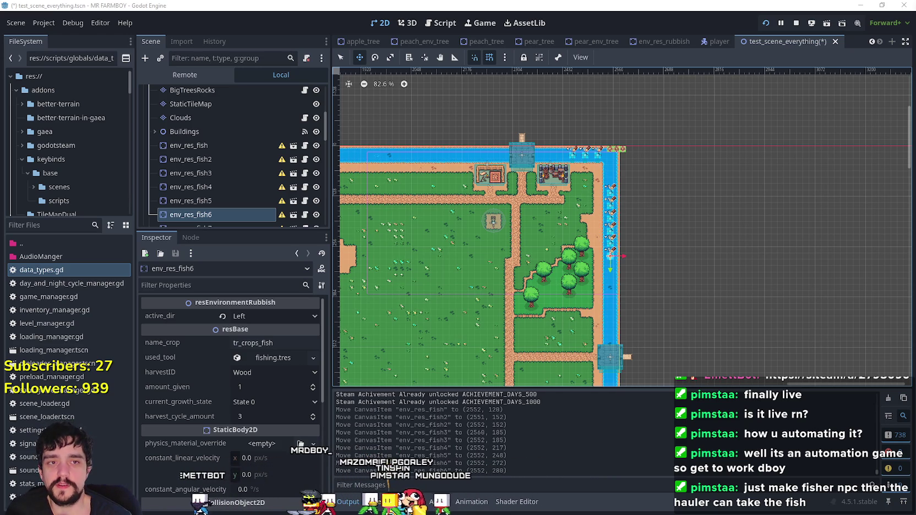
{"action": "scroll", "coordinate": [503, 289], "scroll_direction": "up", "scroll_amount": 4}
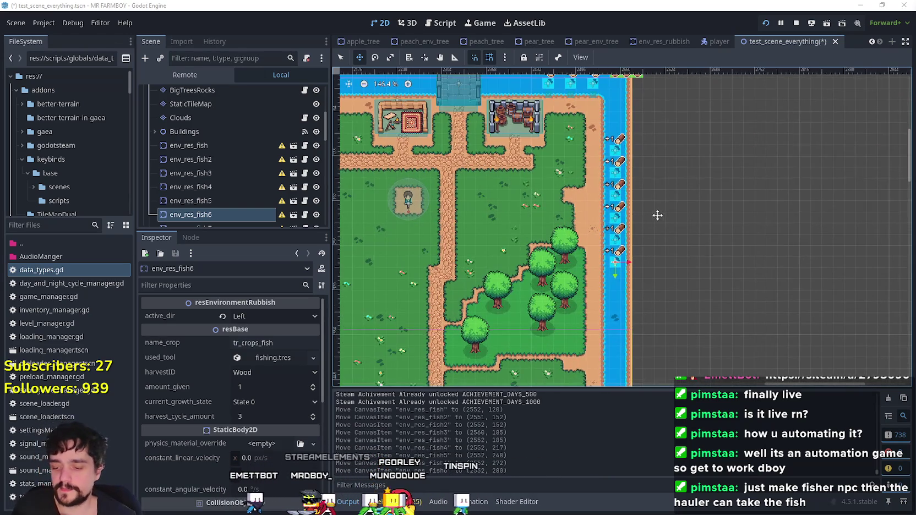
- Save the scene with Ctrl+S and review env_res_fish5, env_res_fish4 and env_res_fish2 on the map
{"action": "scroll", "coordinate": [722, 238], "scroll_direction": "up", "scroll_amount": 2}
{"action": "key", "text": "ctrl+s"}
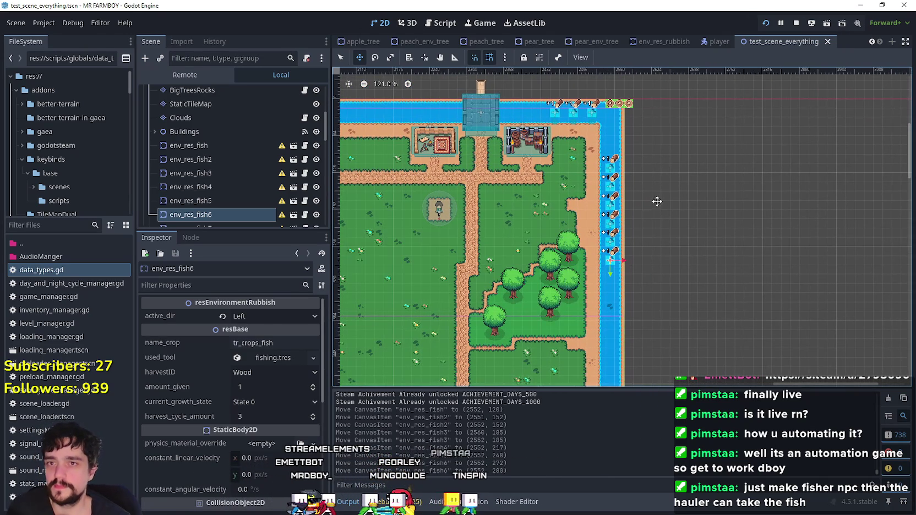
{"action": "left_click", "coordinate": [340, 57]}
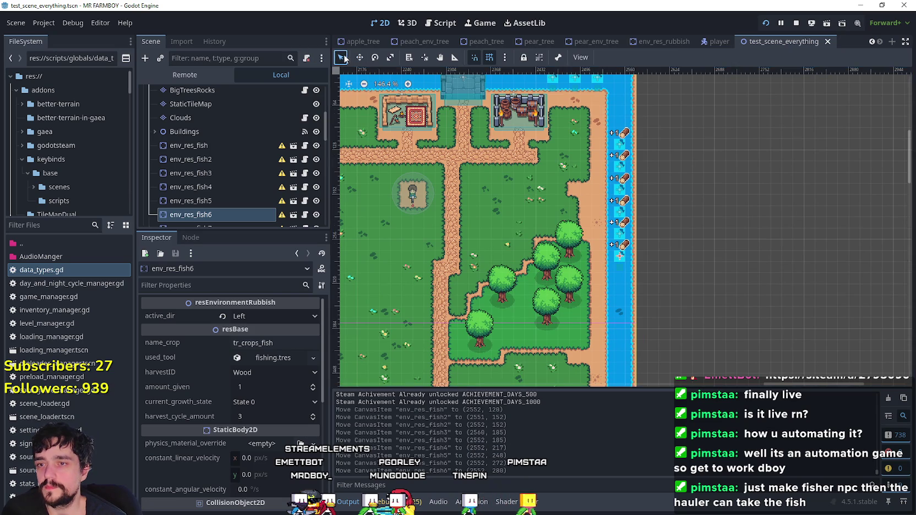
{"action": "scroll", "coordinate": [632, 254], "scroll_direction": "up", "scroll_amount": 5}
{"action": "left_click", "coordinate": [604, 222]}
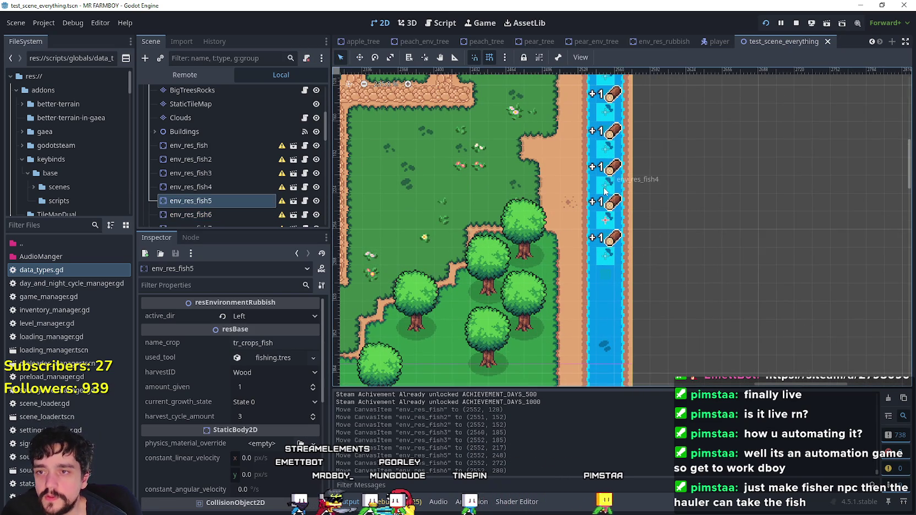
{"action": "double_click", "coordinate": [286, 186]}
{"action": "double_click", "coordinate": [221, 159]}
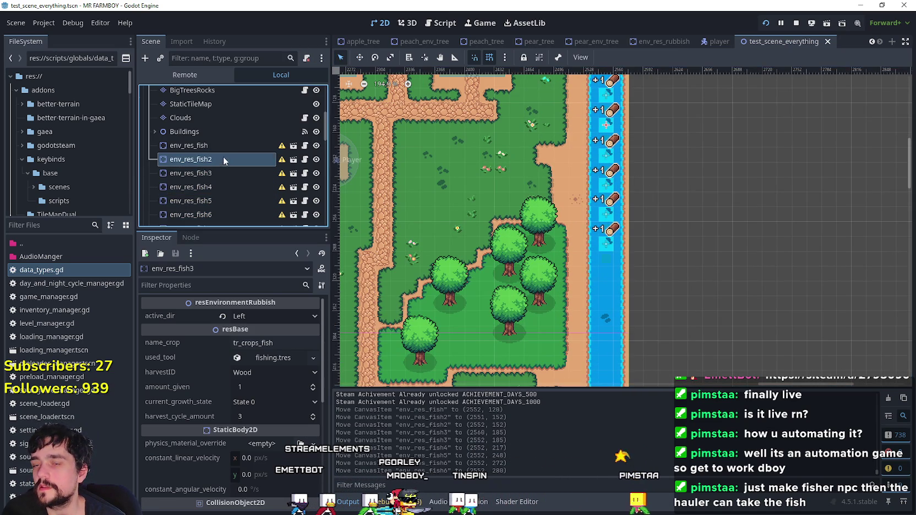
{"action": "scroll", "coordinate": [497, 262], "scroll_direction": "up", "scroll_amount": 2}
- Pan to the pond and inspect env_res_fish15's settings in the Inspector
{"action": "mouse_move", "coordinate": [497, 261]}
{"action": "left_mouse_down"}
{"action": "mouse_move", "coordinate": [567, 175]}
{"action": "mouse_move", "coordinate": [663, 143]}
{"action": "mouse_move", "coordinate": [619, 176]}
{"action": "left_mouse_up"}
{"action": "scroll", "coordinate": [236, 197], "scroll_direction": "down", "scroll_amount": 3}
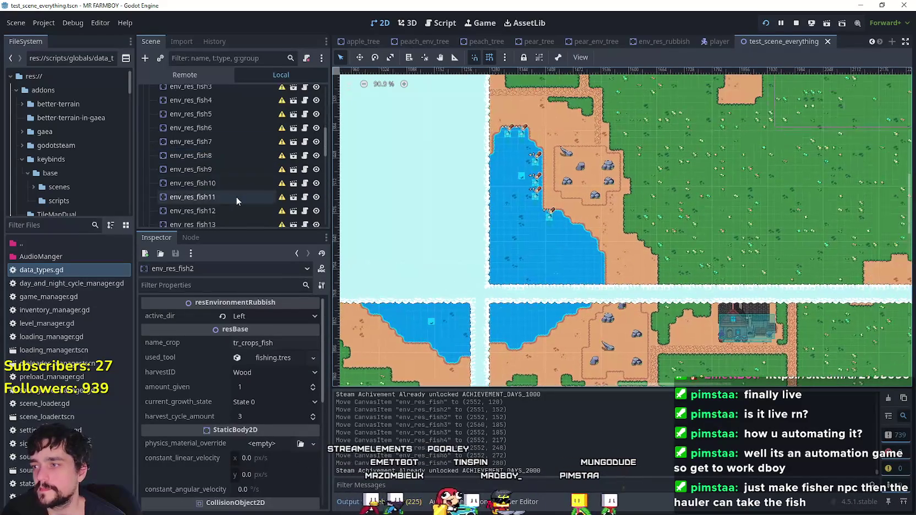
{"action": "left_click", "coordinate": [223, 198]}
{"action": "scroll", "coordinate": [223, 198], "scroll_direction": "up", "scroll_amount": 1}
{"action": "scroll", "coordinate": [223, 200], "scroll_direction": "up", "scroll_amount": 1}
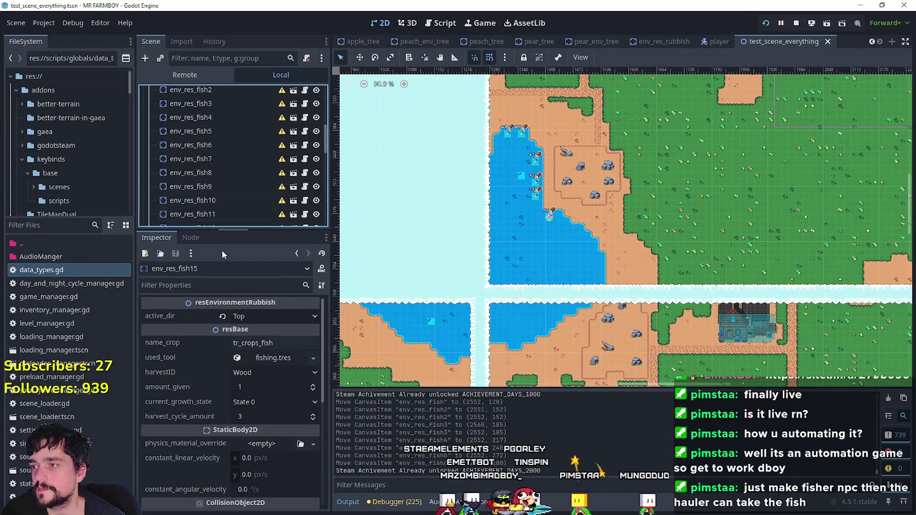
{"action": "left_click_drag", "start_coordinate": [236, 230], "coordinate": [234, 354]}
{"action": "scroll", "coordinate": [226, 492], "scroll_direction": "down", "scroll_amount": 3}
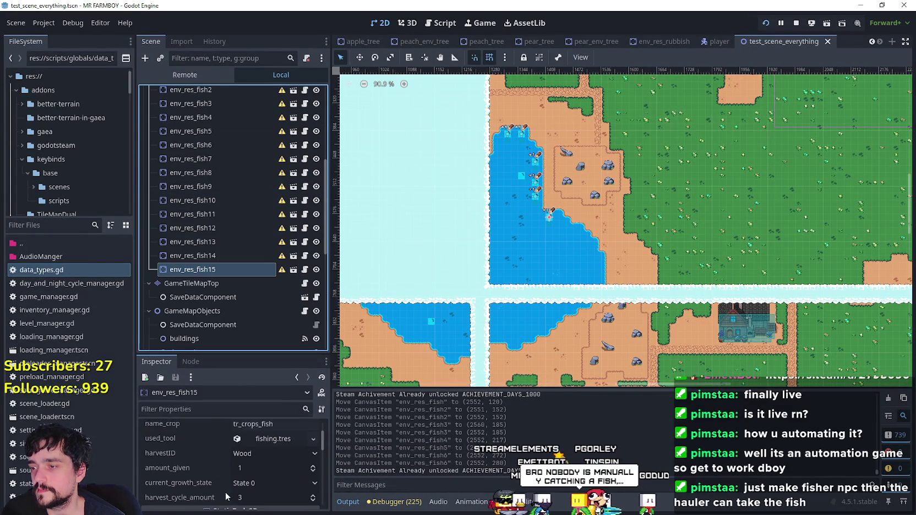
{"action": "scroll", "coordinate": [226, 492], "scroll_direction": "up", "scroll_amount": 3}
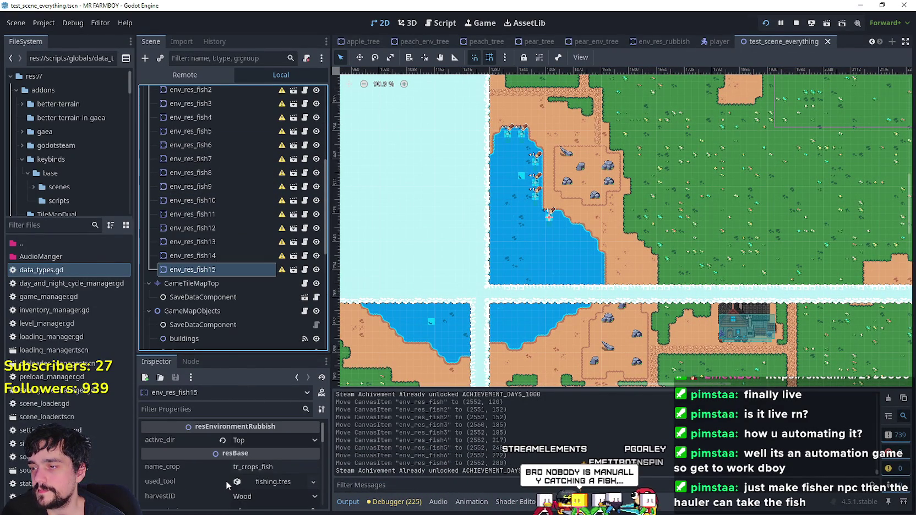
{"action": "left_click_drag", "start_coordinate": [218, 355], "coordinate": [221, 317]}
{"action": "scroll", "coordinate": [695, 174], "scroll_direction": "down", "scroll_amount": 2}
{"action": "scroll", "coordinate": [695, 174], "scroll_direction": "down", "scroll_amount": 1}
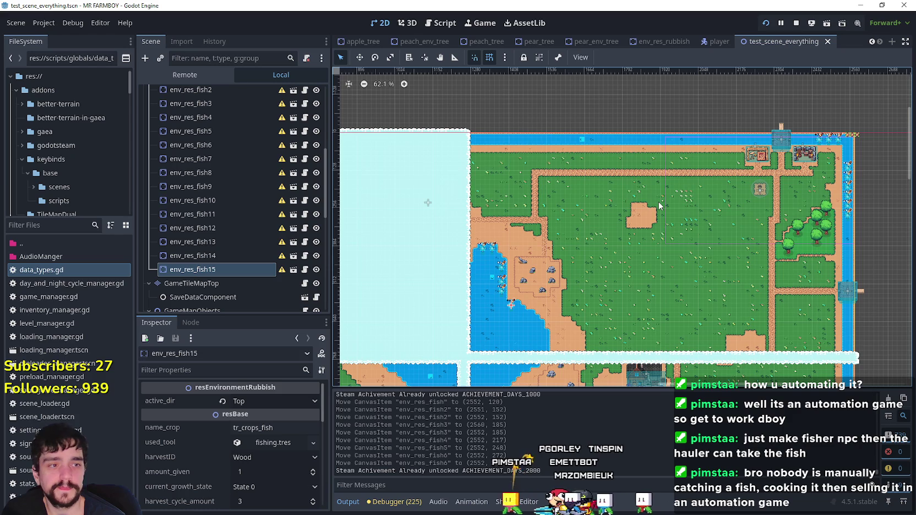
- Bring the lake into view and select fish spots env_res_fish14, env_res_fish15 and env_res_fish12
{"action": "scroll", "coordinate": [660, 204], "scroll_direction": "up", "scroll_amount": 3}
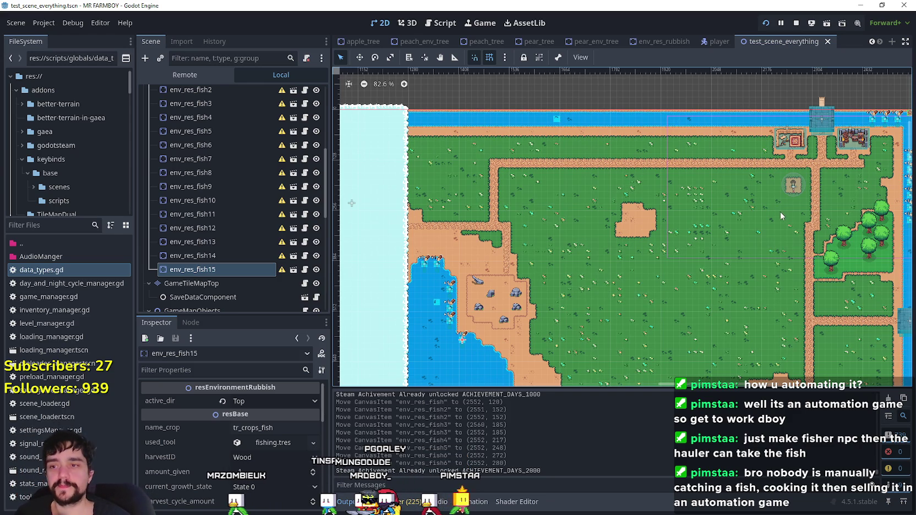
{"action": "scroll", "coordinate": [654, 295], "scroll_direction": "down", "scroll_amount": 1}
{"action": "mouse_move", "coordinate": [683, 309]}
{"action": "left_mouse_down"}
{"action": "mouse_move", "coordinate": [601, 292]}
{"action": "mouse_move", "coordinate": [604, 378]}
{"action": "mouse_move", "coordinate": [642, 263]}
{"action": "left_mouse_up"}
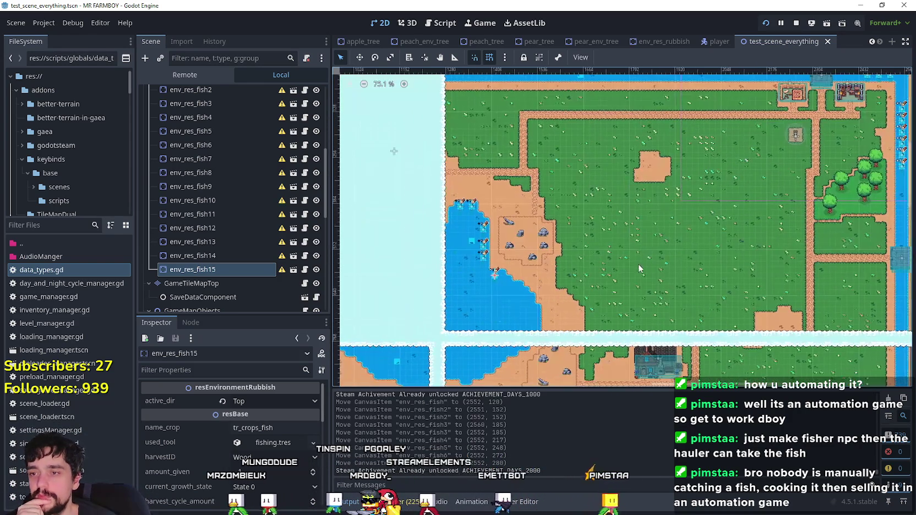
{"action": "scroll", "coordinate": [495, 197], "scroll_direction": "up", "scroll_amount": 3}
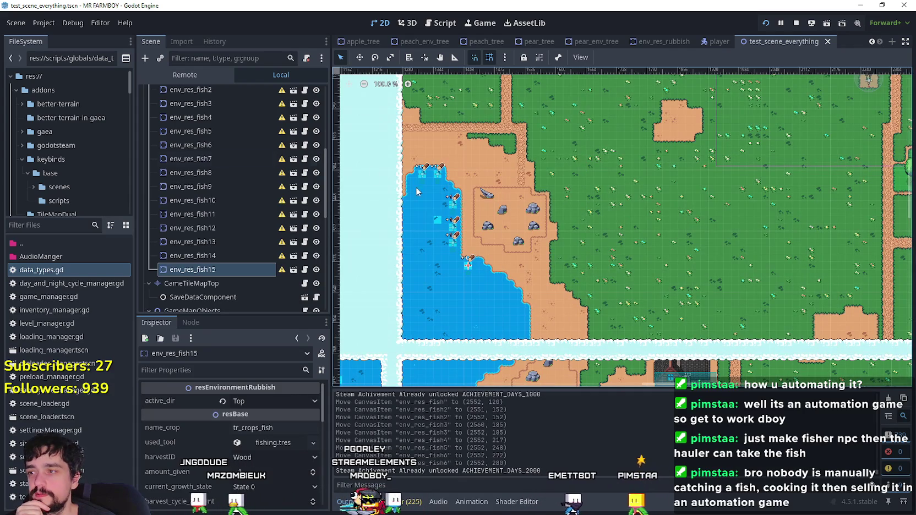
{"action": "scroll", "coordinate": [216, 238], "scroll_direction": "up", "scroll_amount": 4}
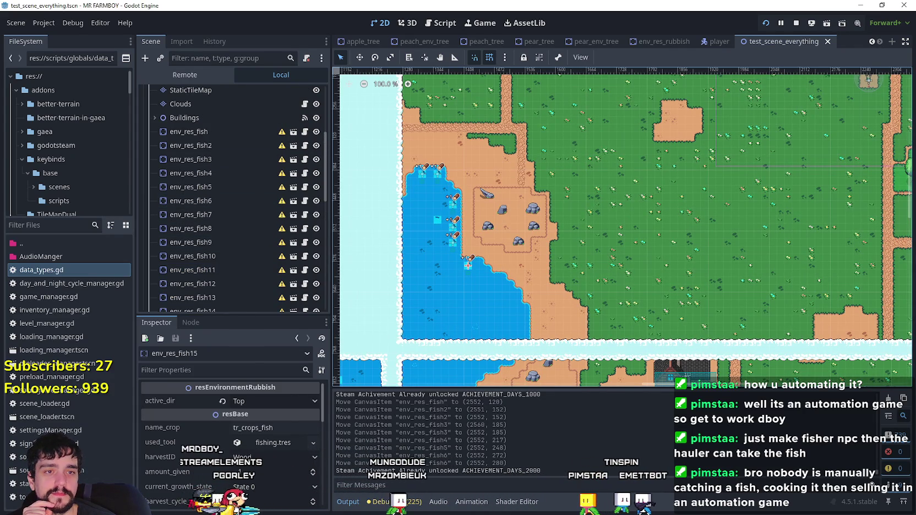
{"action": "scroll", "coordinate": [699, 254], "scroll_direction": "down", "scroll_amount": 5}
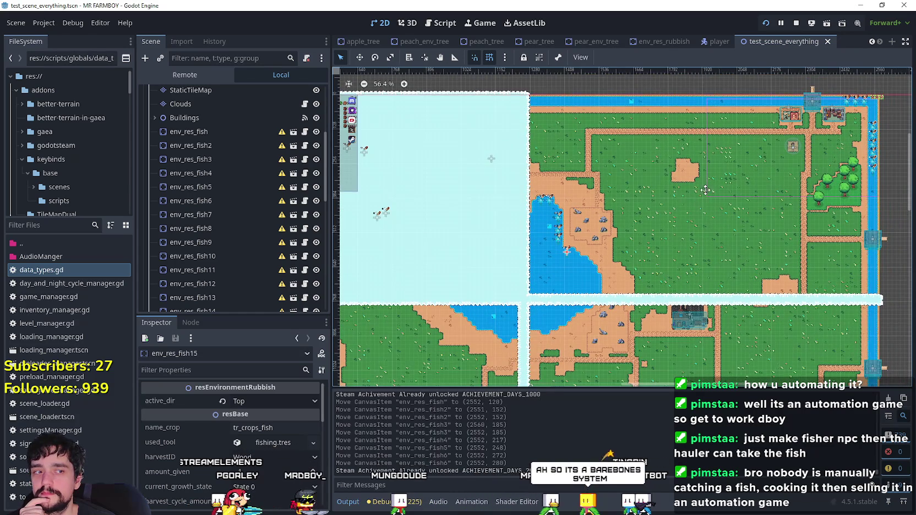
{"action": "scroll", "coordinate": [761, 190], "scroll_direction": "up", "scroll_amount": 3}
{"action": "scroll", "coordinate": [718, 189], "scroll_direction": "down", "scroll_amount": 1}
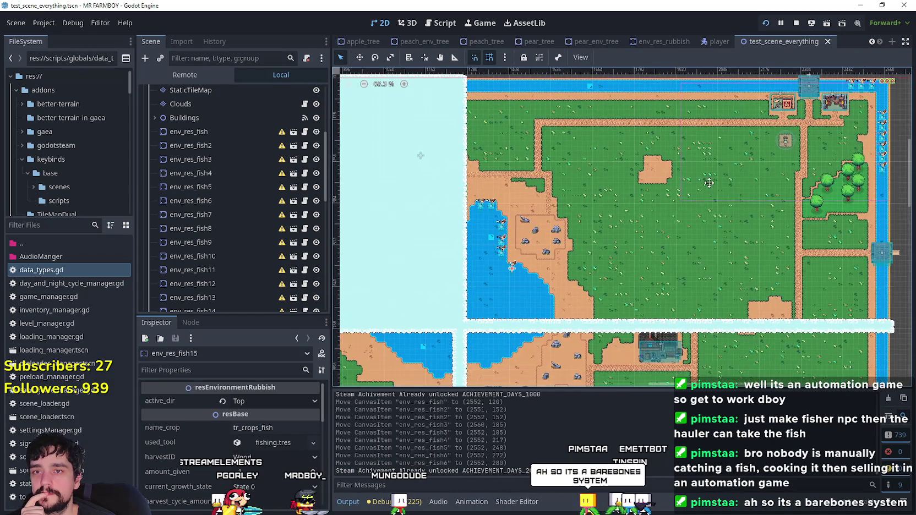
{"action": "scroll", "coordinate": [563, 218], "scroll_direction": "right", "scroll_amount": 1}
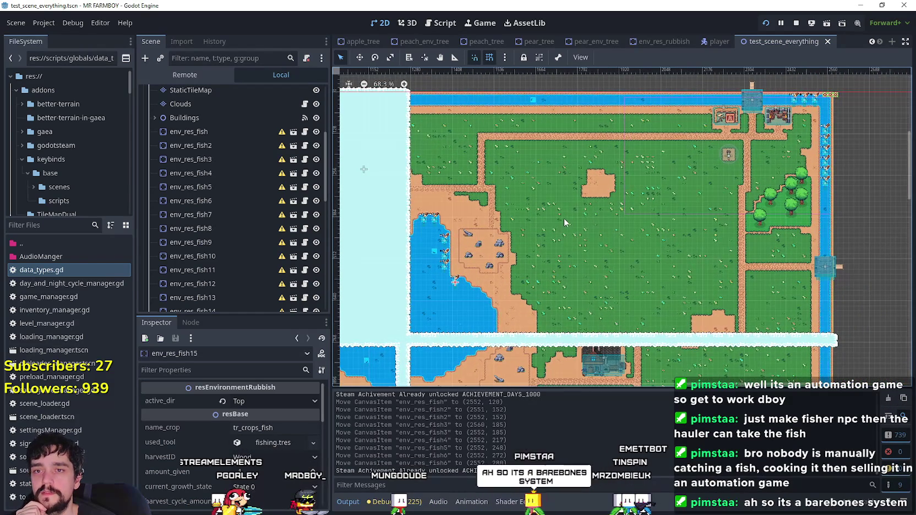
{"action": "scroll", "coordinate": [608, 188], "scroll_direction": "left", "scroll_amount": 2}
{"action": "scroll", "coordinate": [594, 199], "scroll_direction": "left", "scroll_amount": 1}
{"action": "scroll", "coordinate": [529, 259], "scroll_direction": "up", "scroll_amount": 5}
{"action": "left_click", "coordinate": [539, 246]}
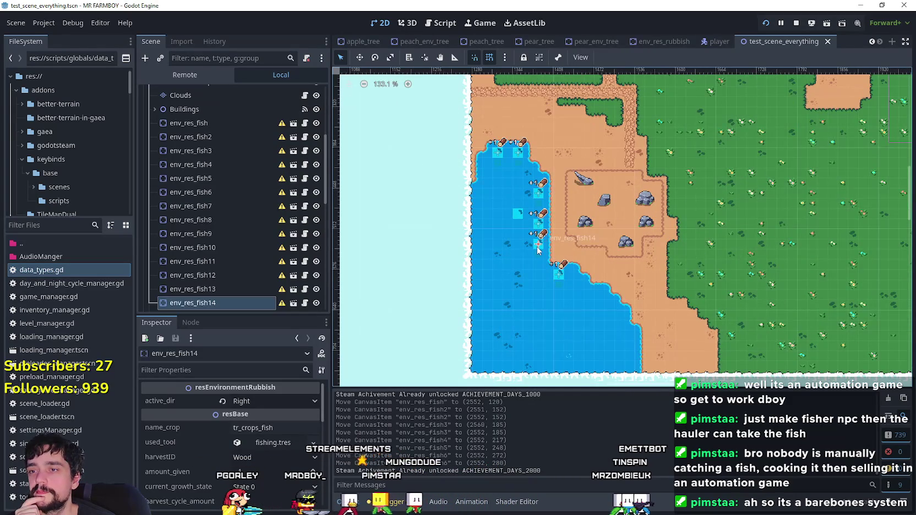
{"action": "scroll", "coordinate": [538, 242], "scroll_direction": "up", "scroll_amount": 1}
{"action": "scroll", "coordinate": [582, 230], "scroll_direction": "up", "scroll_amount": 1}
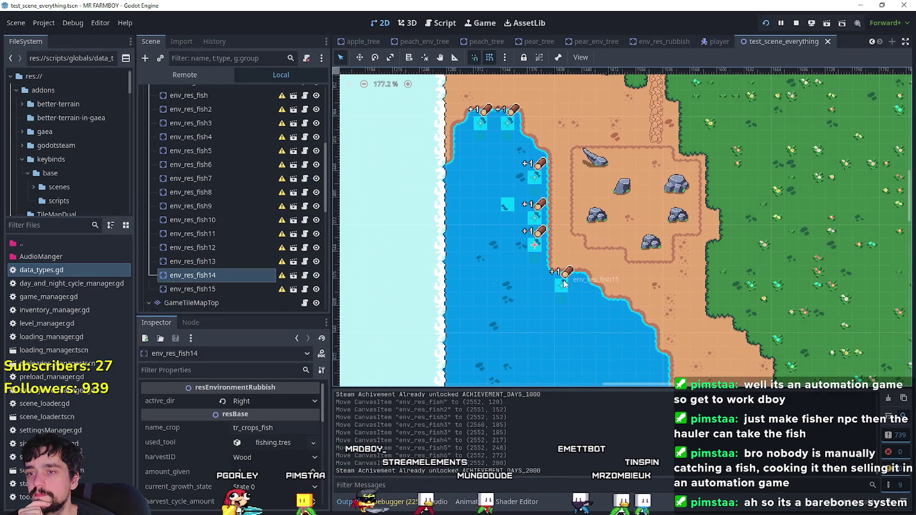
{"action": "left_click", "coordinate": [562, 285]}
{"action": "left_click", "coordinate": [532, 177]}
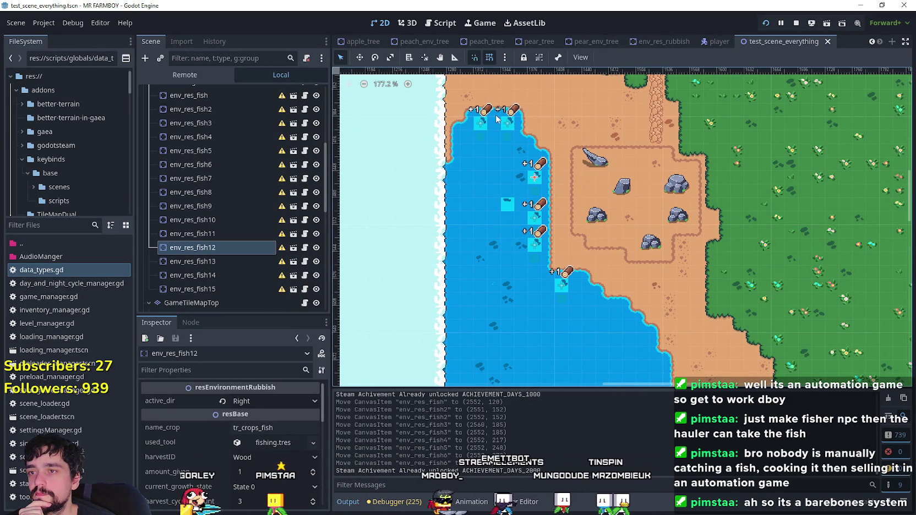
- Select env_res_fish and env_res_fish2 in the Scene dock
{"action": "left_click", "coordinate": [509, 128]}
{"action": "scroll", "coordinate": [497, 241], "scroll_direction": "down", "scroll_amount": 1}
{"action": "scroll", "coordinate": [207, 215], "scroll_direction": "up", "scroll_amount": 3}
{"action": "left_click", "coordinate": [214, 189]}
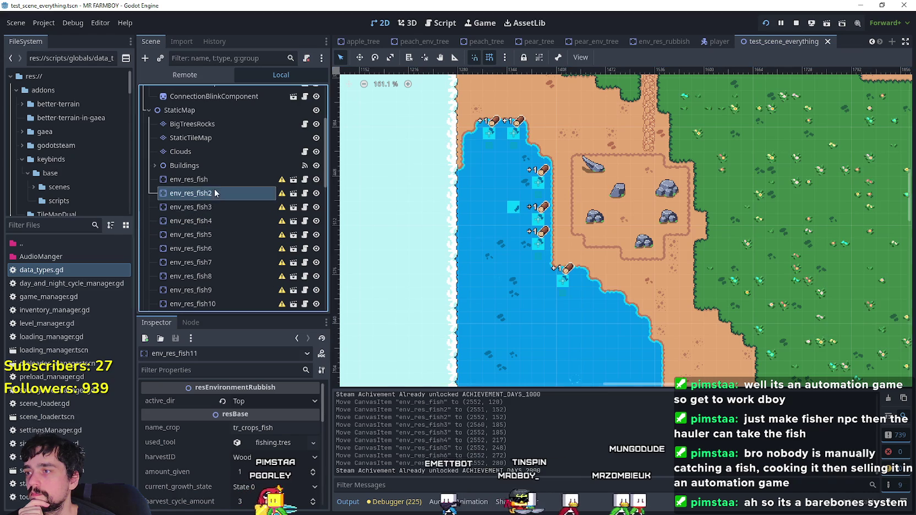
{"action": "left_click", "coordinate": [215, 182]}
{"action": "scroll", "coordinate": [778, 228], "scroll_direction": "down", "scroll_amount": 10}
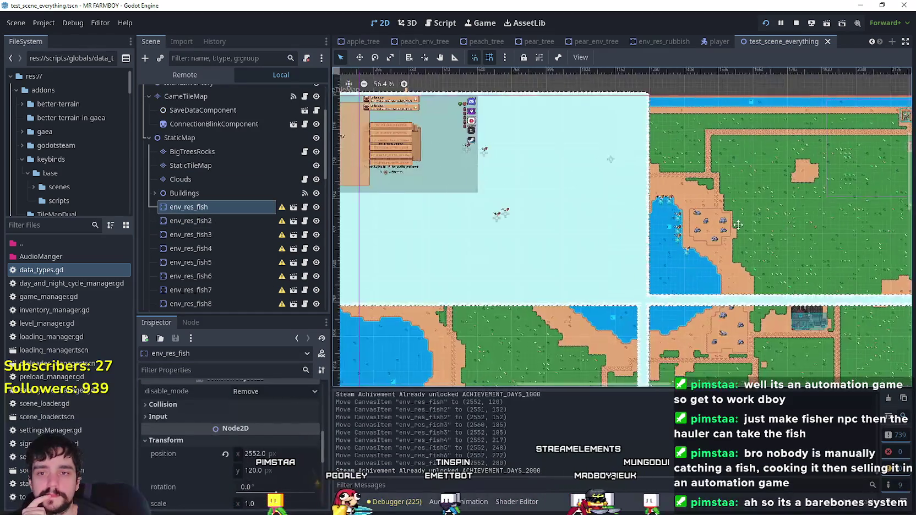
{"action": "scroll", "coordinate": [727, 195], "scroll_direction": "up", "scroll_amount": 2}
{"action": "scroll", "coordinate": [751, 201], "scroll_direction": "down", "scroll_amount": 2}
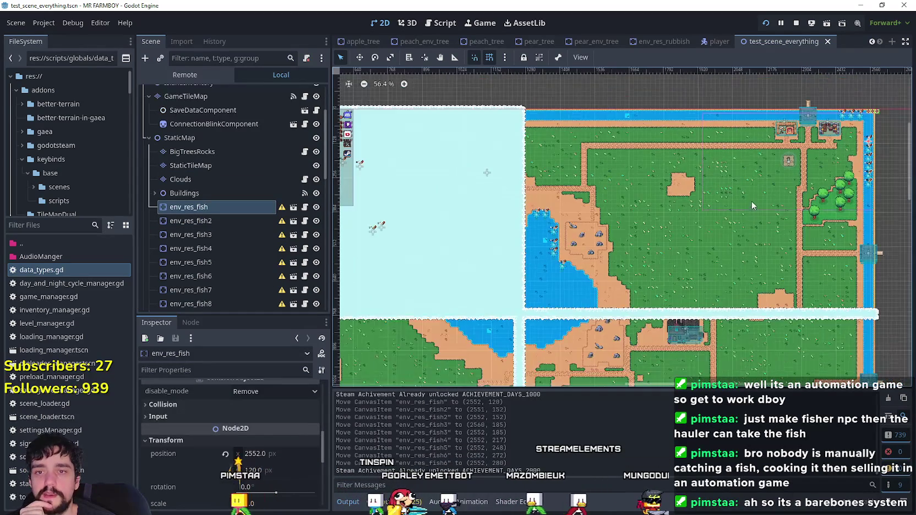
{"action": "scroll", "coordinate": [876, 253], "scroll_direction": "up", "scroll_amount": 1}
{"action": "scroll", "coordinate": [540, 271], "scroll_direction": "up", "scroll_amount": 6}
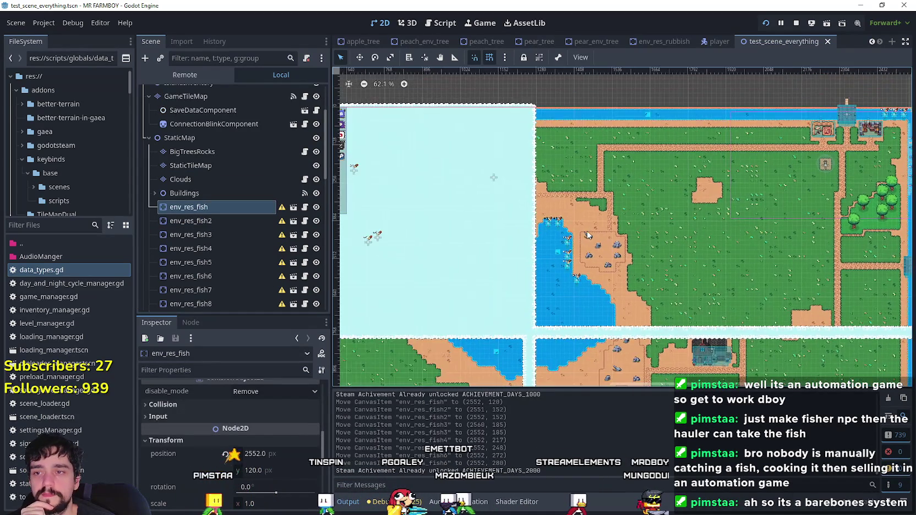
{"action": "scroll", "coordinate": [541, 271], "scroll_direction": "up", "scroll_amount": 3}
- Select env_res_fish12 on the lake and open its attached env_res_rubbish.gd script
{"action": "left_click", "coordinate": [564, 282]}
{"action": "scroll", "coordinate": [578, 297], "scroll_direction": "up", "scroll_amount": 5}
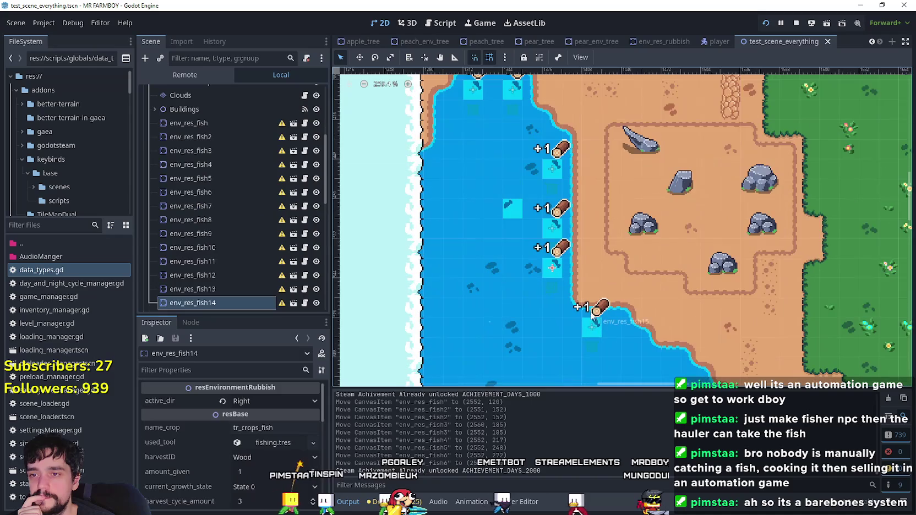
{"action": "left_click", "coordinate": [550, 171]}
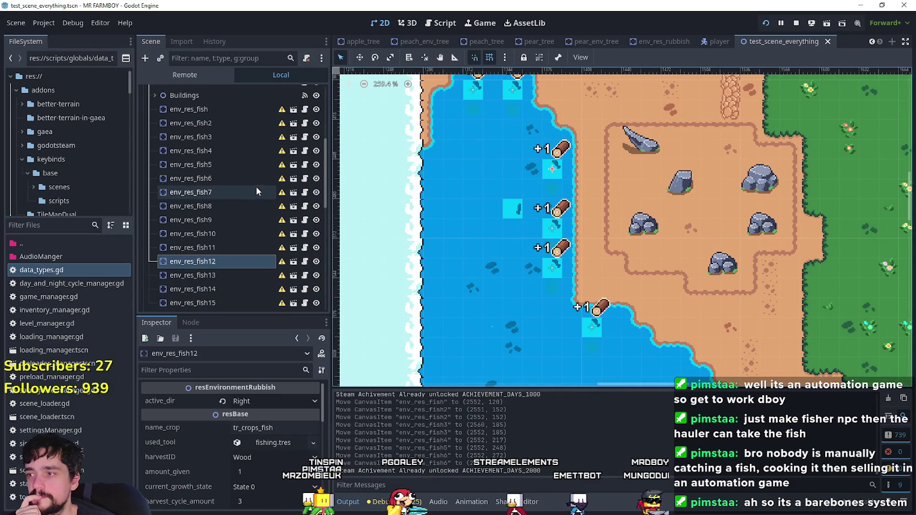
{"action": "scroll", "coordinate": [654, 246], "scroll_direction": "down", "scroll_amount": 1}
{"action": "scroll", "coordinate": [656, 243], "scroll_direction": "down", "scroll_amount": 4}
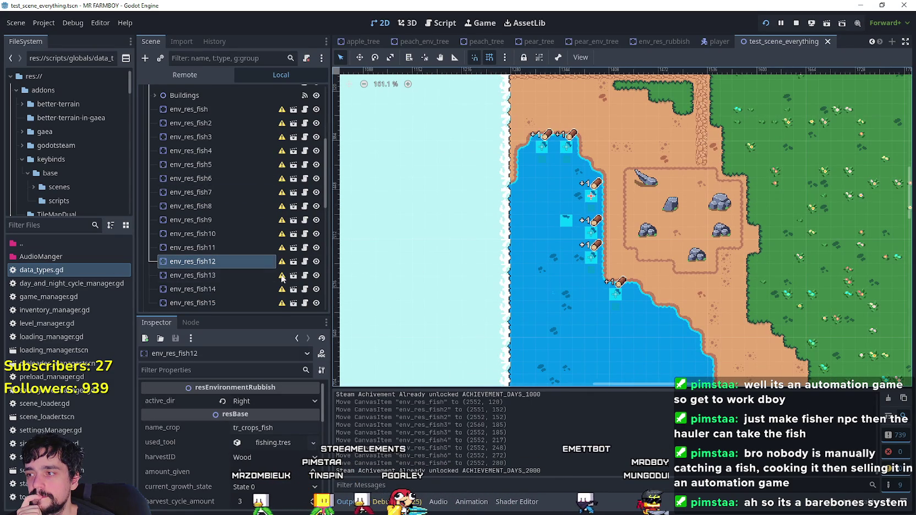
{"action": "left_click", "coordinate": [305, 262]}
{"action": "scroll", "coordinate": [629, 255], "scroll_direction": "down", "scroll_amount": 10}
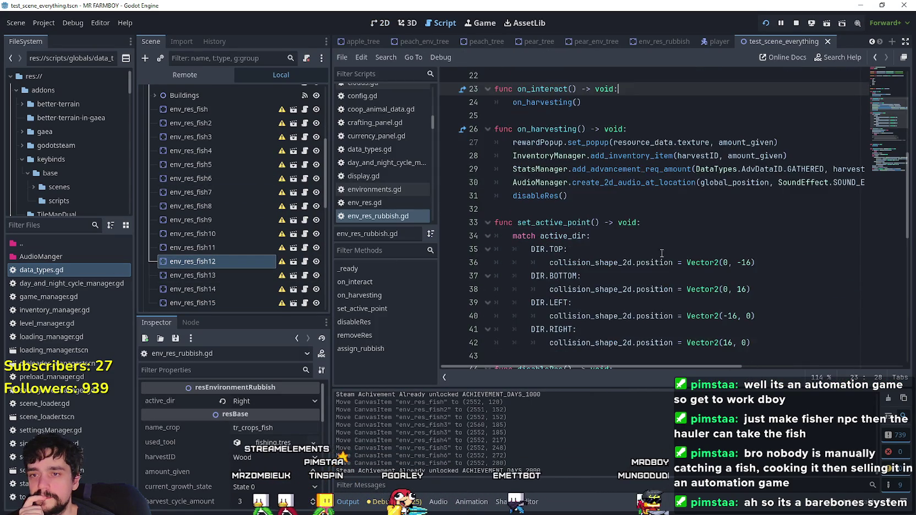
{"action": "double_click", "coordinate": [696, 155]}
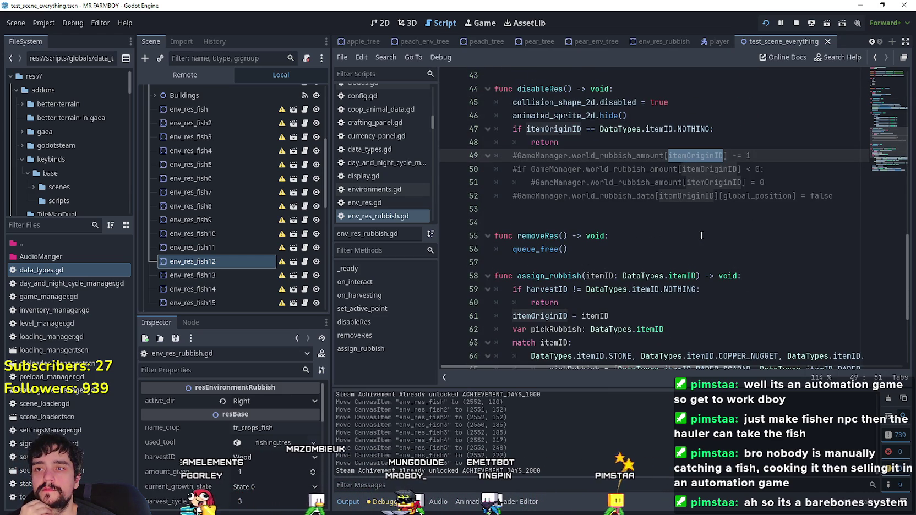
{"action": "double_click", "coordinate": [550, 115]}
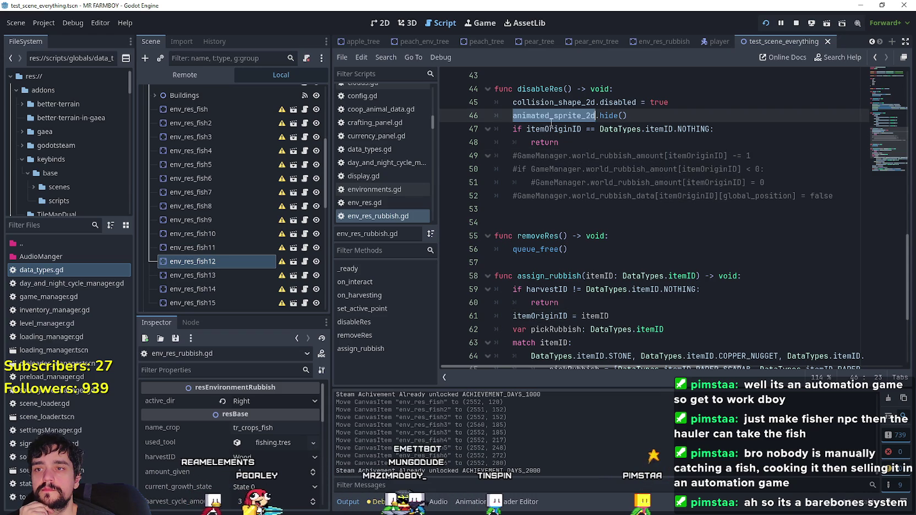
{"action": "double_click", "coordinate": [553, 129]}
{"action": "scroll", "coordinate": [579, 202], "scroll_direction": "up", "scroll_amount": 5}
{"action": "scroll", "coordinate": [579, 201], "scroll_direction": "up", "scroll_amount": 10}
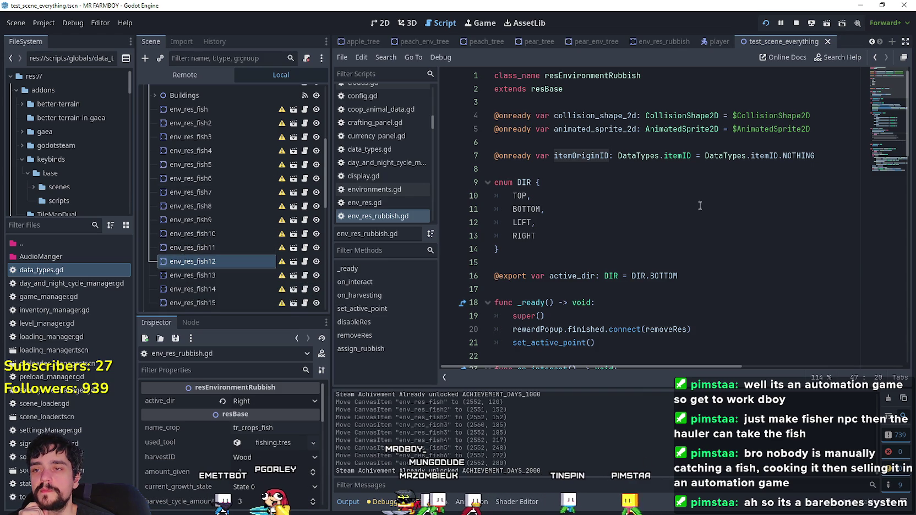
{"action": "scroll", "coordinate": [703, 185], "scroll_direction": "down", "scroll_amount": 4}
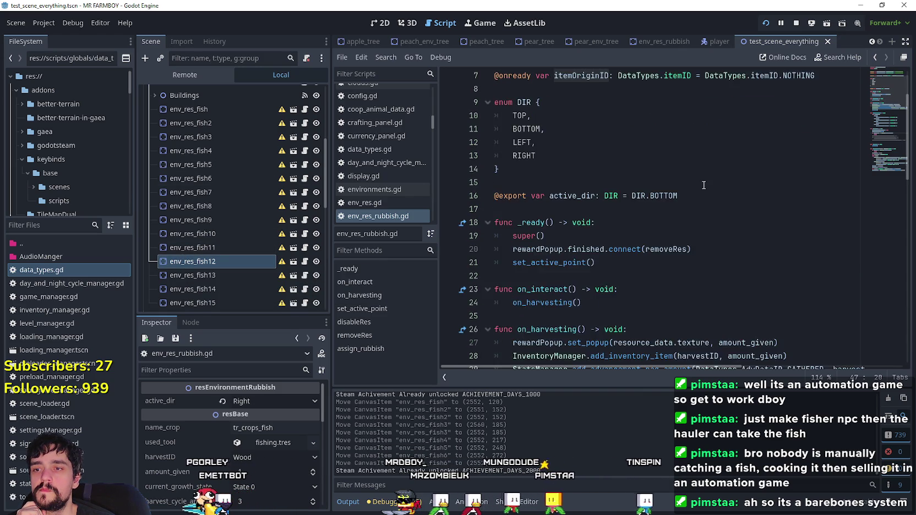
{"action": "scroll", "coordinate": [703, 185], "scroll_direction": "down", "scroll_amount": 8}
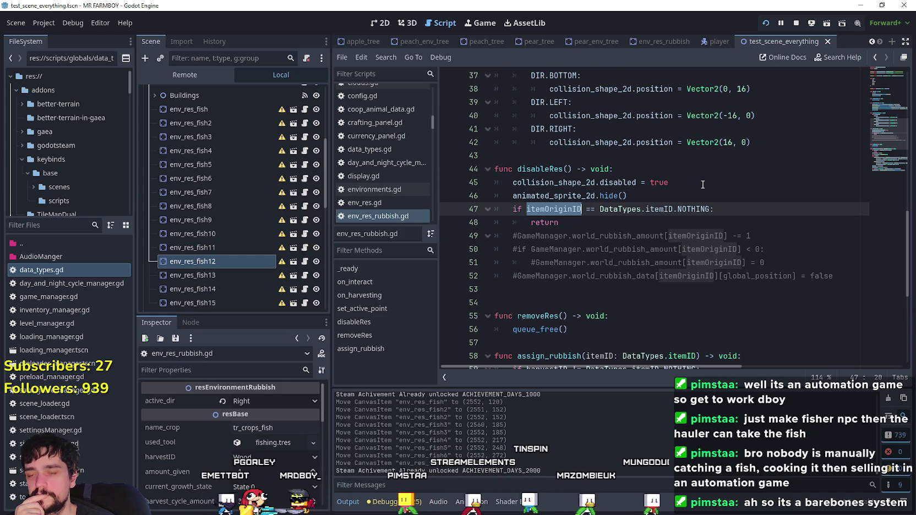
{"action": "left_click_drag", "start_coordinate": [751, 236], "coordinate": [508, 235]}
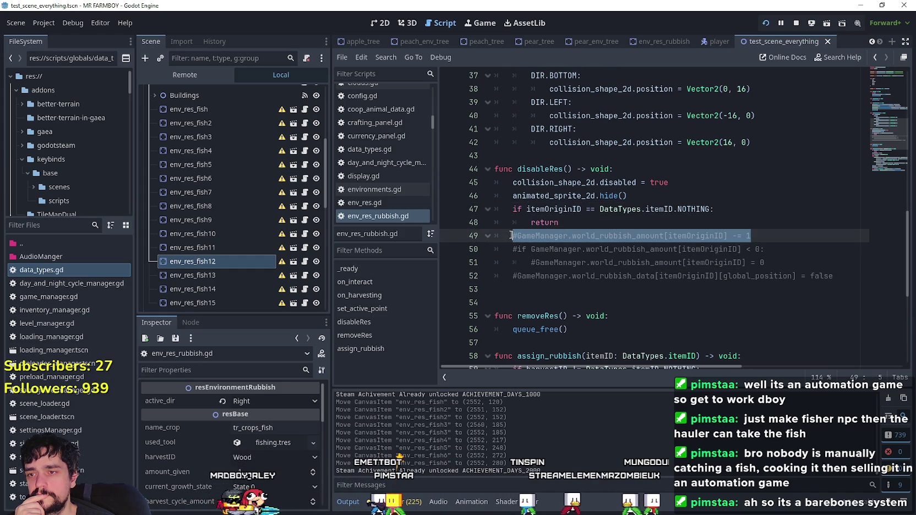
{"action": "left_click", "coordinate": [599, 227]}
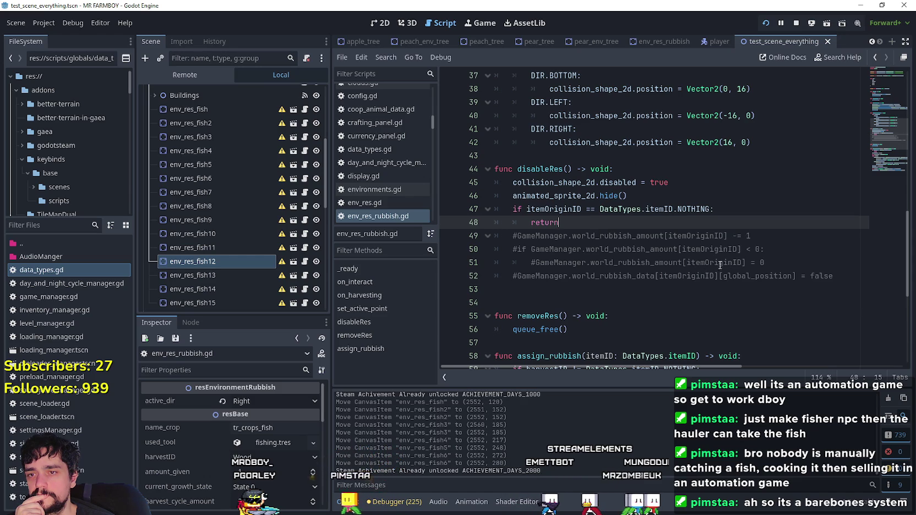
{"action": "left_click", "coordinate": [745, 263]}
{"action": "double_click", "coordinate": [738, 263]}
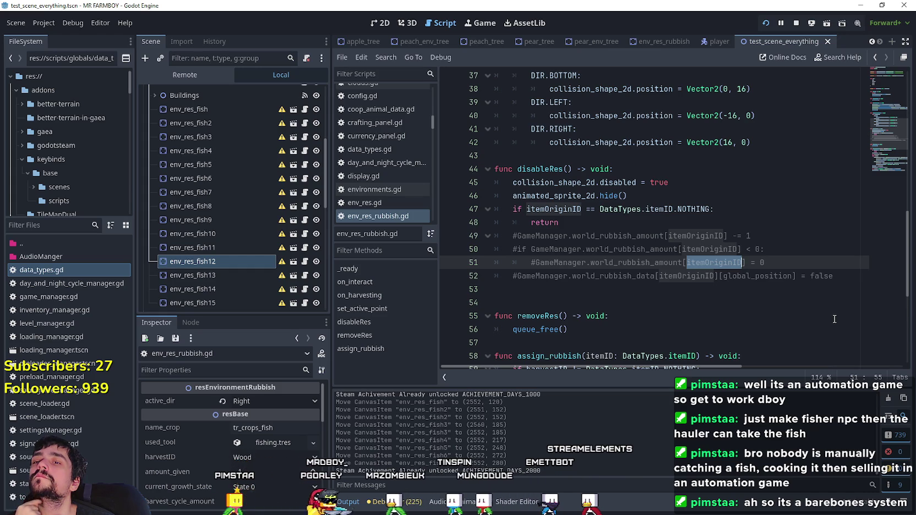
{"action": "double_click", "coordinate": [757, 276]}
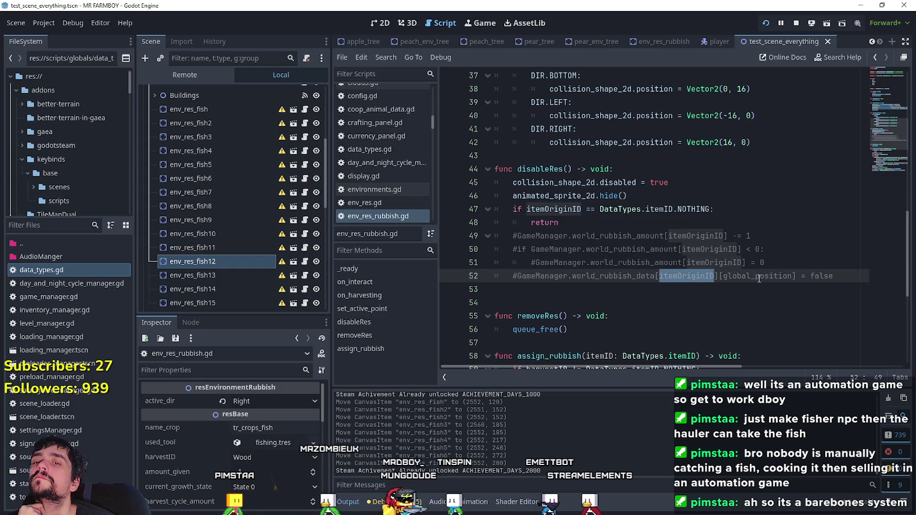
{"action": "left_click", "coordinate": [540, 295]}
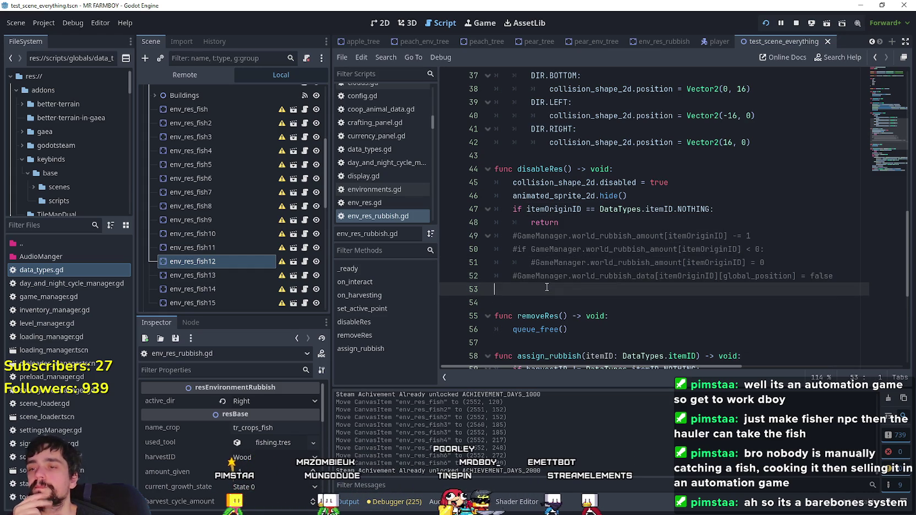
{"action": "double_click", "coordinate": [687, 276]}
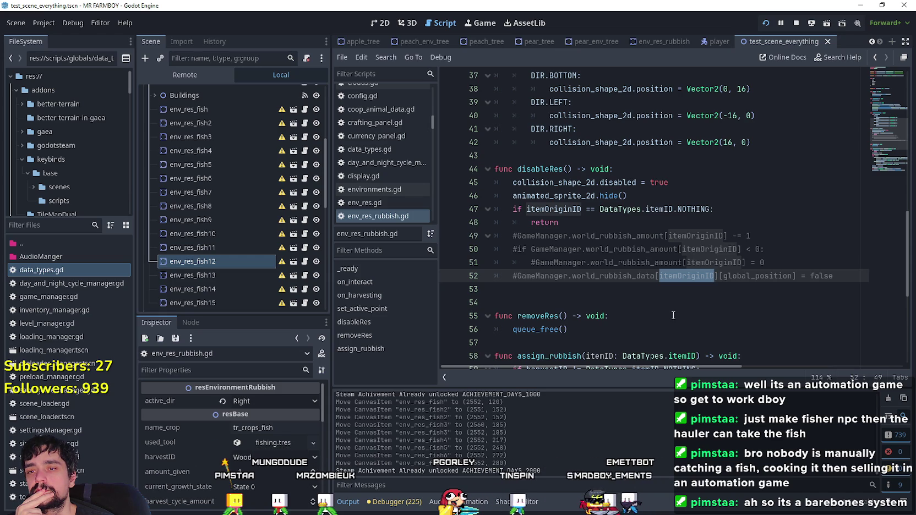
{"action": "double_click", "coordinate": [757, 276]}
{"action": "left_click_drag", "start_coordinate": [834, 275], "coordinate": [514, 276]}
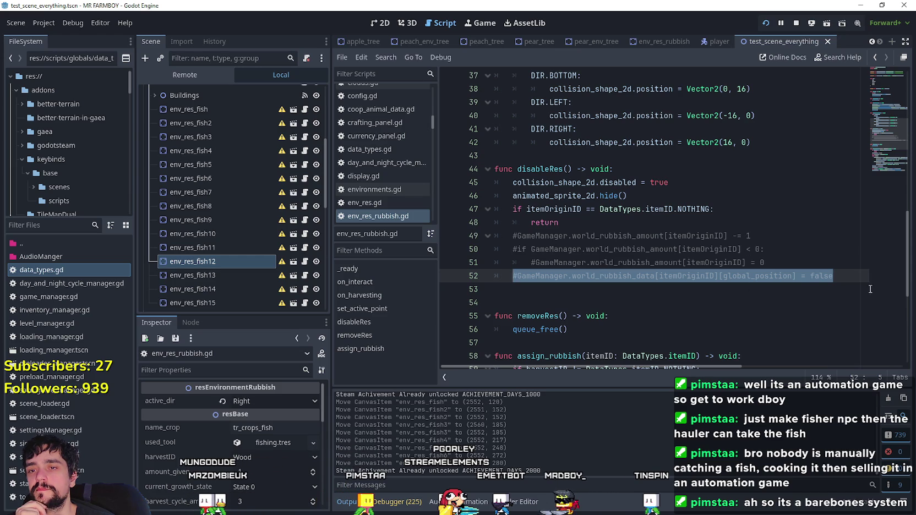
{"action": "left_click", "coordinate": [845, 279]}
- Add '#GameManager.world_fish_data[global_position] = false' on a new line below line 52
{"action": "key", "text": "Return"}
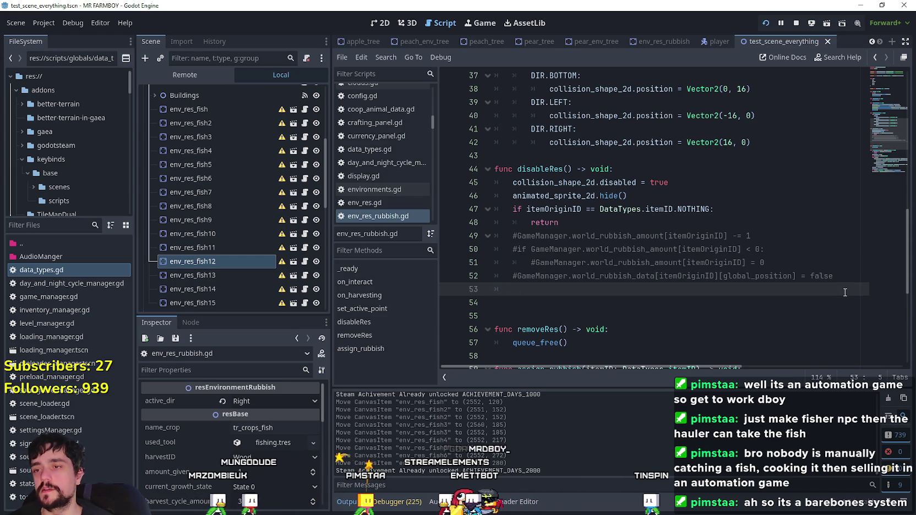
{"action": "type", "text": "#GameManager."}
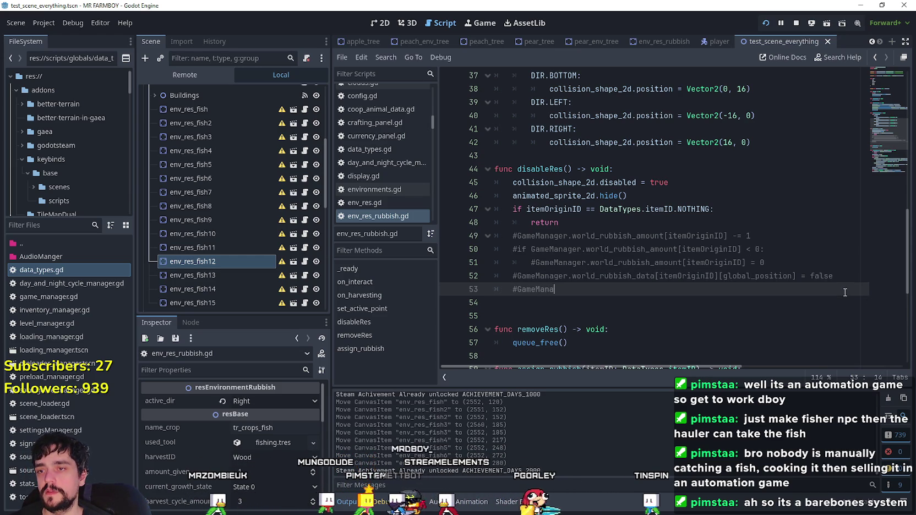
{"action": "type", "text": "world_fish_data["}
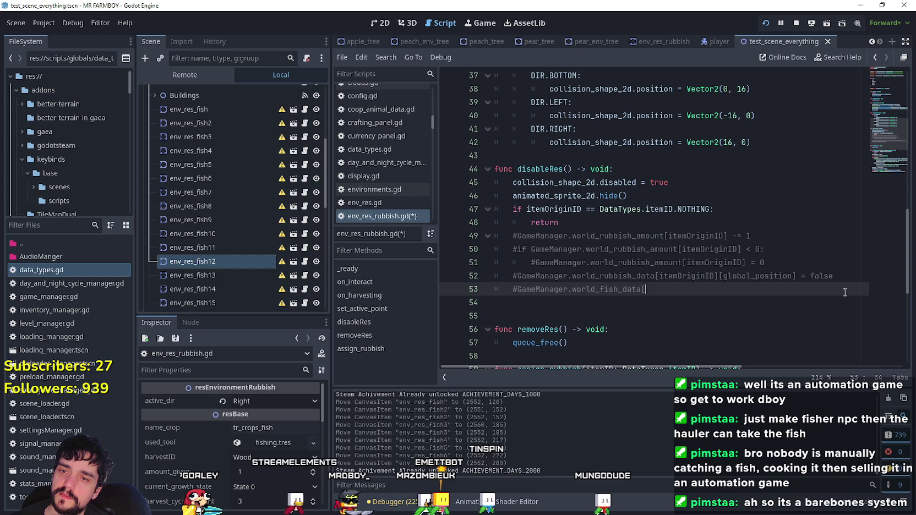
{"action": "type", "text": "global_"}
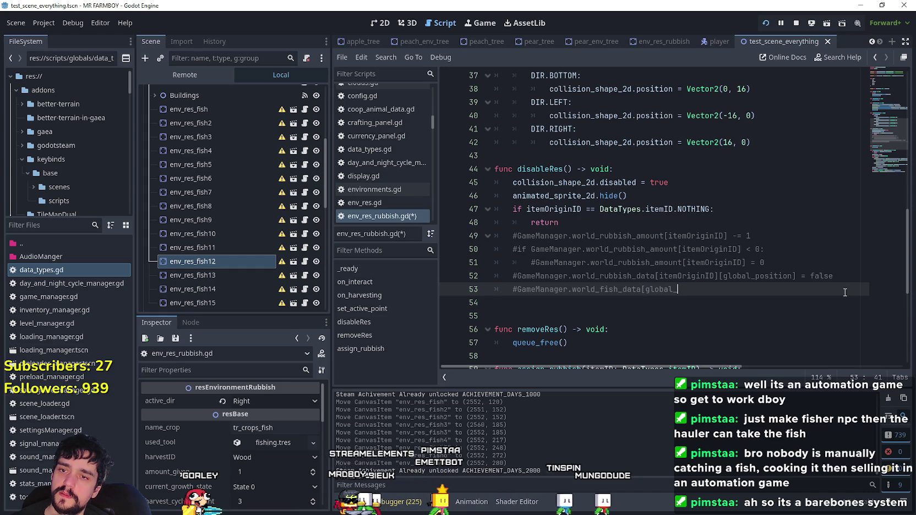
{"action": "type", "text": "position] = false"}
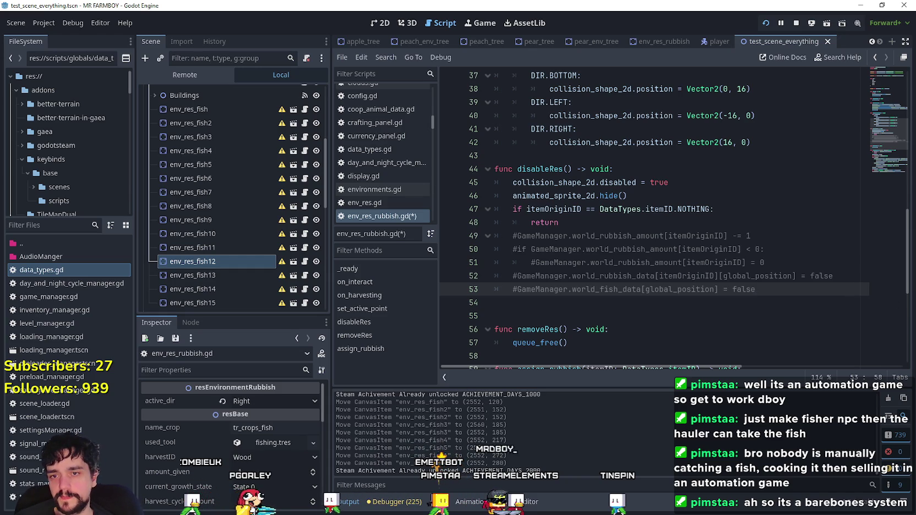
{"action": "left_click", "coordinate": [841, 275]}
- Copy the three commented rubbish-amount lines above the world_fish_data line, separated by blank lines
{"action": "key", "text": "Return"}
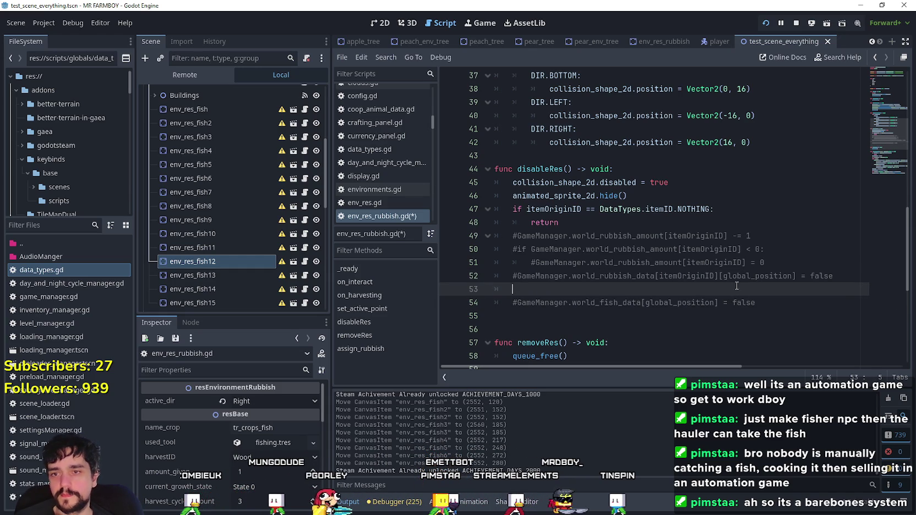
{"action": "left_click", "coordinate": [554, 235]}
{"action": "double_click", "coordinate": [550, 302]}
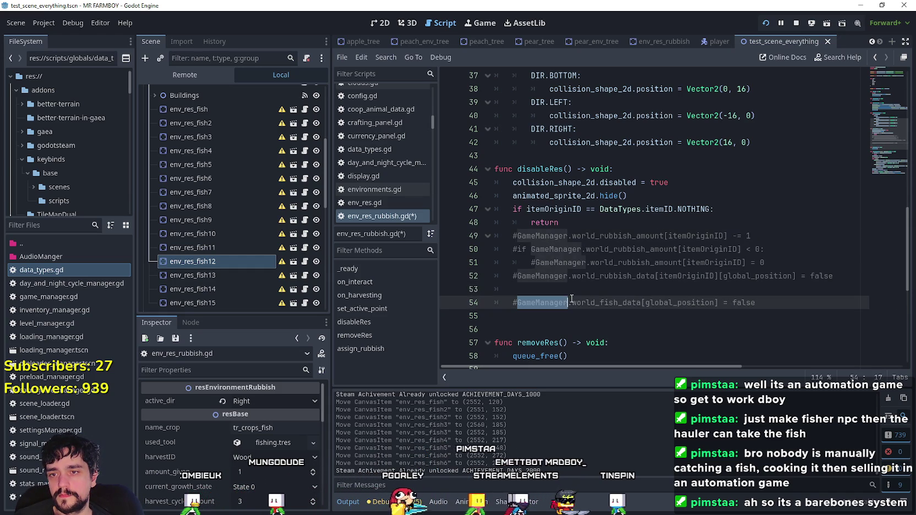
{"action": "left_click_drag", "start_coordinate": [550, 302], "coordinate": [593, 298]}
{"action": "key", "text": "ctrl+z"}
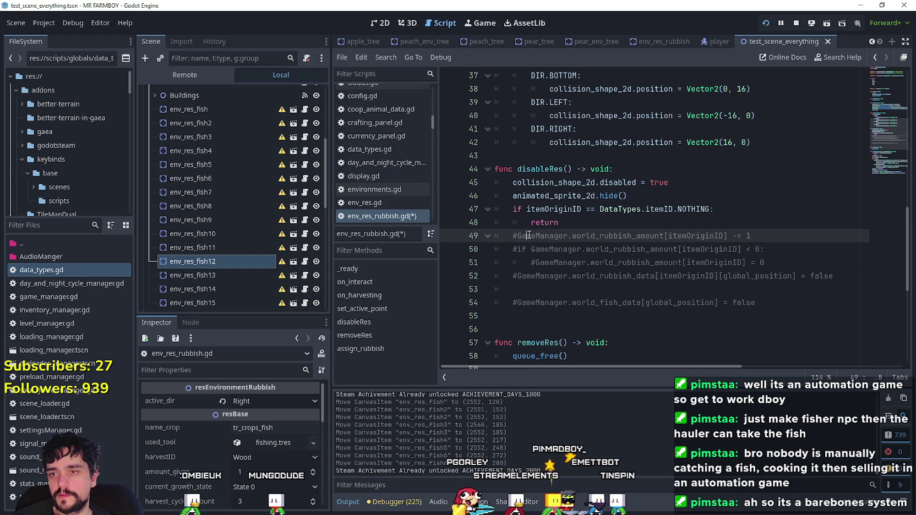
{"action": "mouse_move", "coordinate": [771, 268]}
{"action": "left_mouse_down"}
{"action": "mouse_move", "coordinate": [674, 242]}
{"action": "mouse_move", "coordinate": [496, 236]}
{"action": "left_mouse_up"}
{"action": "key", "text": "ctrl+c"}
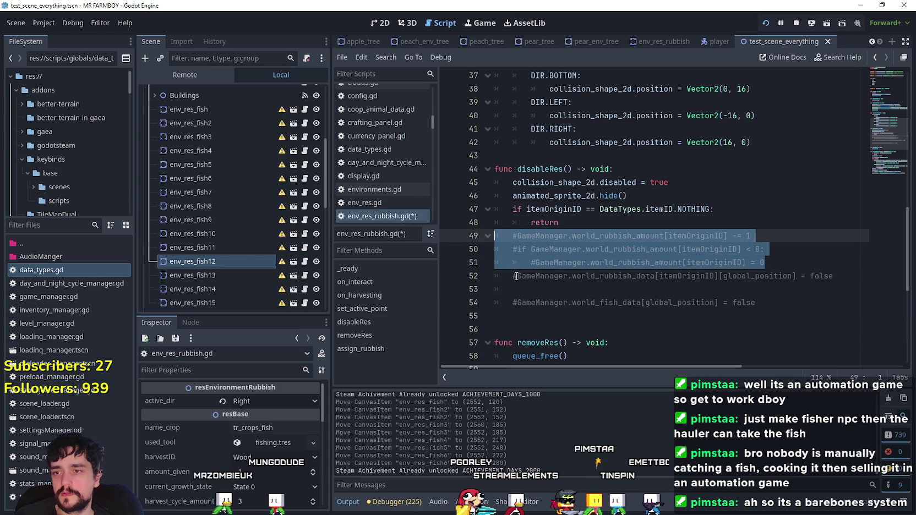
{"action": "left_click", "coordinate": [504, 287]}
{"action": "key", "text": "ctrl+v"}
{"action": "key", "text": "Return"}
{"action": "left_click", "coordinate": [832, 275]}
{"action": "key", "text": "Return"}
{"action": "scroll", "coordinate": [527, 209], "scroll_direction": "down", "scroll_amount": 2}
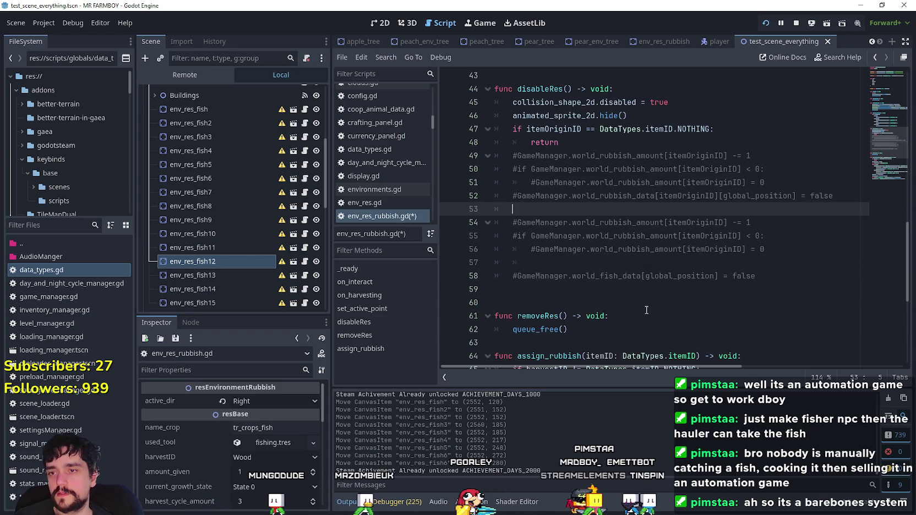
{"action": "scroll", "coordinate": [624, 244], "scroll_direction": "up", "scroll_amount": 1}
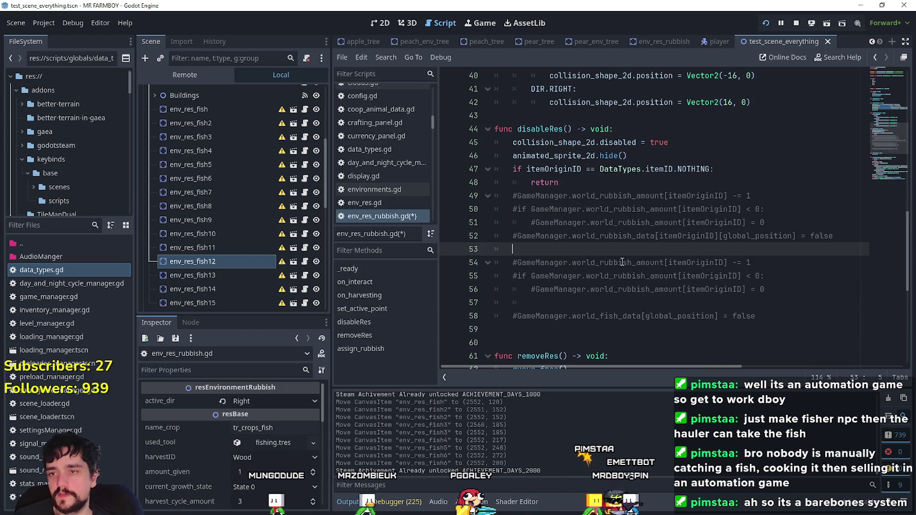
- Rename line 54's counter to world_fish_amount and delete its [itemOriginID] index
{"action": "left_click", "coordinate": [615, 316]}
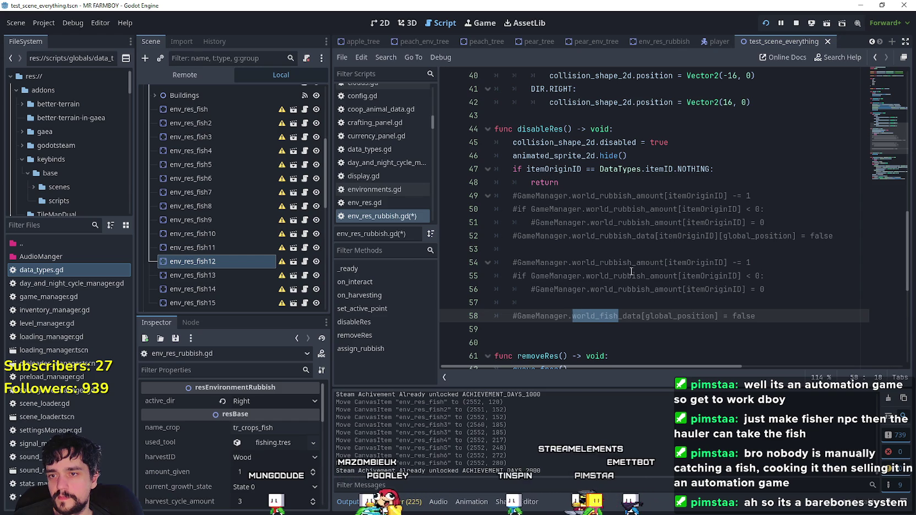
{"action": "left_click_drag", "start_coordinate": [571, 262], "coordinate": [635, 263]}
{"action": "type", "text": "world_fish"}
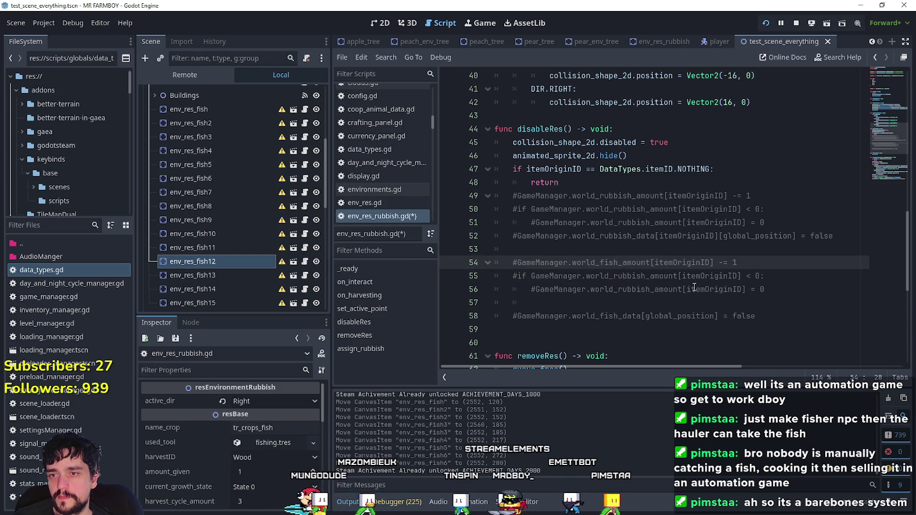
{"action": "left_click", "coordinate": [610, 316]}
{"action": "double_click", "coordinate": [682, 263]}
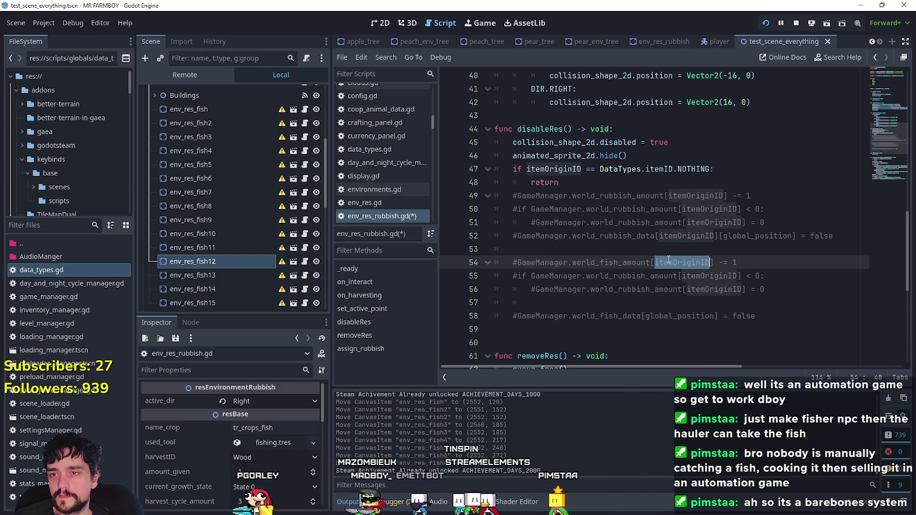
{"action": "left_click", "coordinate": [650, 263]}
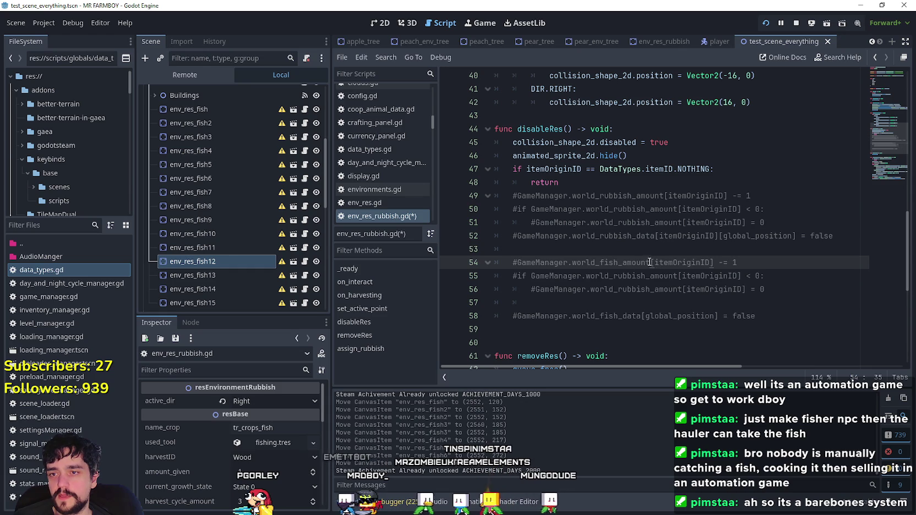
{"action": "left_click_drag", "start_coordinate": [650, 263], "coordinate": [714, 264]}
{"action": "key", "text": "BackSpace"}
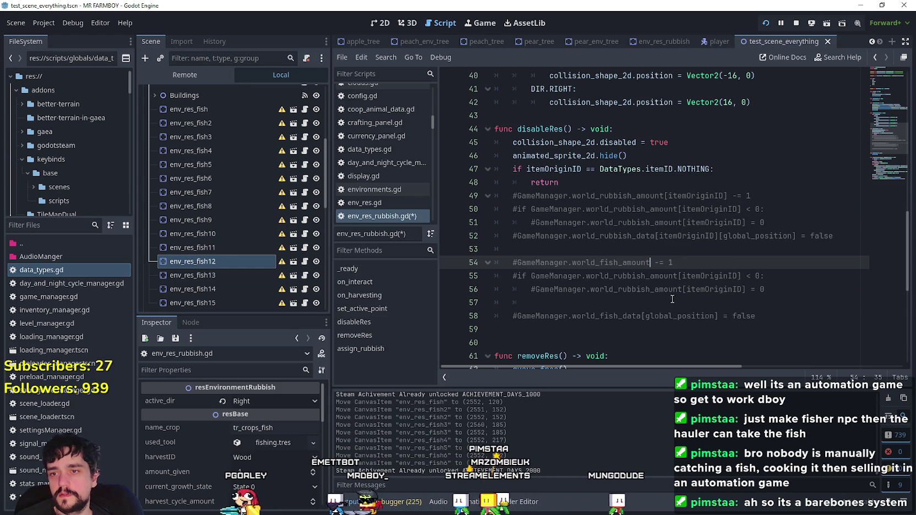
- Change lines 55–56 to world_fish_amount and remove their [itemOriginID] indexes
{"action": "double_click", "coordinate": [611, 262]}
{"action": "key", "text": "ctrl+c"}
{"action": "double_click", "coordinate": [627, 289]}
{"action": "key", "text": "ctrl+v"}
{"action": "double_click", "coordinate": [627, 275]}
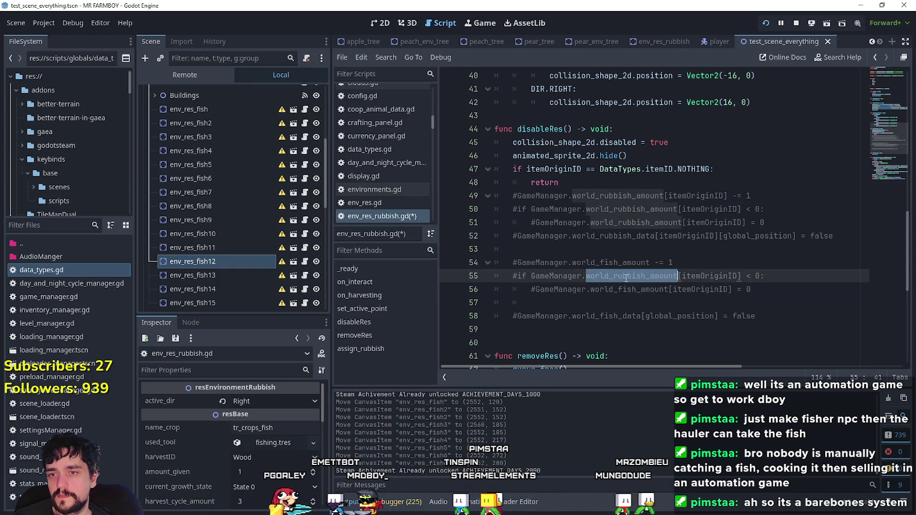
{"action": "key", "text": "ctrl+v"}
{"action": "mouse_move", "coordinate": [701, 276]}
{"action": "left_mouse_down"}
{"action": "mouse_move", "coordinate": [728, 275]}
{"action": "mouse_move", "coordinate": [665, 276]}
{"action": "left_mouse_up"}
{"action": "key", "text": "BackSpace"}
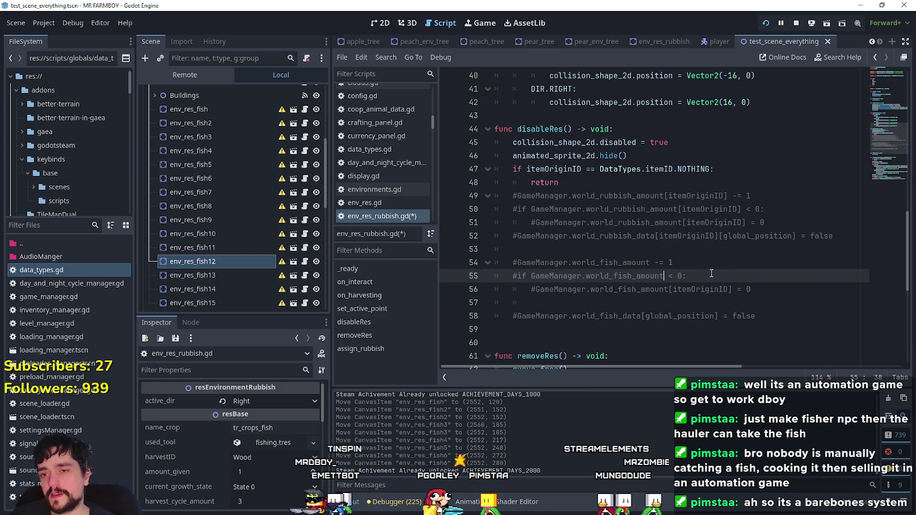
{"action": "left_click", "coordinate": [703, 289]}
{"action": "left_click_drag", "start_coordinate": [703, 289], "coordinate": [668, 289]}
{"action": "key", "text": "BackSpace"}
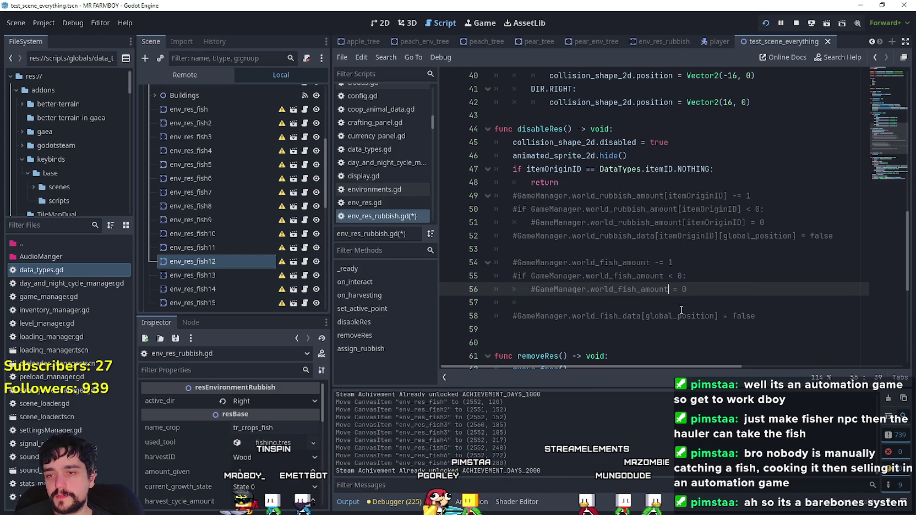
- Delete the extra empty line 57 below the commented fish block
{"action": "left_click", "coordinate": [688, 302]}
{"action": "scroll", "coordinate": [688, 309], "scroll_direction": "down", "scroll_amount": 1}
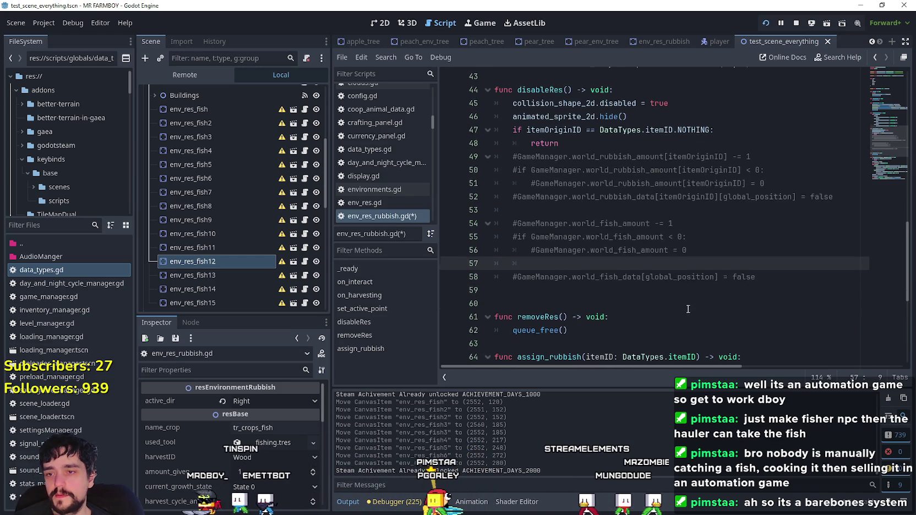
{"action": "left_click_drag", "start_coordinate": [551, 263], "coordinate": [457, 252]}
{"action": "left_click", "coordinate": [570, 264]}
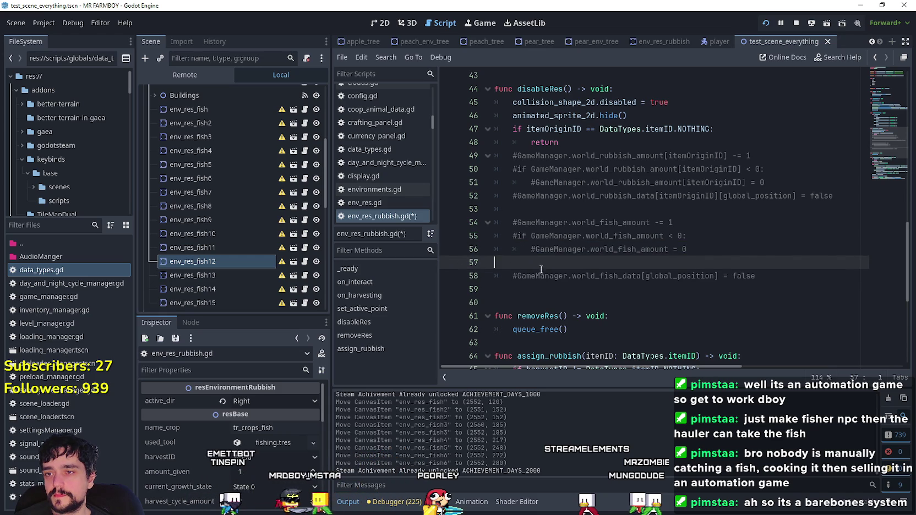
{"action": "key", "text": "BackSpace"}
{"action": "key", "text": "Down"}
{"action": "key", "text": "Down"}
{"action": "left_click", "coordinate": [617, 225]}
{"action": "key", "text": "Up"}
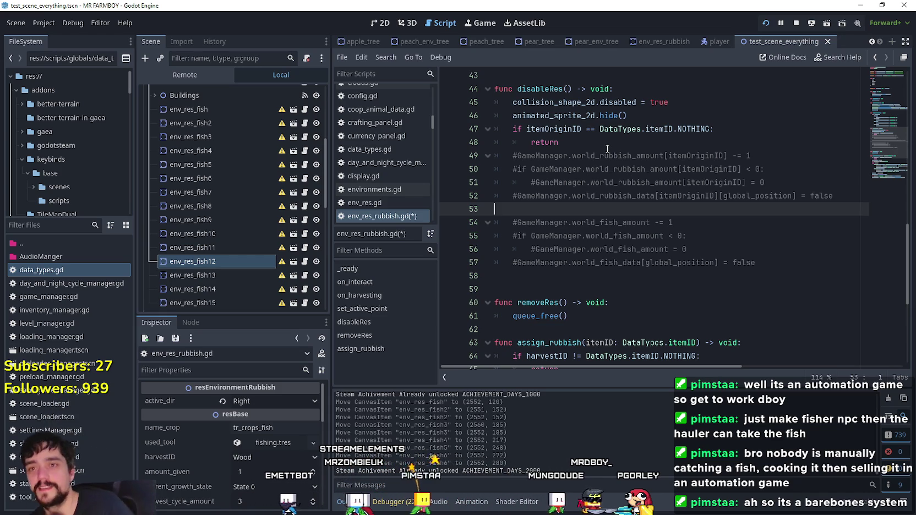
{"action": "key", "text": "Up"}
{"action": "key", "text": "Up"}
{"action": "key", "text": "Up"}
{"action": "key", "text": "End"}
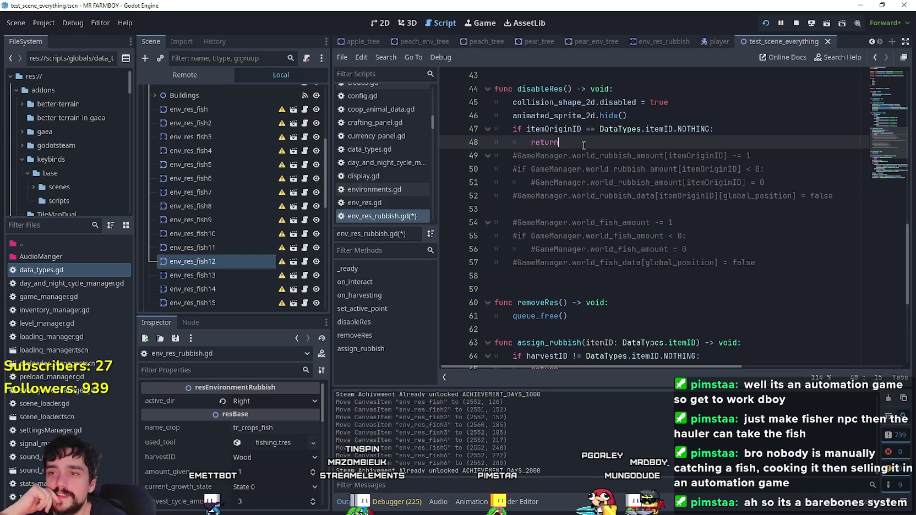
- Review the commented rubbish and fish blocks in disableRes, lines 48–53
{"action": "left_click", "coordinate": [650, 222]}
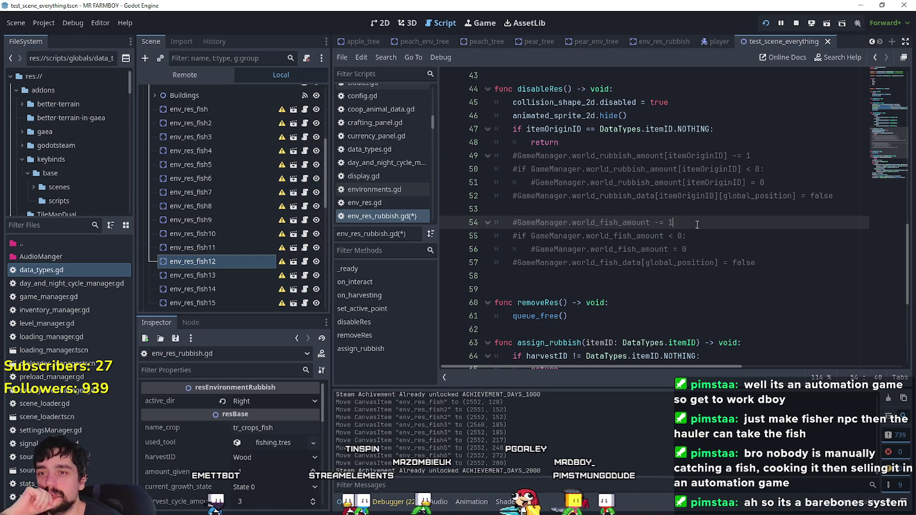
{"action": "left_click", "coordinate": [609, 207]}
{"action": "key", "text": "shift+Up"}
{"action": "key", "text": "shift+Up"}
{"action": "key", "text": "shift+Up"}
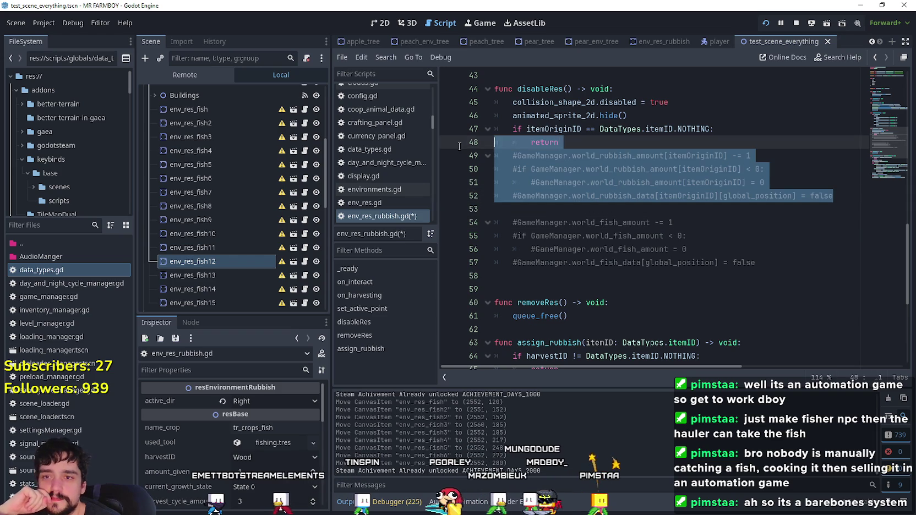
{"action": "key", "text": "shift+Down"}
{"action": "key", "text": "shift+Down"}
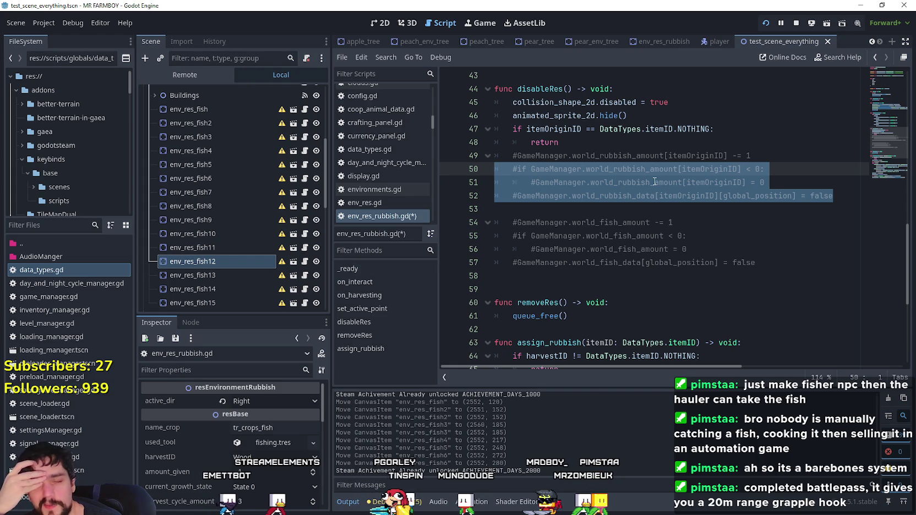
{"action": "left_click", "coordinate": [635, 213]}
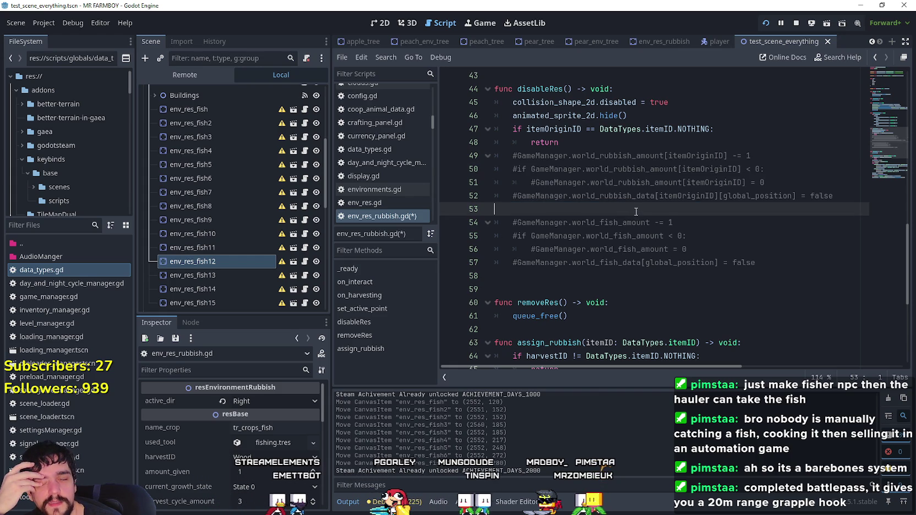
{"action": "left_click", "coordinate": [590, 141]}
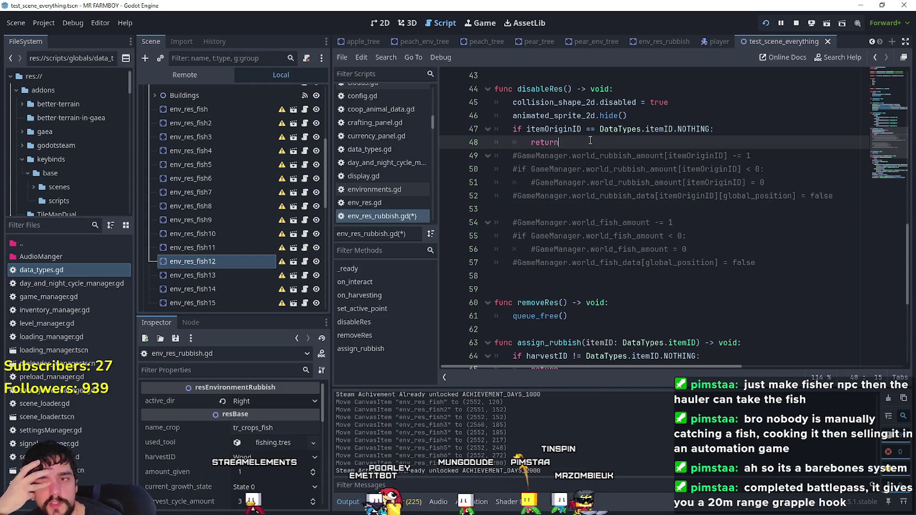
{"action": "left_click", "coordinate": [575, 203]}
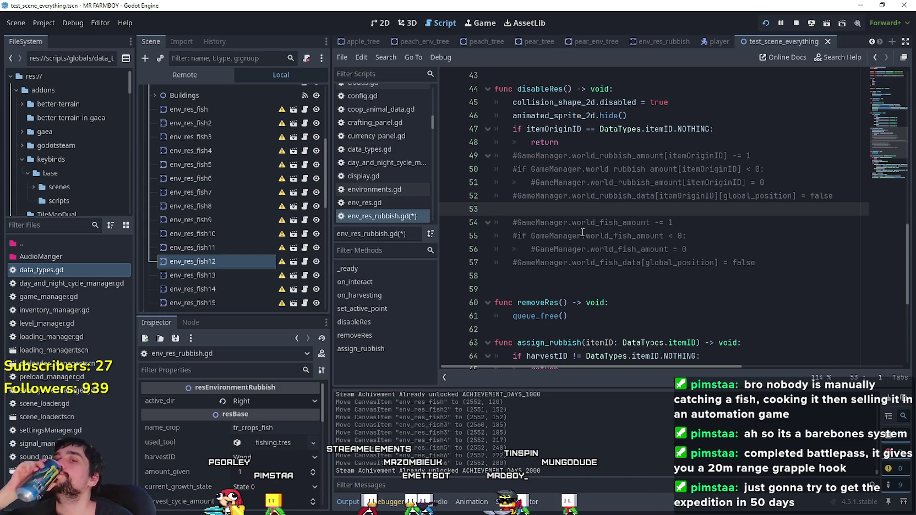
{"action": "left_click", "coordinate": [600, 144]}
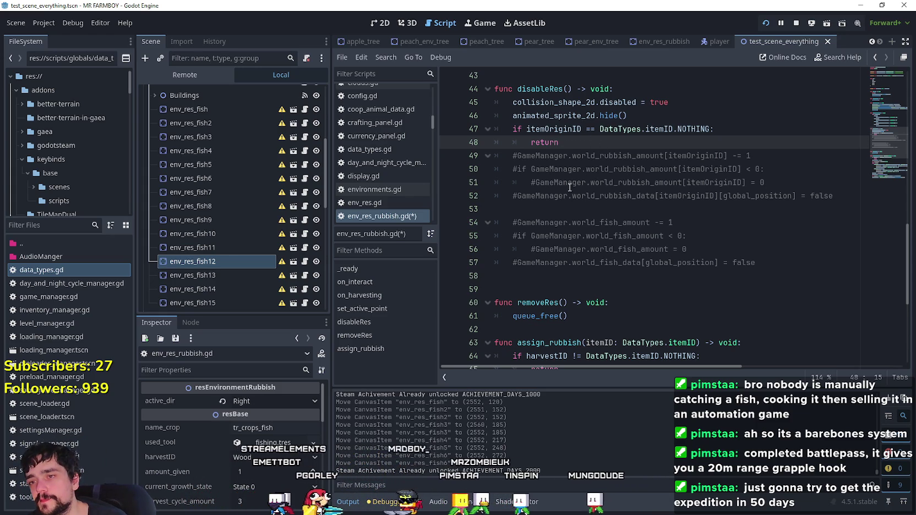
{"action": "left_click", "coordinate": [688, 195]}
{"action": "double_click", "coordinate": [688, 195]}
{"action": "left_click", "coordinate": [783, 204]}
{"action": "double_click", "coordinate": [710, 196]}
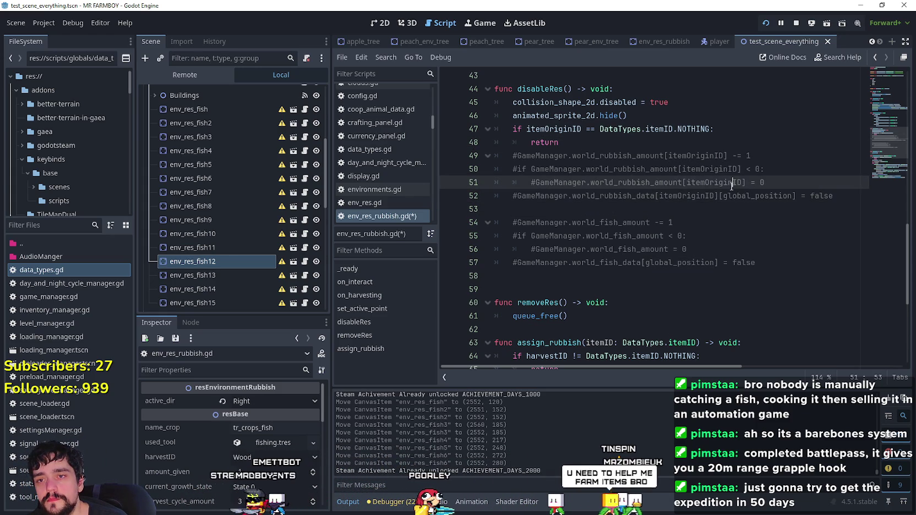
{"action": "left_click", "coordinate": [624, 207]}
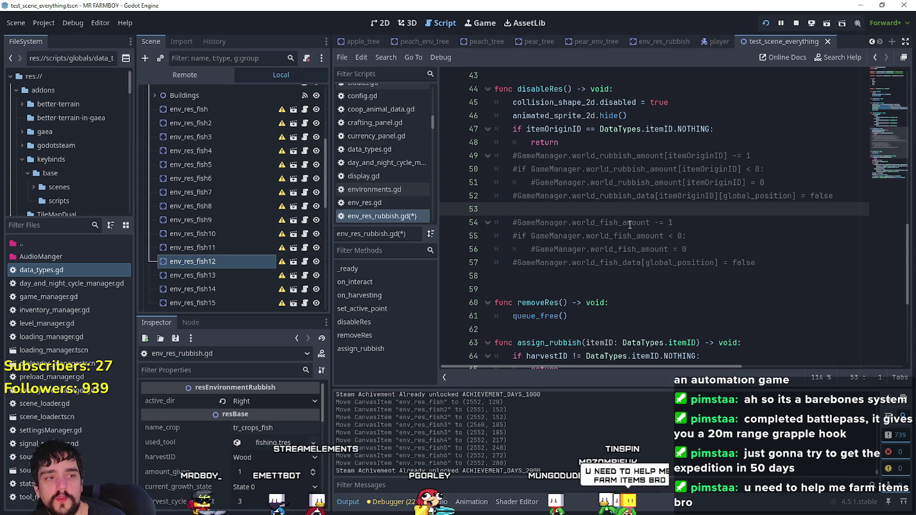
{"action": "left_click", "coordinate": [571, 142]}
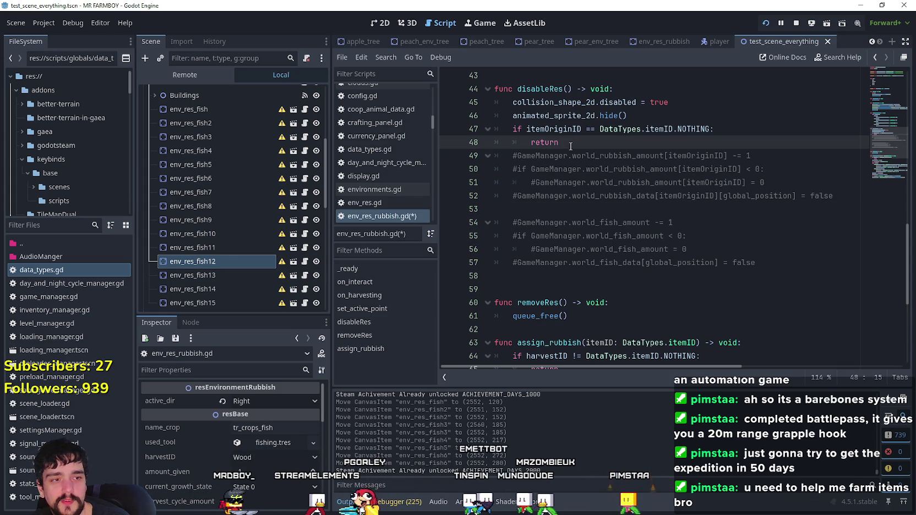
- Check the lines around the fish block and save env_res_rubbish.gd
{"action": "left_click", "coordinate": [715, 209]}
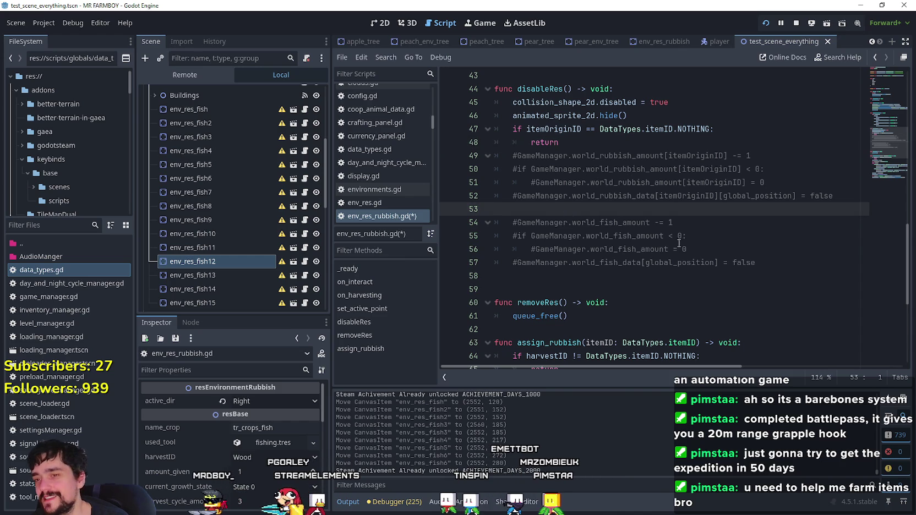
{"action": "left_click", "coordinate": [781, 262]}
{"action": "left_click", "coordinate": [537, 290]}
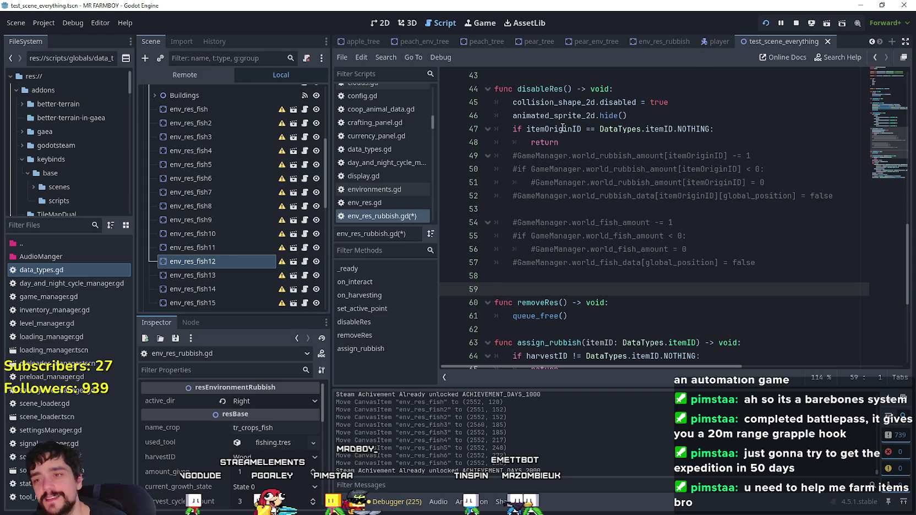
{"action": "left_click", "coordinate": [548, 213]}
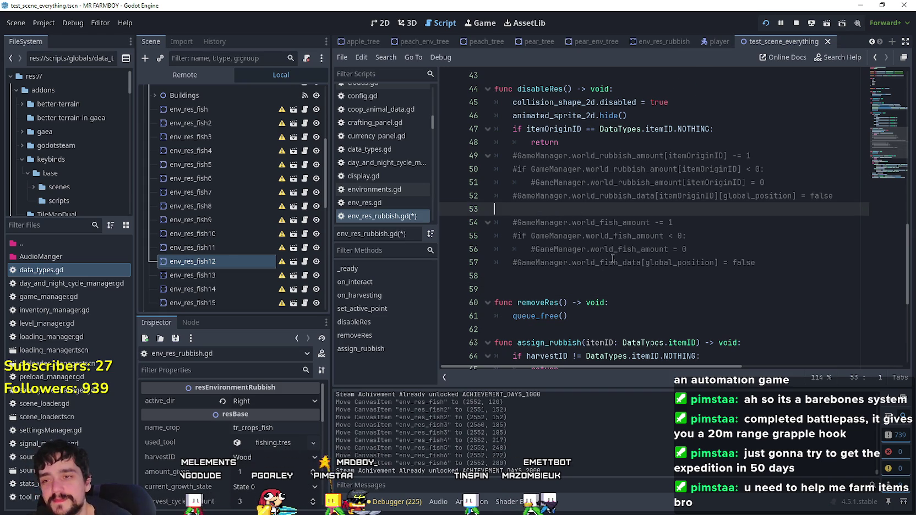
{"action": "left_click", "coordinate": [633, 275]}
{"action": "left_click", "coordinate": [766, 260]}
{"action": "left_click", "coordinate": [716, 290]}
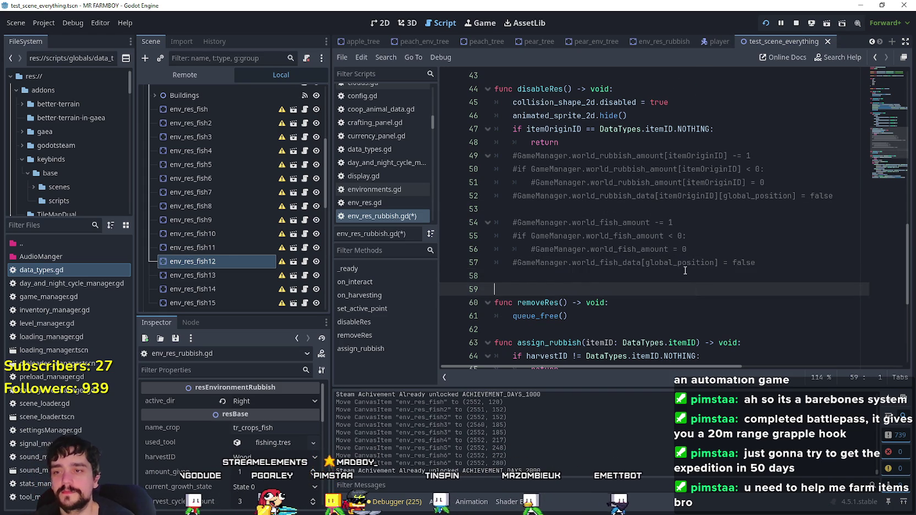
{"action": "left_click", "coordinate": [687, 279]}
{"action": "key", "text": "ctrl+s"}
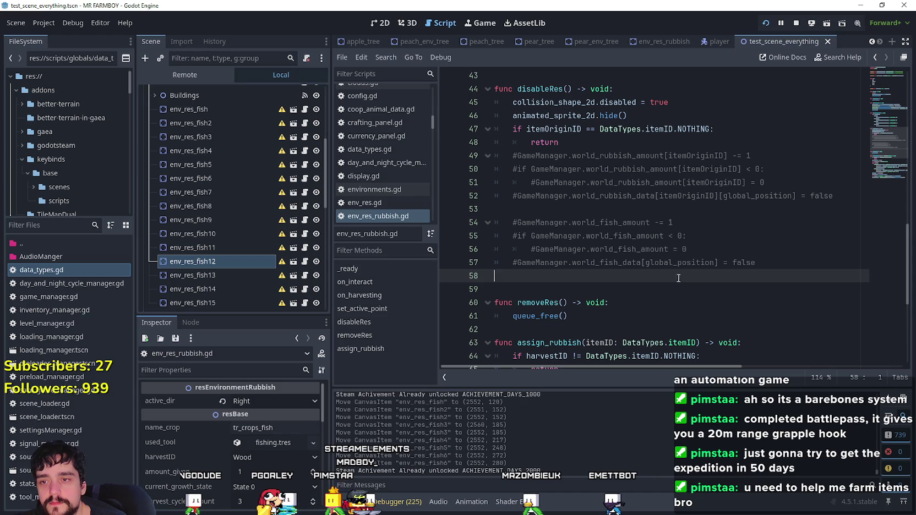
- Select and delete the commented rubbish-amount lines 49–52
{"action": "left_click", "coordinate": [641, 263]}
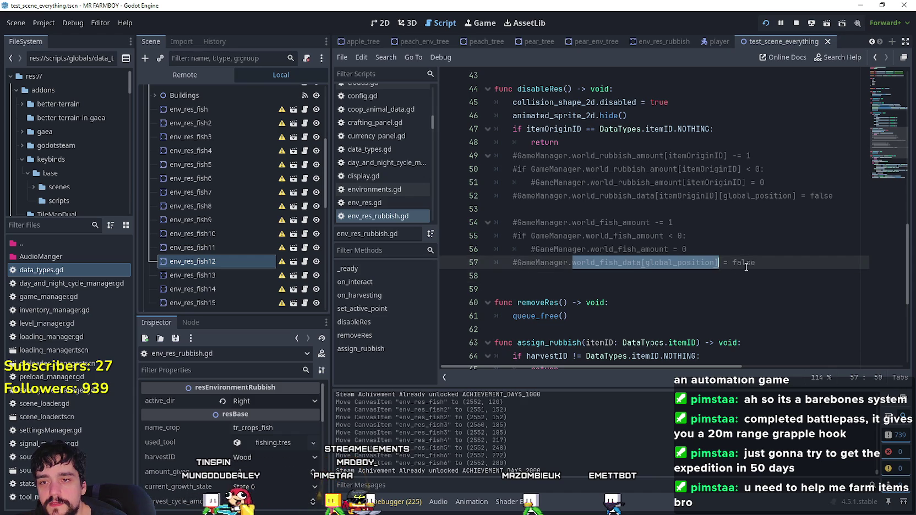
{"action": "left_click_drag", "start_coordinate": [755, 263], "coordinate": [644, 263]}
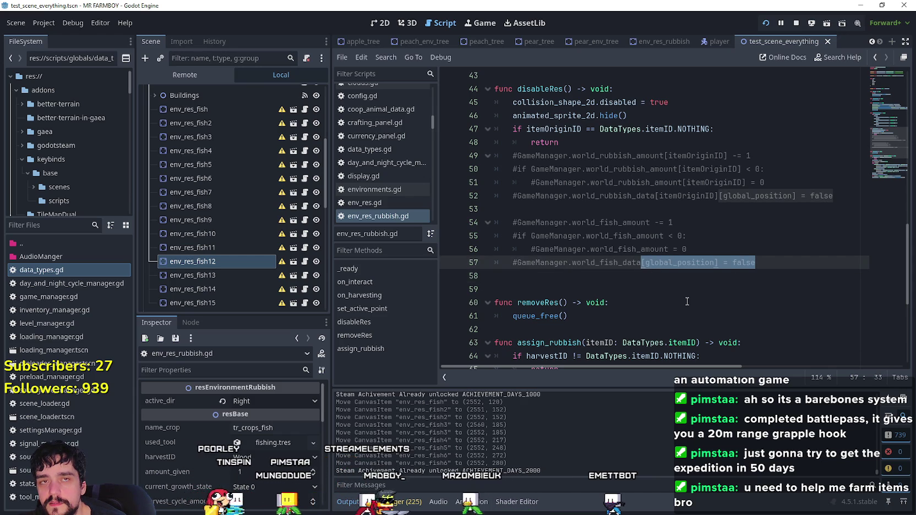
{"action": "left_click", "coordinate": [645, 274]}
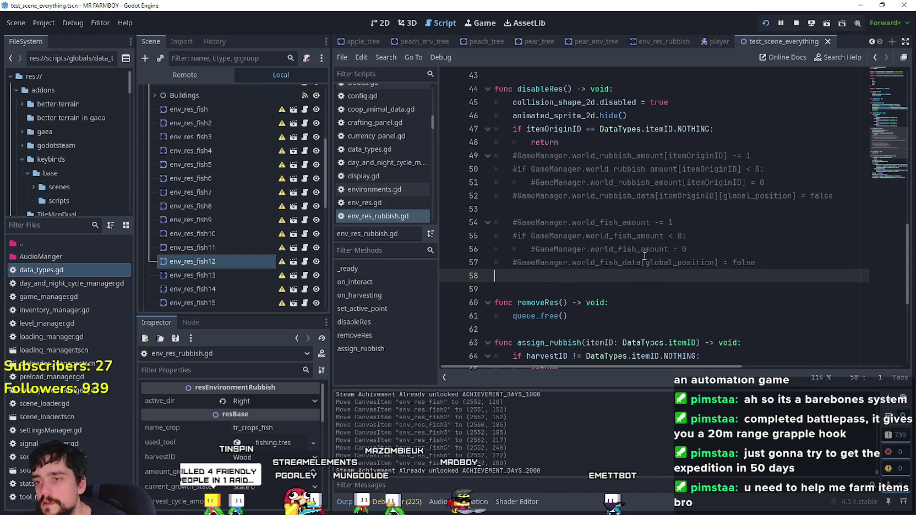
{"action": "left_click_drag", "start_coordinate": [654, 195], "coordinate": [494, 156]}
{"action": "mouse_move", "coordinate": [837, 196]}
{"action": "left_mouse_down"}
{"action": "mouse_move", "coordinate": [490, 198]}
{"action": "mouse_move", "coordinate": [486, 158]}
{"action": "left_mouse_up"}
{"action": "key", "text": "BackSpace"}
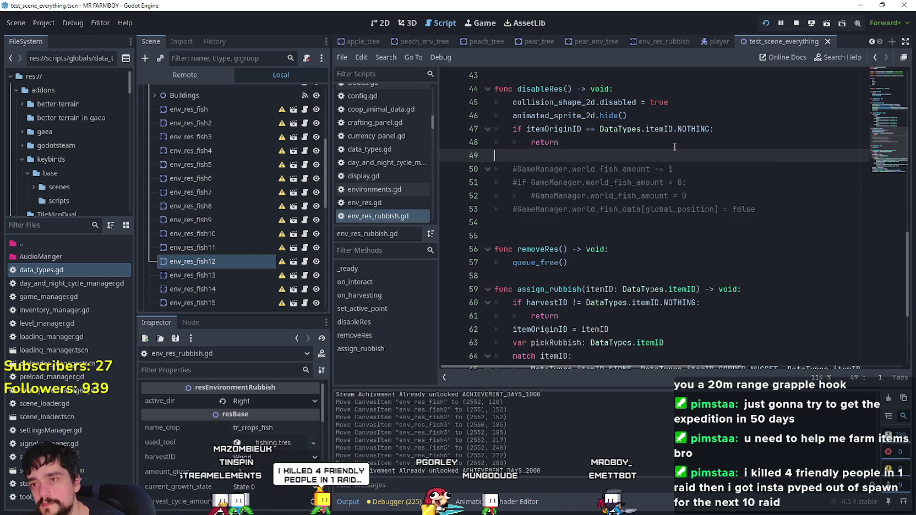
- Scroll through env_res_rubbish.gd to review disableRes and assign_rubbish after the deletion
{"action": "scroll", "coordinate": [675, 147], "scroll_direction": "down", "scroll_amount": 4}
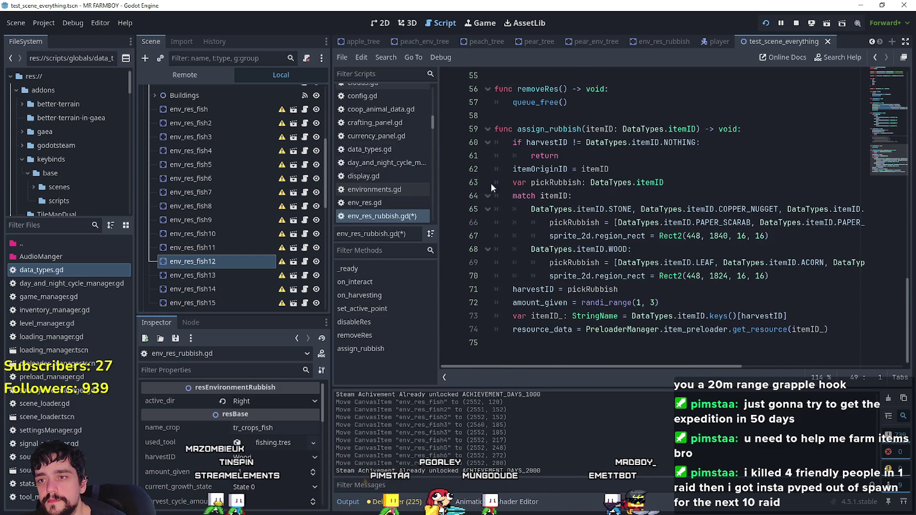
{"action": "scroll", "coordinate": [638, 240], "scroll_direction": "up", "scroll_amount": 10}
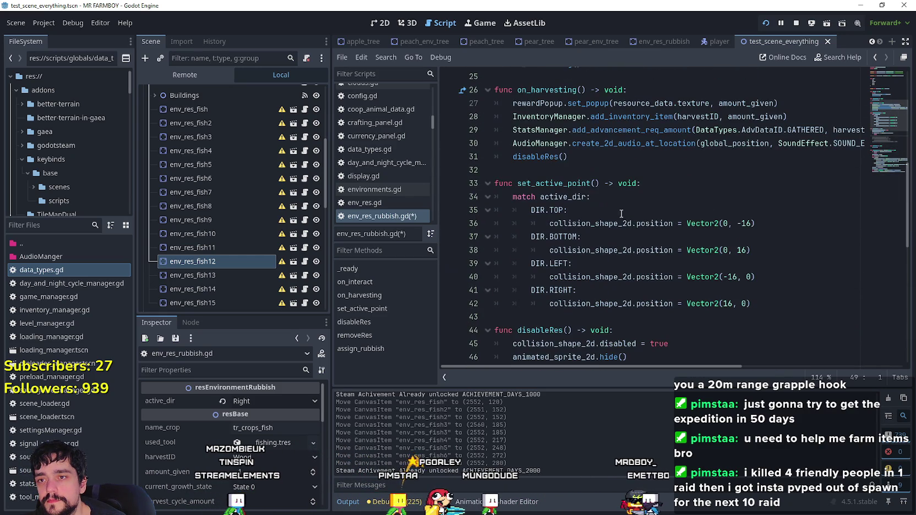
{"action": "left_click", "coordinate": [591, 198]}
{"action": "scroll", "coordinate": [594, 190], "scroll_direction": "up", "scroll_amount": 5}
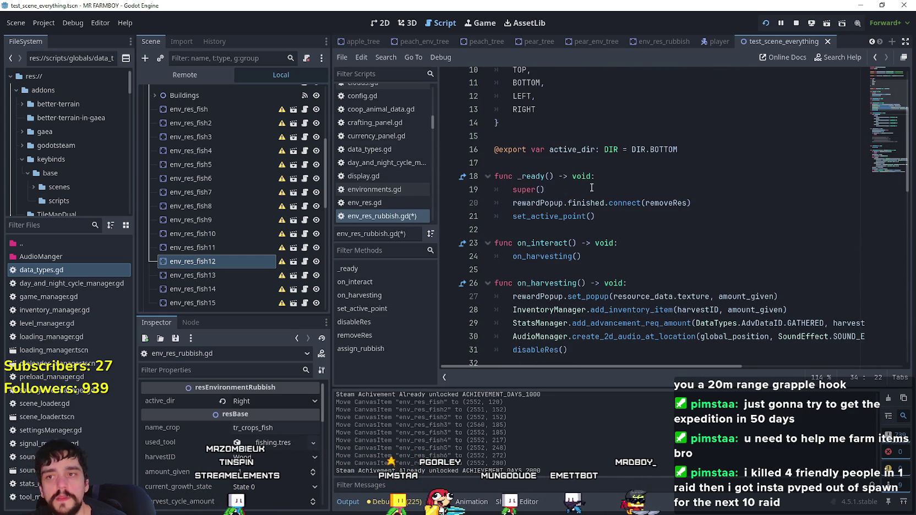
{"action": "scroll", "coordinate": [600, 183], "scroll_direction": "down", "scroll_amount": 14}
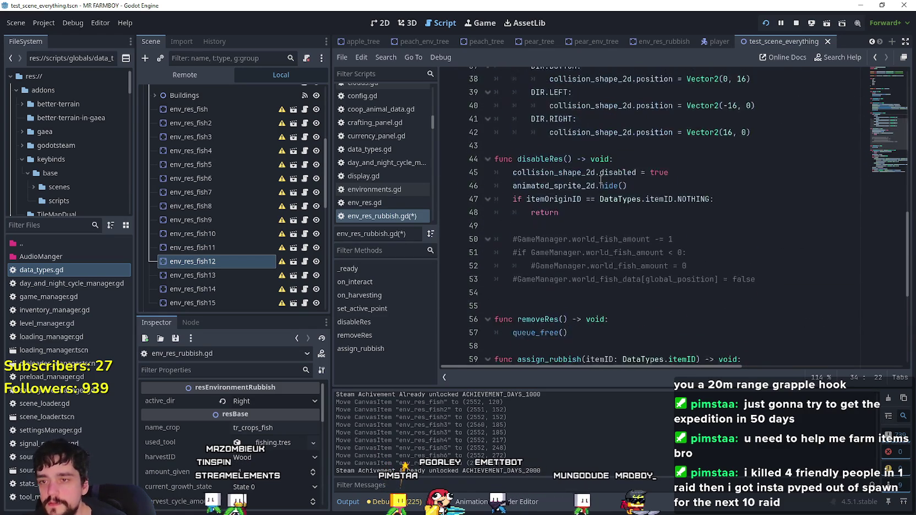
{"action": "scroll", "coordinate": [602, 187], "scroll_direction": "down", "scroll_amount": 1}
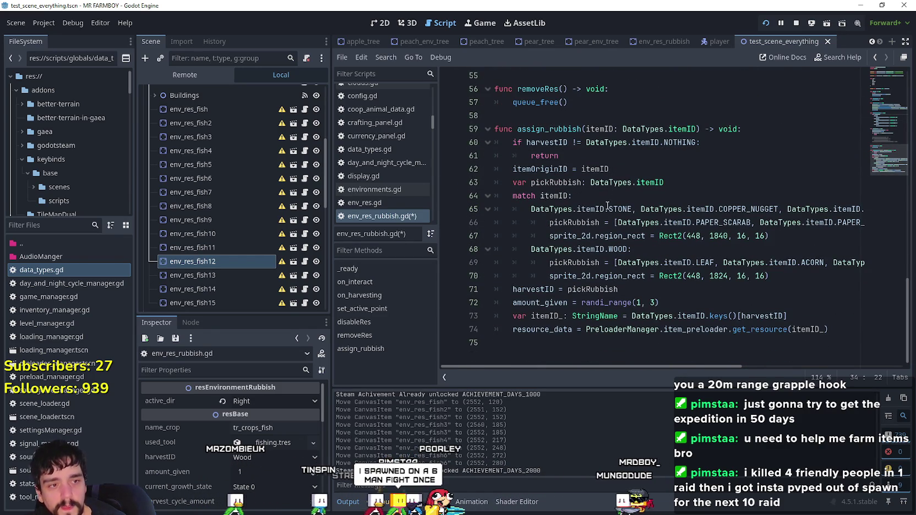
{"action": "mouse_move", "coordinate": [608, 205]}
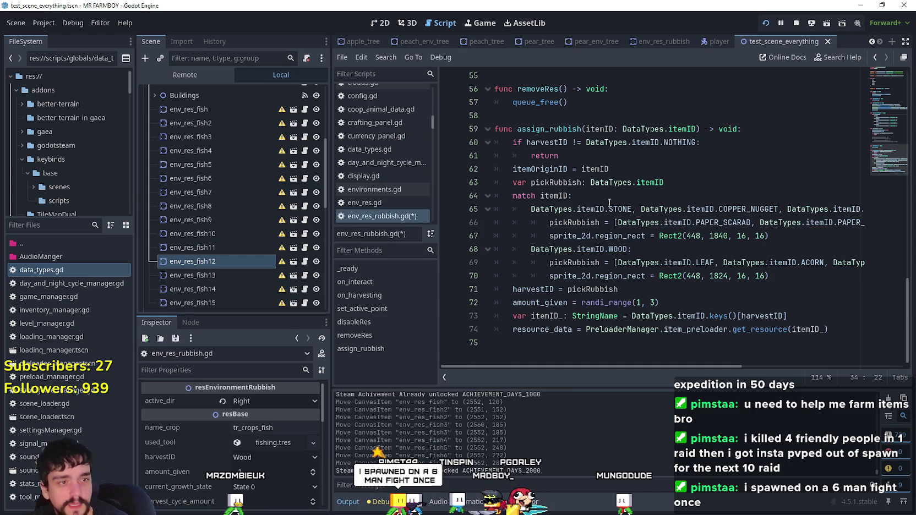
{"action": "mouse_move", "coordinate": [658, 186]}
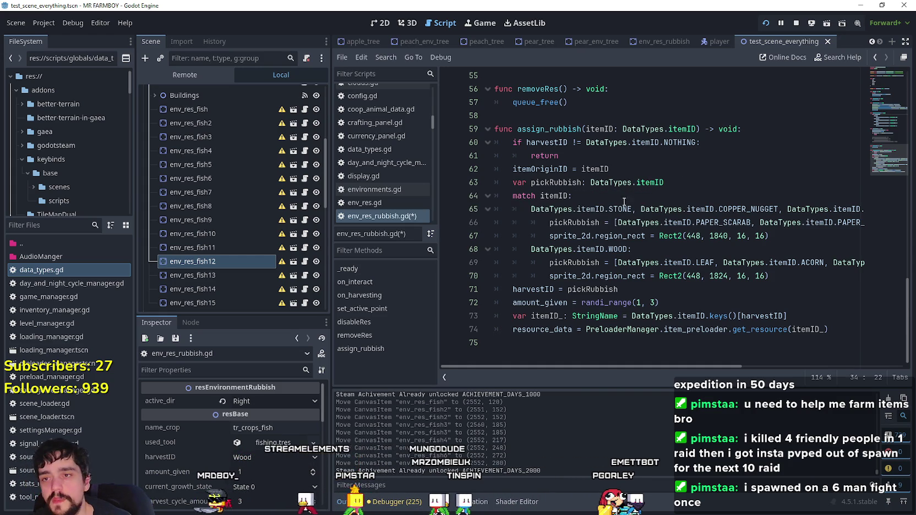
- Review assign_rubbish's match itemID, harvestID, early return and itemOriginID lines
{"action": "left_click", "coordinate": [641, 199]}
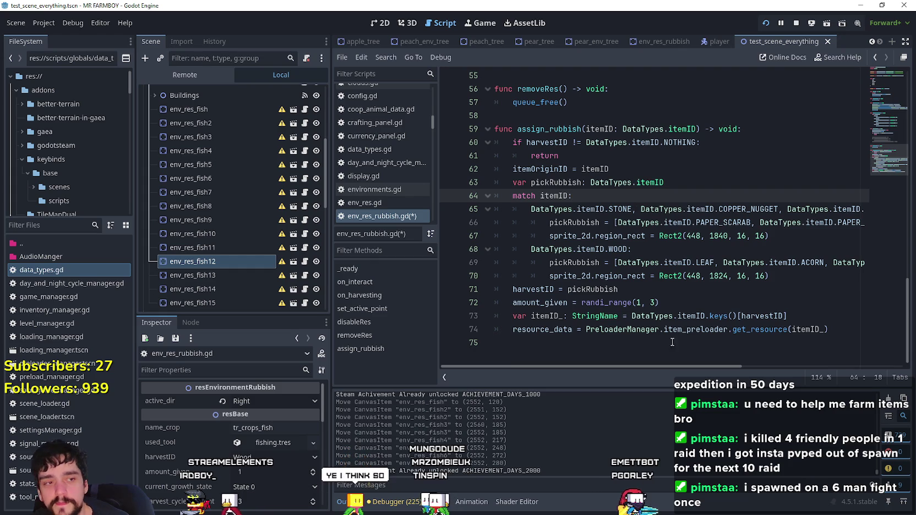
{"action": "left_click", "coordinate": [632, 289]}
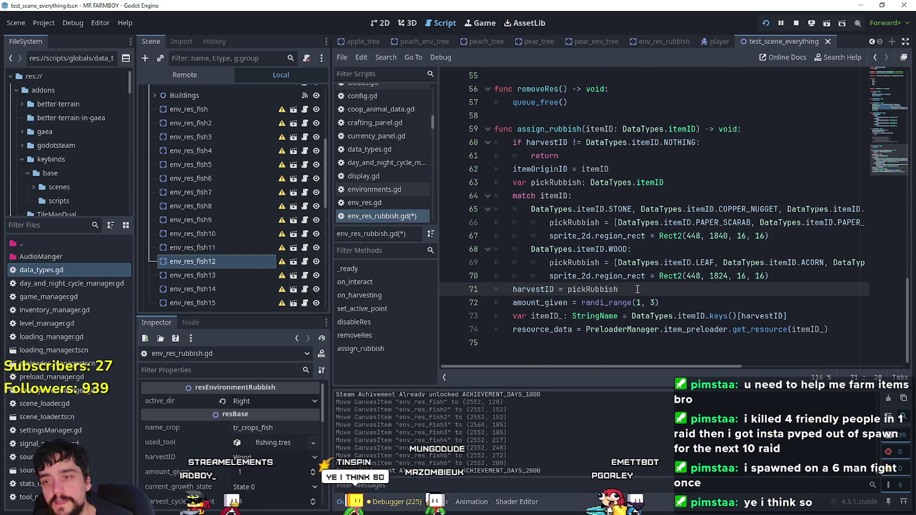
{"action": "mouse_move", "coordinate": [634, 280]}
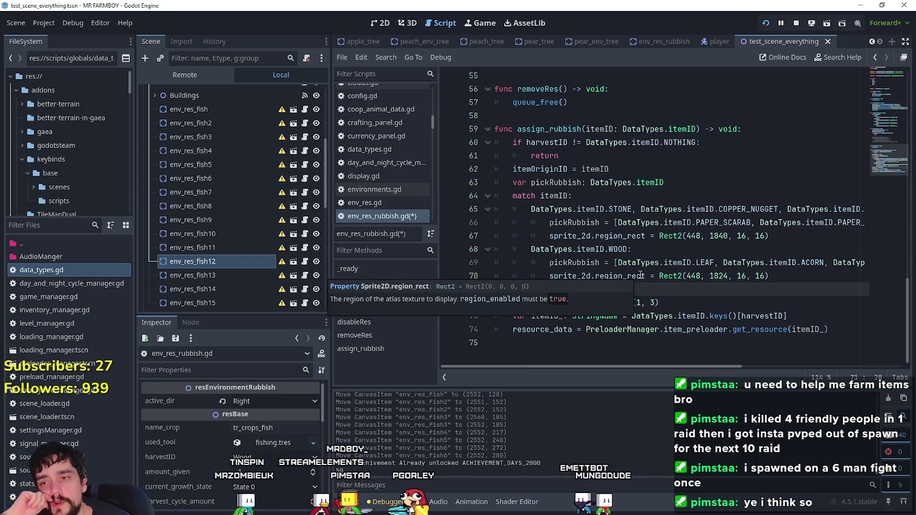
{"action": "left_click", "coordinate": [731, 261]}
{"action": "left_click", "coordinate": [727, 251]}
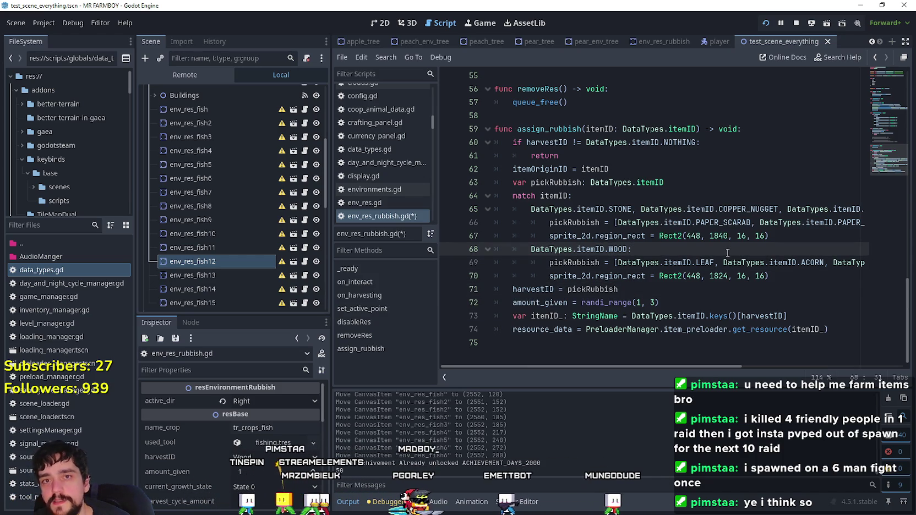
{"action": "left_click", "coordinate": [704, 182]}
{"action": "left_click", "coordinate": [687, 154]}
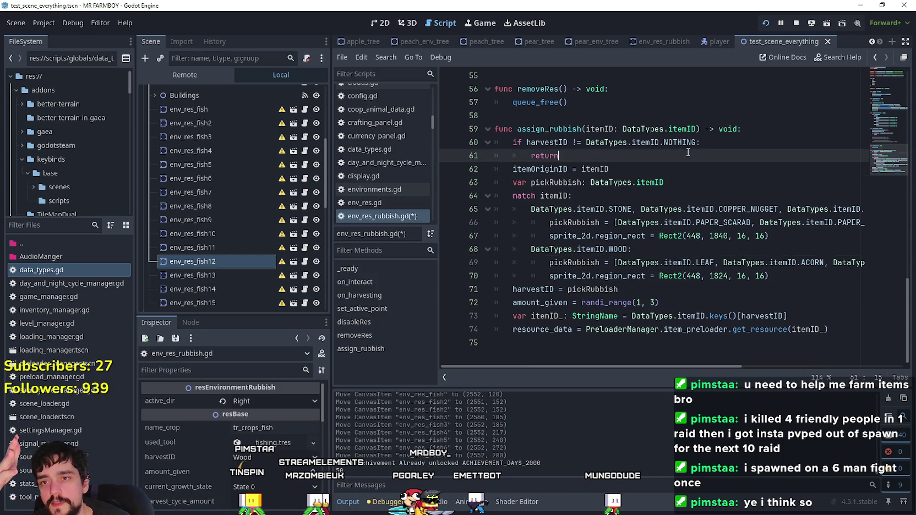
{"action": "left_click", "coordinate": [741, 147]}
{"action": "left_click", "coordinate": [743, 155]}
{"action": "left_click", "coordinate": [746, 164]}
{"action": "left_click", "coordinate": [743, 146]}
{"action": "left_click", "coordinate": [749, 163]}
{"action": "left_click", "coordinate": [744, 152]}
{"action": "left_click", "coordinate": [732, 169]}
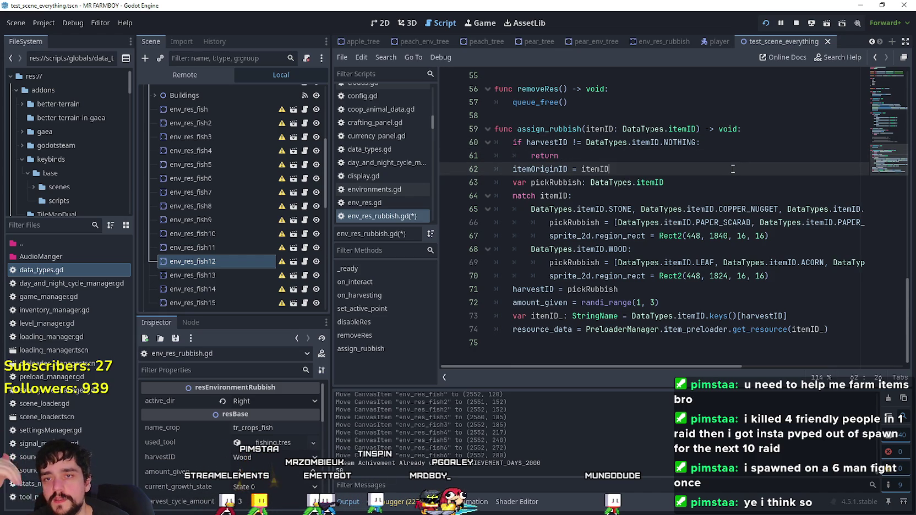
{"action": "left_click", "coordinate": [707, 194]}
{"action": "left_click", "coordinate": [725, 184]}
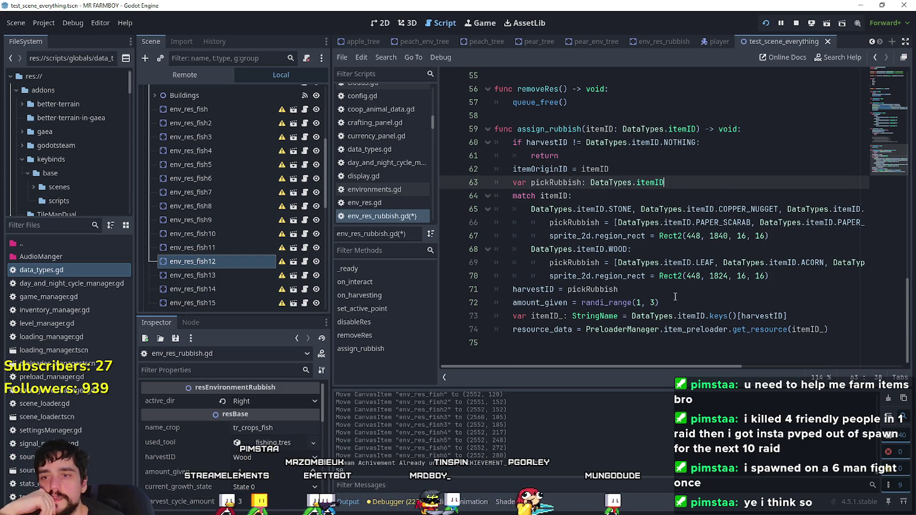
- Delete the empty last line 75 after the get_resource line
{"action": "left_click", "coordinate": [669, 292]}
{"action": "left_click", "coordinate": [716, 316]}
{"action": "left_click", "coordinate": [755, 330]}
{"action": "left_click", "coordinate": [755, 339]}
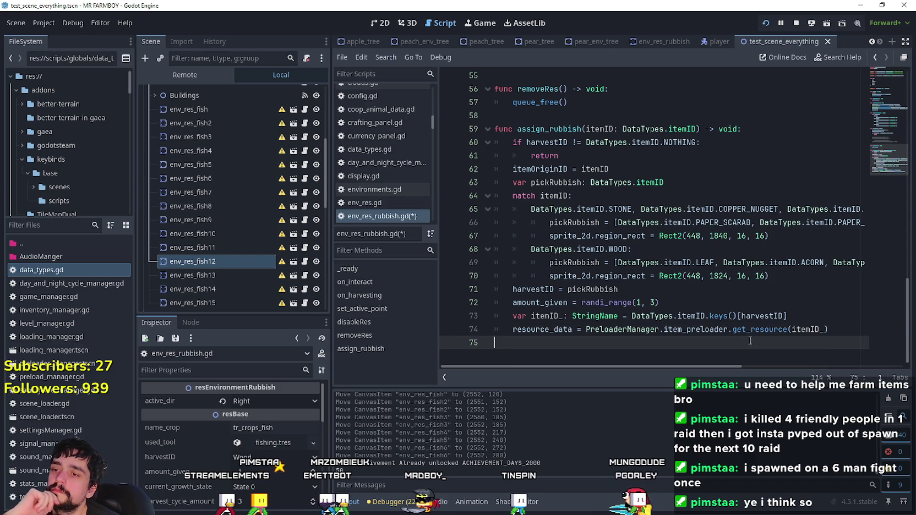
{"action": "key", "text": "BackSpace"}
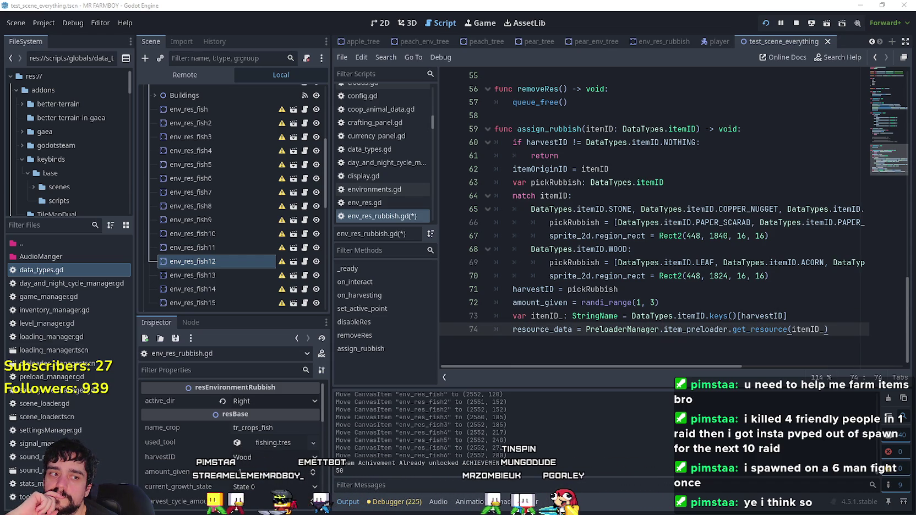
- Recheck the harvestID and WOOD lines, then select 'rubbish' in the assign_rubbish name
{"action": "left_click", "coordinate": [671, 291]}
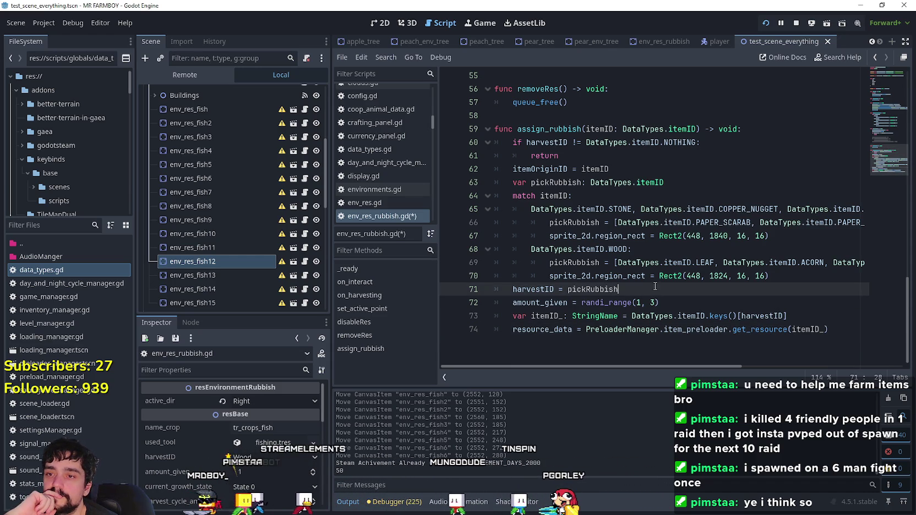
{"action": "left_click", "coordinate": [667, 195]}
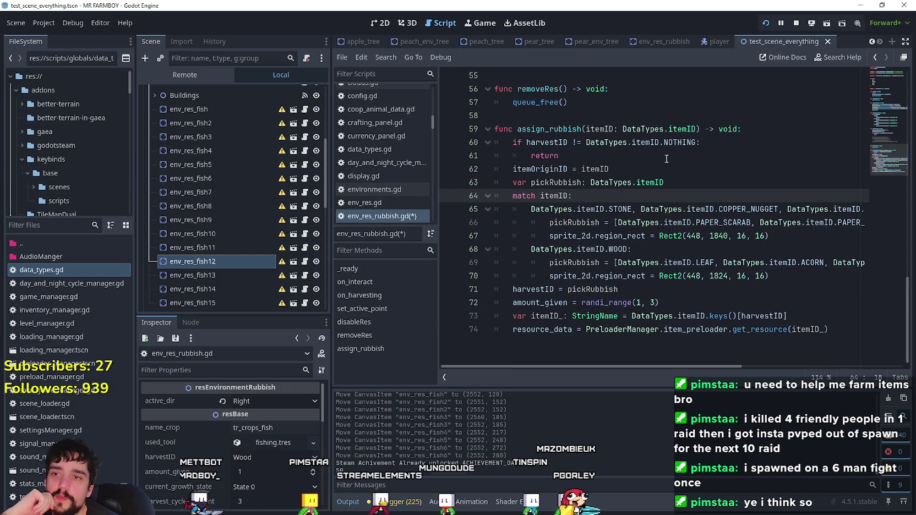
{"action": "left_click", "coordinate": [664, 156]}
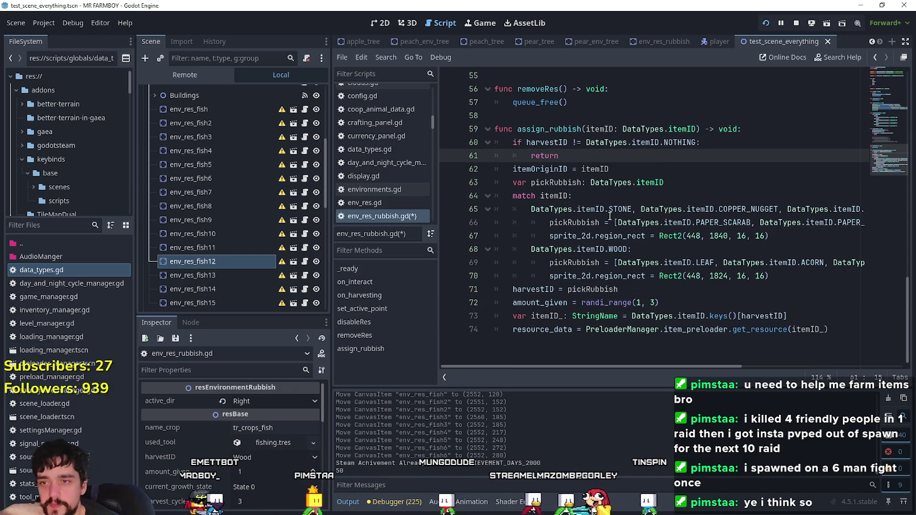
{"action": "left_click", "coordinate": [710, 251]}
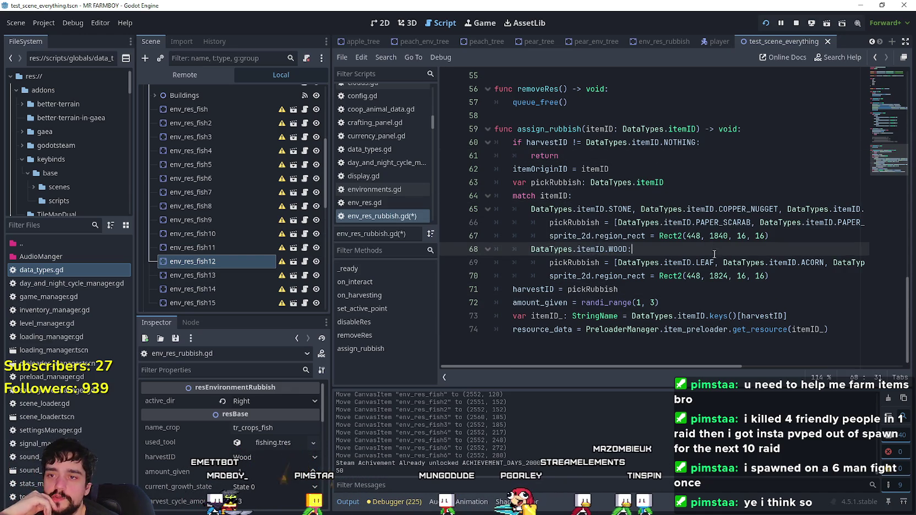
{"action": "left_click", "coordinate": [683, 290]}
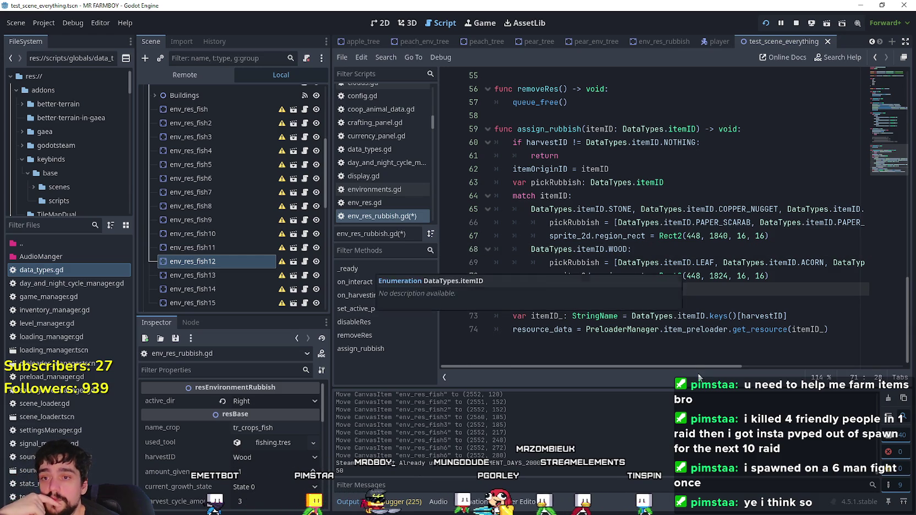
{"action": "mouse_move", "coordinate": [692, 366]}
{"action": "left_mouse_down"}
{"action": "mouse_move", "coordinate": [794, 380]}
{"action": "mouse_move", "coordinate": [627, 365]}
{"action": "mouse_move", "coordinate": [832, 378]}
{"action": "left_mouse_up"}
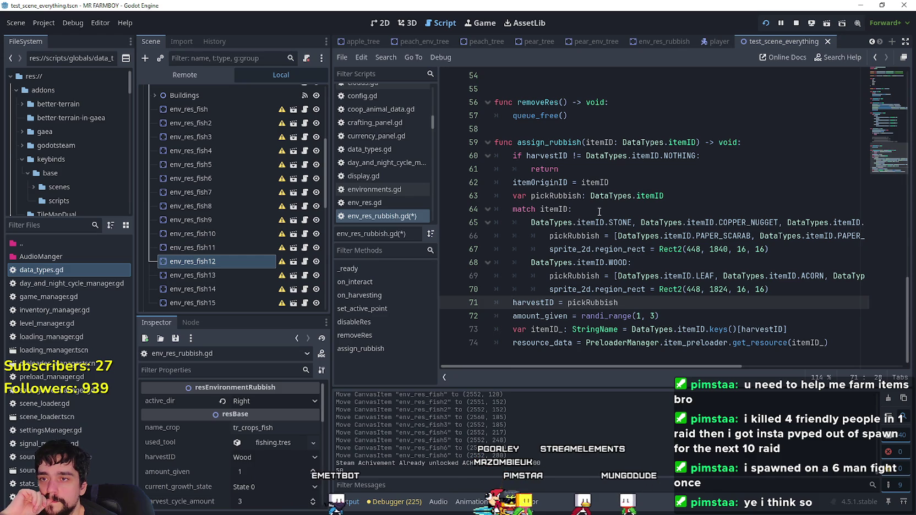
{"action": "left_click", "coordinate": [556, 143]}
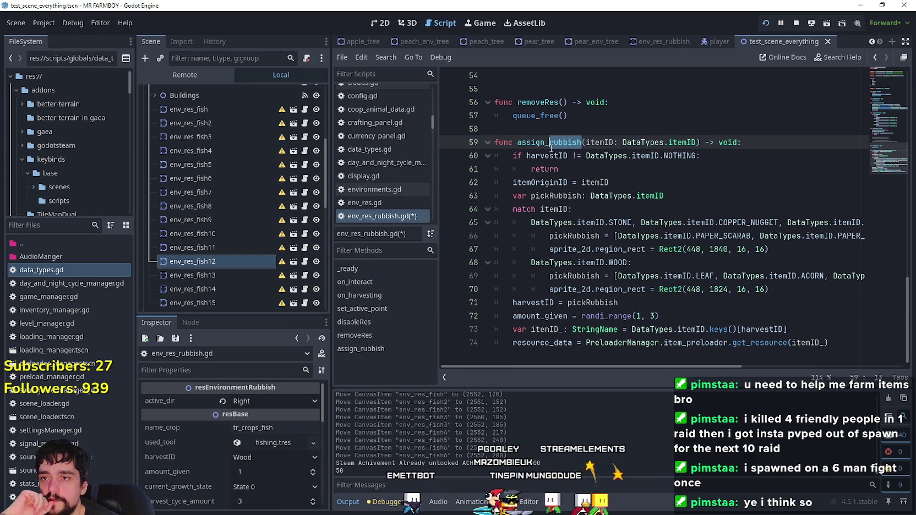
{"action": "left_click_drag", "start_coordinate": [547, 145], "coordinate": [563, 146]}
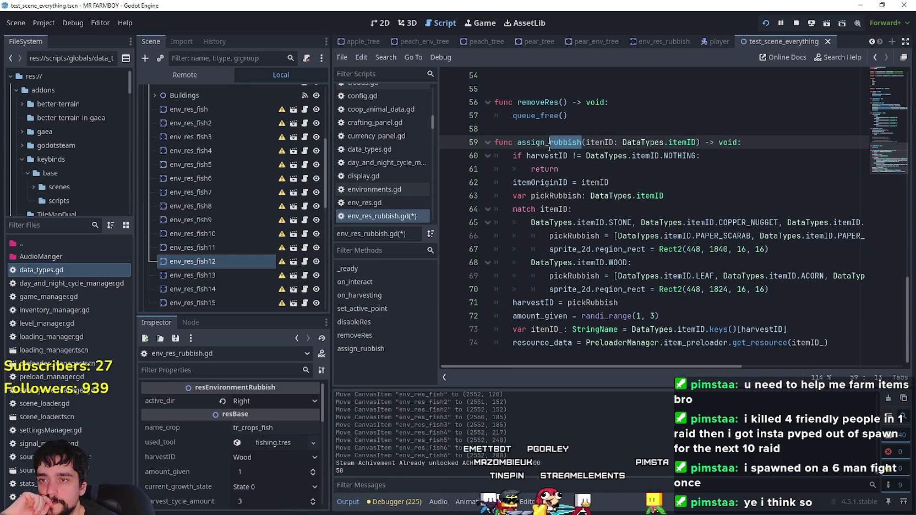
- Rename the assign_rubbish function to assign_fish
{"action": "type", "text": "rfi"}
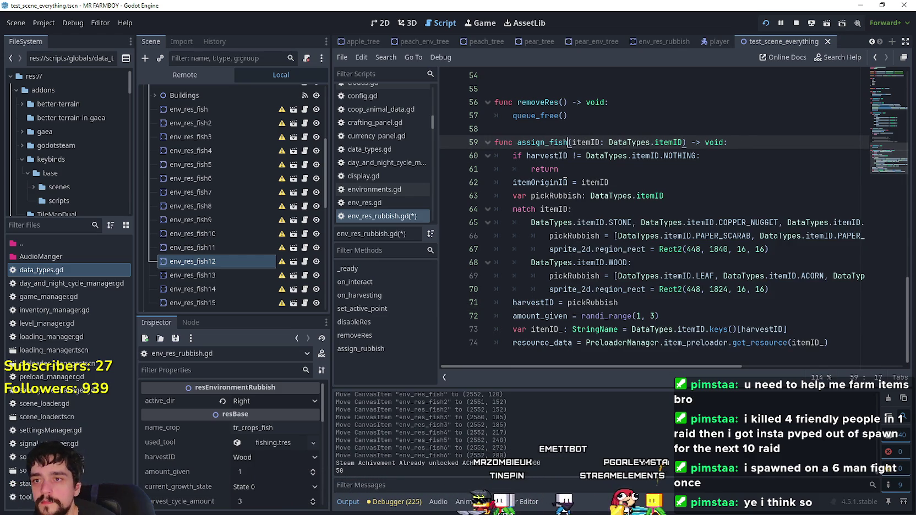
{"action": "left_click", "coordinate": [648, 152]}
{"action": "left_click", "coordinate": [568, 170]}
{"action": "scroll", "coordinate": [575, 198], "scroll_direction": "up", "scroll_amount": 10}
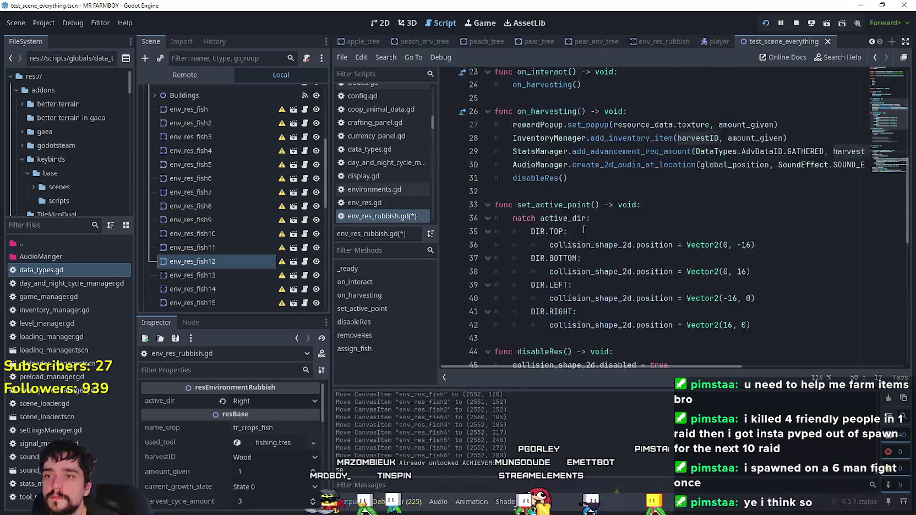
{"action": "scroll", "coordinate": [584, 229], "scroll_direction": "up", "scroll_amount": 8}
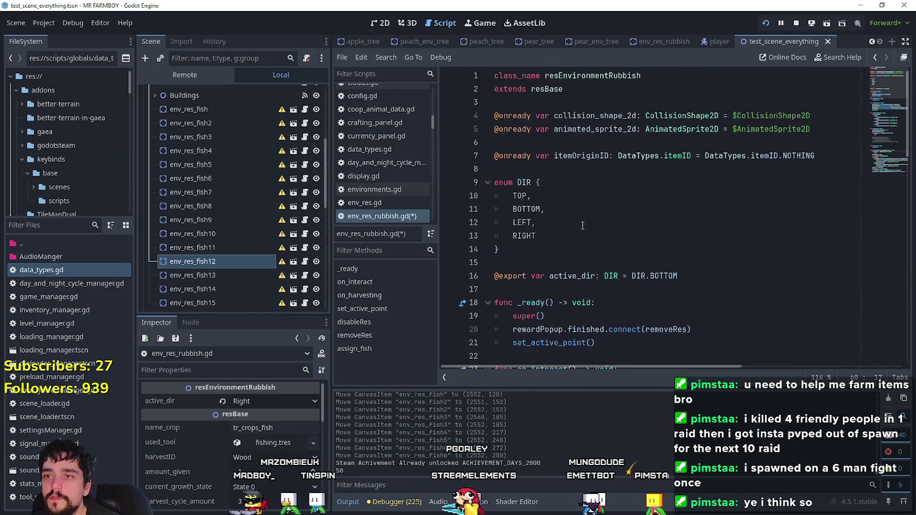
{"action": "scroll", "coordinate": [583, 225], "scroll_direction": "down", "scroll_amount": 15}
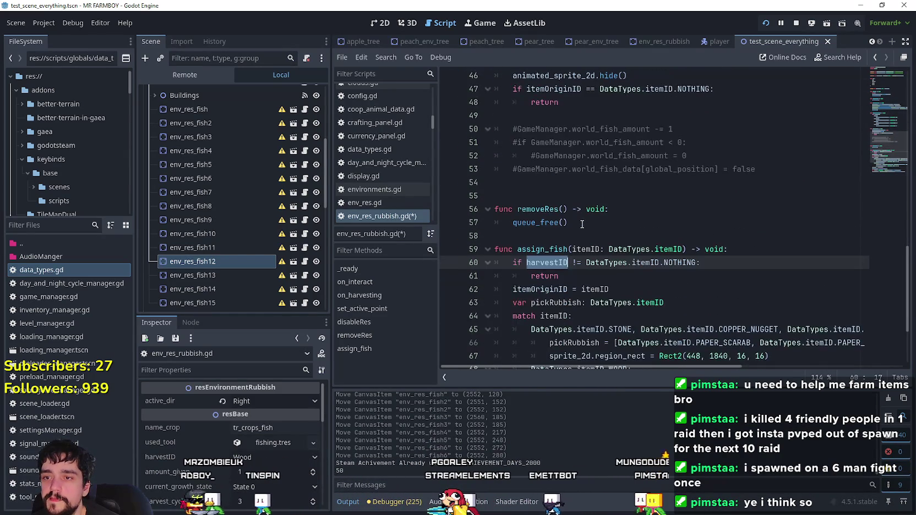
{"action": "scroll", "coordinate": [581, 224], "scroll_direction": "down", "scroll_amount": 3}
- Search for itemOriginID and step to its declaration on line 7 and use on line 62
{"action": "double_click", "coordinate": [550, 183]}
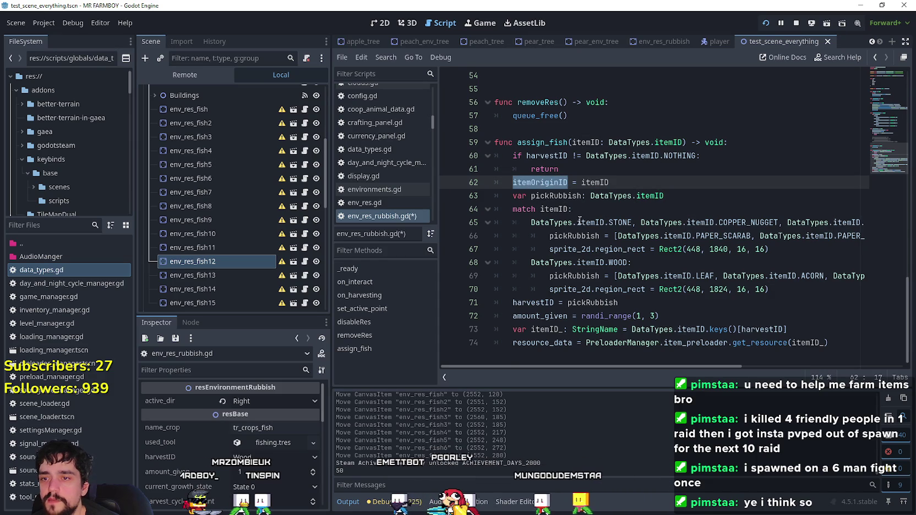
{"action": "key", "text": "ctrl+f"}
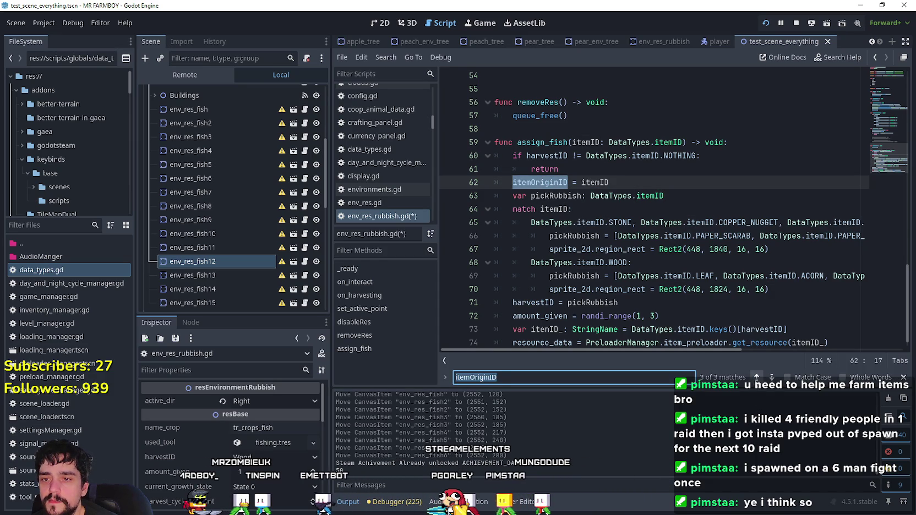
{"action": "left_click", "coordinate": [756, 378]}
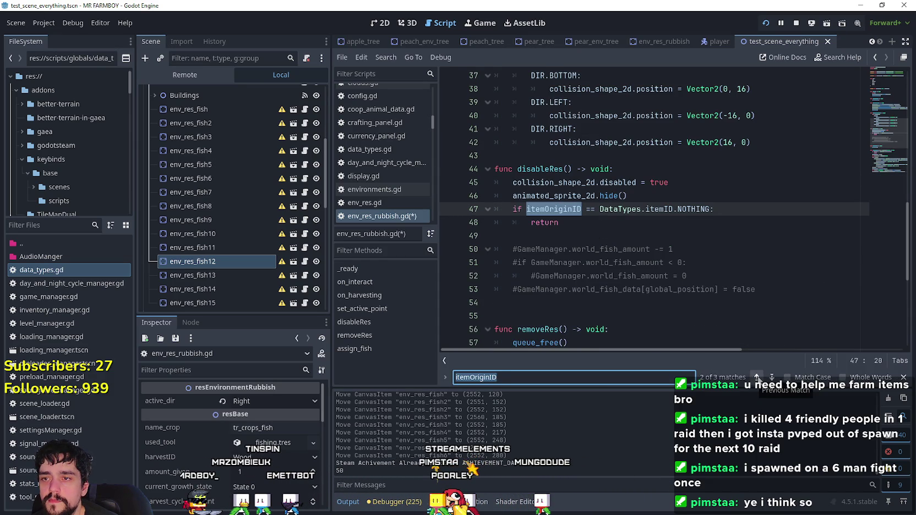
{"action": "left_click", "coordinate": [757, 378]}
{"action": "left_click", "coordinate": [771, 377]}
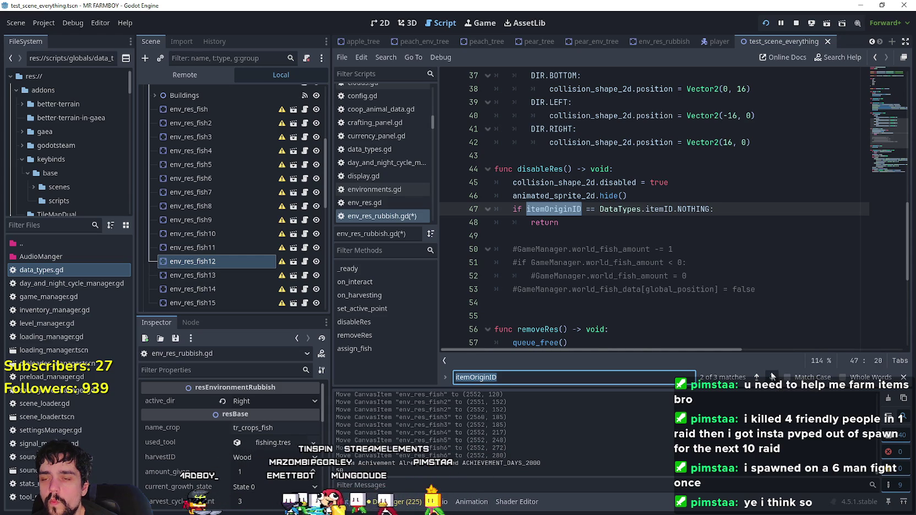
{"action": "left_click", "coordinate": [772, 377]}
{"action": "mouse_move", "coordinate": [740, 350]}
{"action": "left_mouse_down"}
{"action": "mouse_move", "coordinate": [856, 350]}
{"action": "mouse_move", "coordinate": [750, 350]}
{"action": "left_mouse_up"}
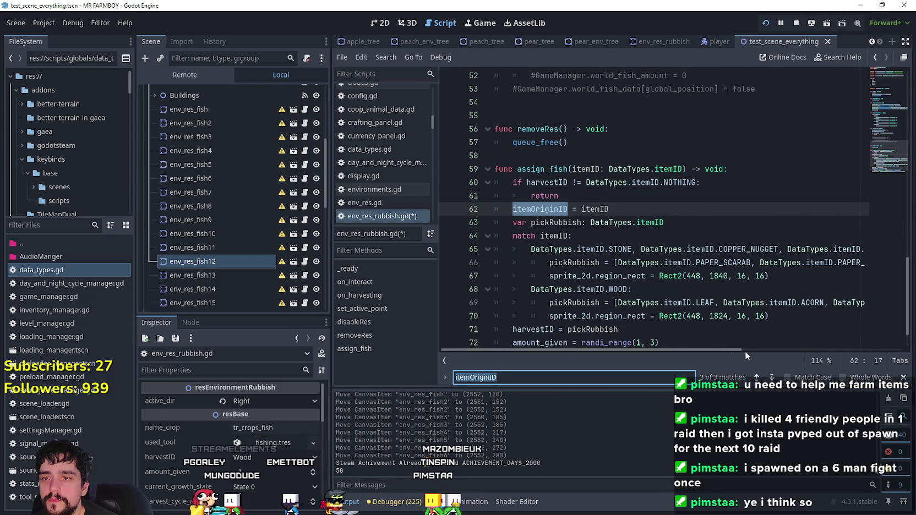
- Cycle forward and back through the itemOriginID matches, then select pickRubbish on line 63
{"action": "scroll", "coordinate": [749, 330], "scroll_direction": "down", "scroll_amount": 2}
{"action": "left_click", "coordinate": [772, 377]}
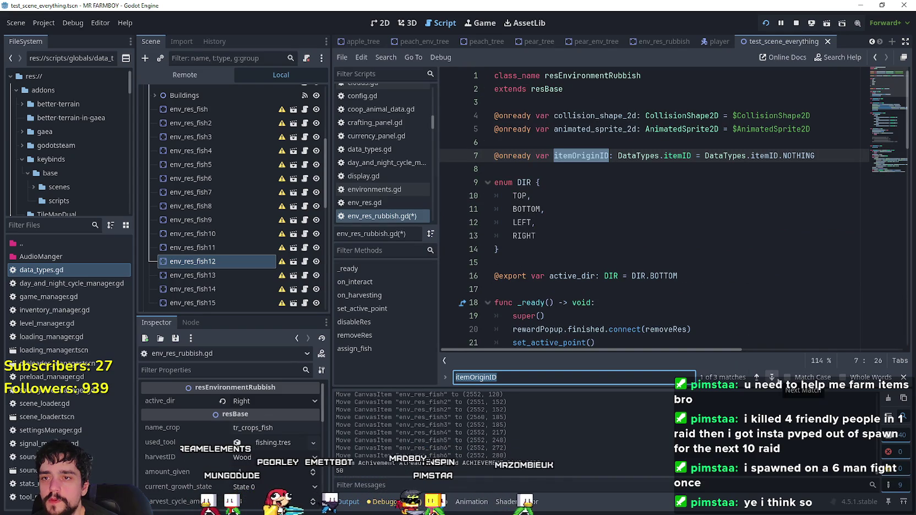
{"action": "left_click", "coordinate": [772, 377]}
{"action": "left_click", "coordinate": [772, 377]}
{"action": "left_click", "coordinate": [757, 377]}
{"action": "left_click", "coordinate": [758, 377]}
{"action": "left_click", "coordinate": [758, 377]}
{"action": "scroll", "coordinate": [694, 297], "scroll_direction": "down", "scroll_amount": 2}
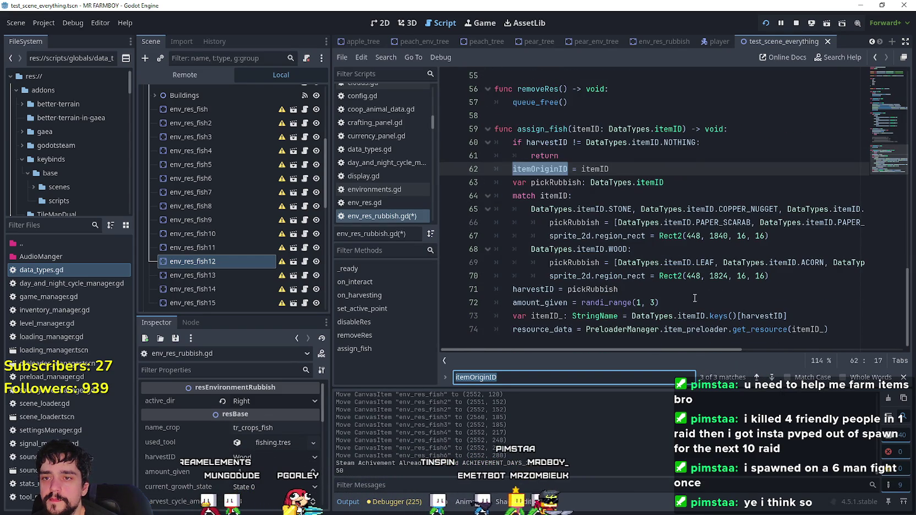
{"action": "double_click", "coordinate": [568, 183]}
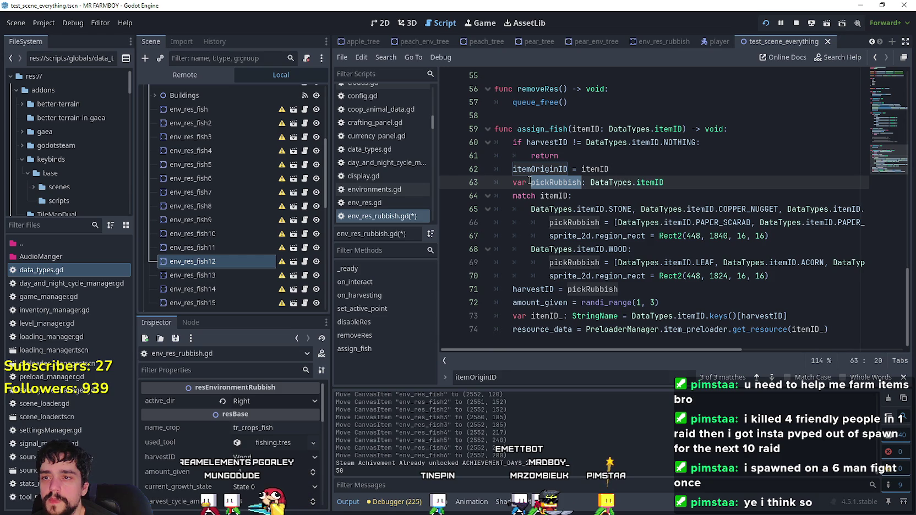
- Rename the local variable pickRubbish to pickFish and close the find bar
{"action": "left_click", "coordinate": [578, 183]}
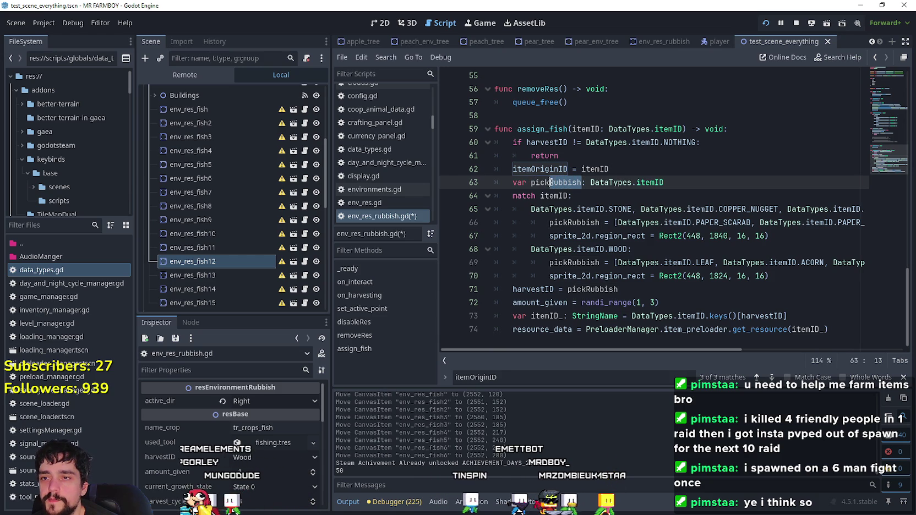
{"action": "type", "text": "Fish"}
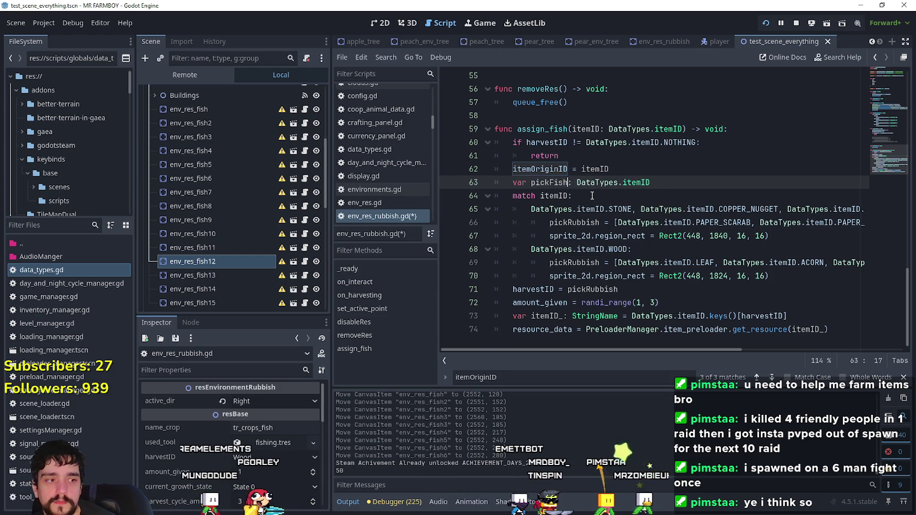
{"action": "left_click", "coordinate": [611, 196]}
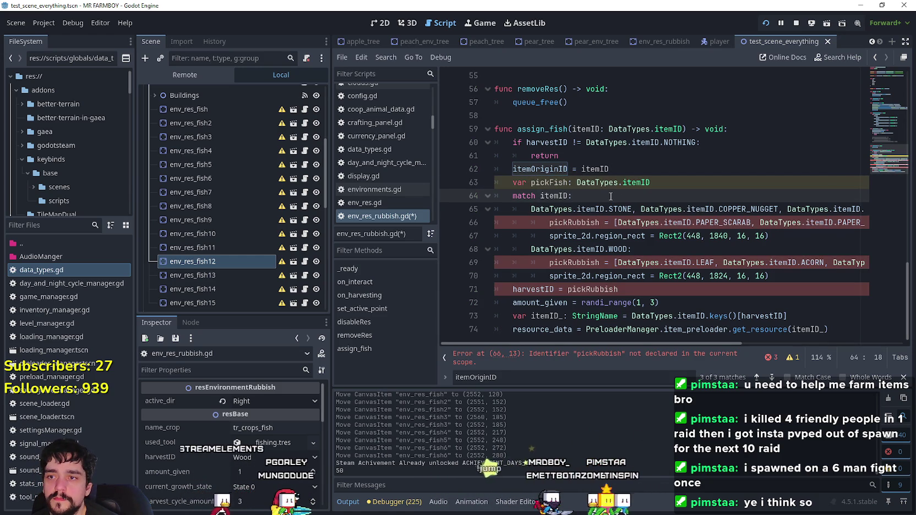
{"action": "double_click", "coordinate": [549, 182]}
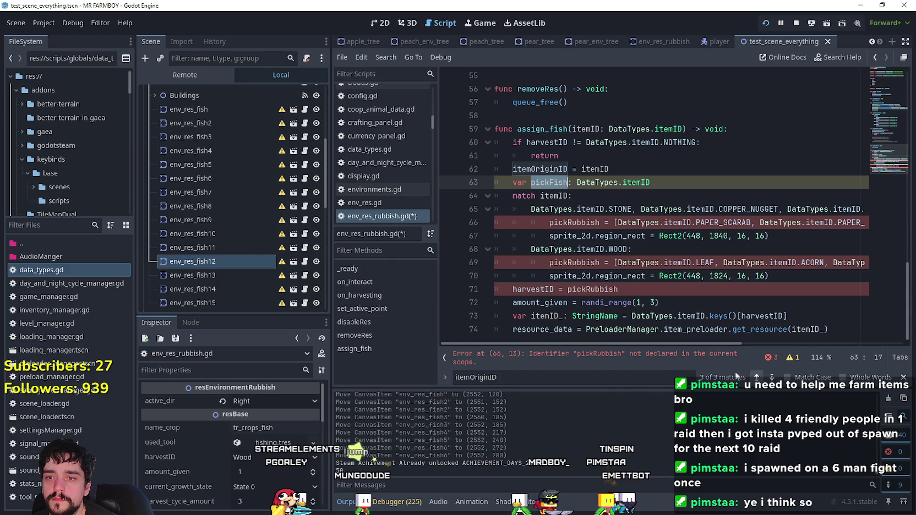
{"action": "key", "text": "Escape"}
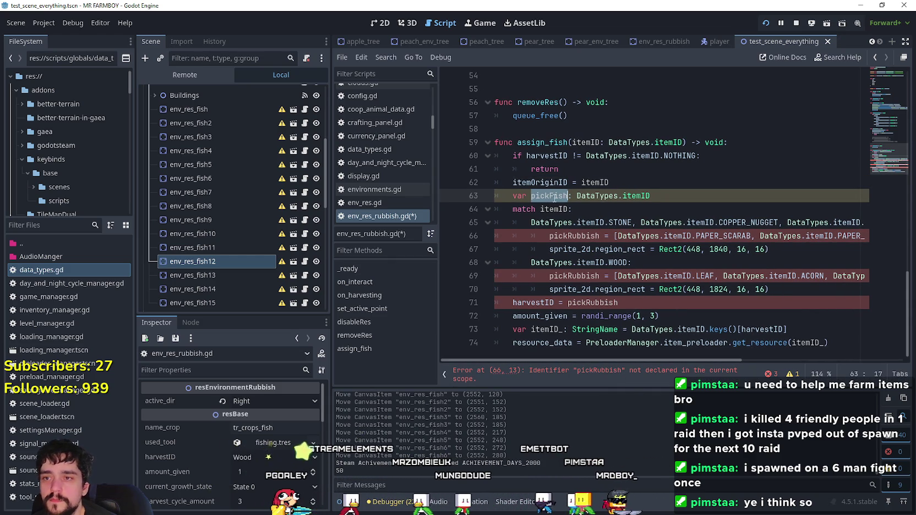
- Remove the itemID parameter from assign_fish
{"action": "double_click", "coordinate": [587, 142]}
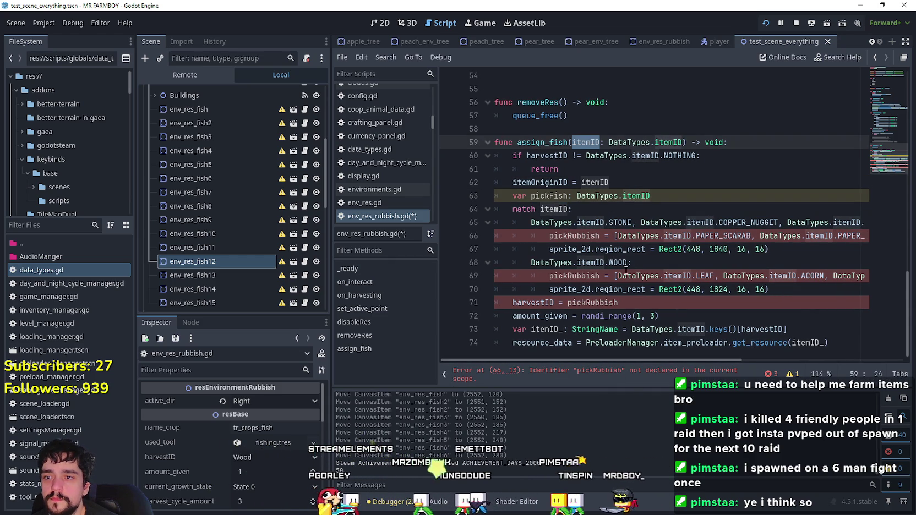
{"action": "double_click", "coordinate": [555, 141]}
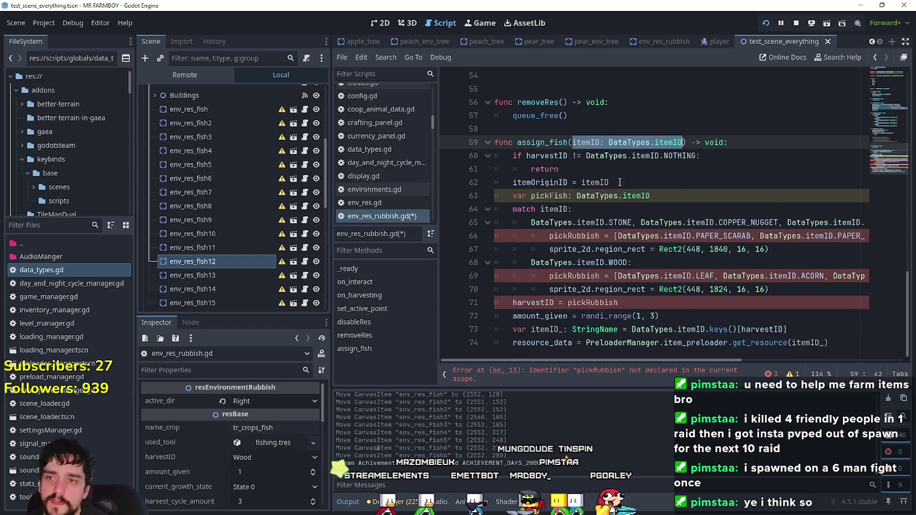
{"action": "key", "text": "BackSpace"}
- Comment out lines 60–62, the harvestID check and itemOriginID assignment
{"action": "left_click_drag", "start_coordinate": [572, 169], "coordinate": [485, 158]}
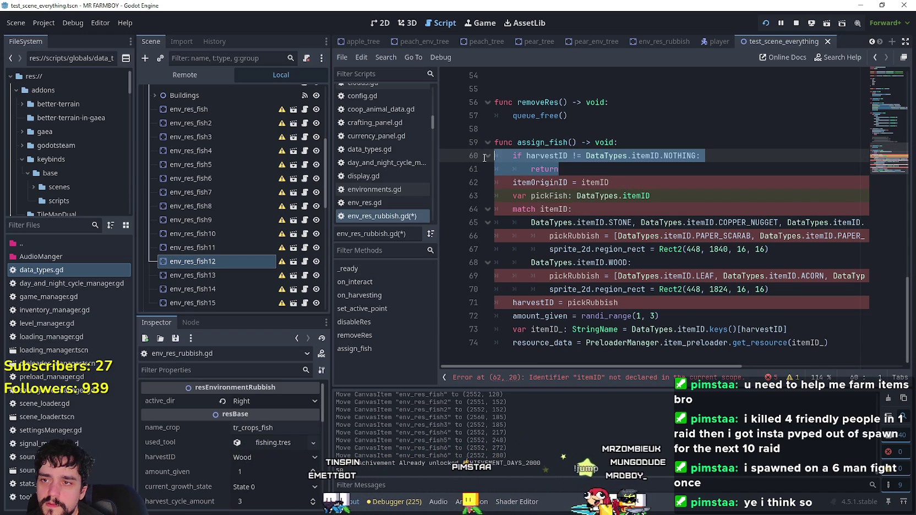
{"action": "left_click", "coordinate": [659, 192]}
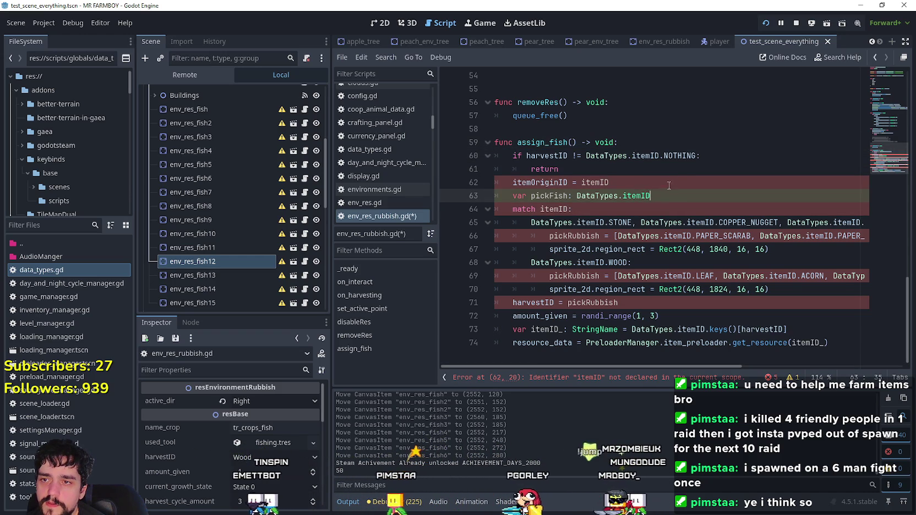
{"action": "left_click_drag", "start_coordinate": [495, 155], "coordinate": [609, 182]}
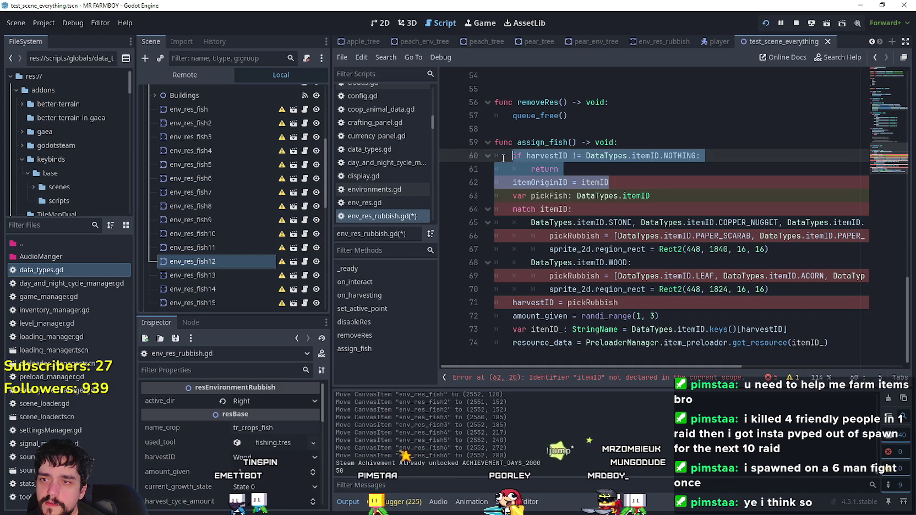
{"action": "key", "text": "ctrl+k"}
{"action": "double_click", "coordinate": [551, 183]}
{"action": "double_click", "coordinate": [549, 196]}
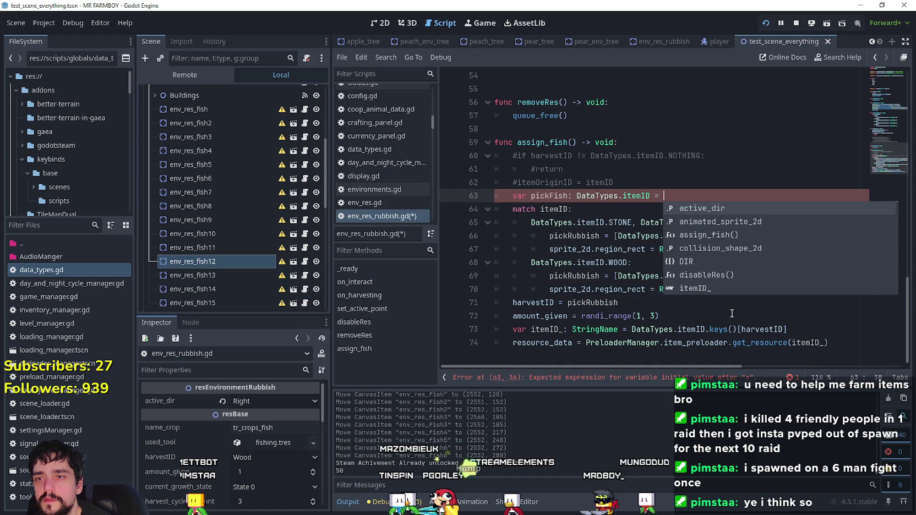
- Start pickFish as an empty array and use pickFish instead of pickRubbish on line 71
{"action": "type", "text": "["}
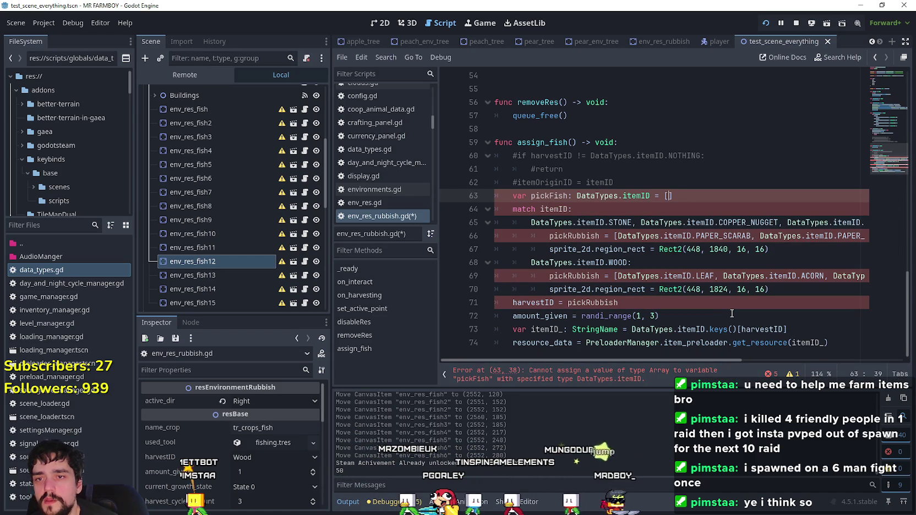
{"action": "double_click", "coordinate": [556, 195]}
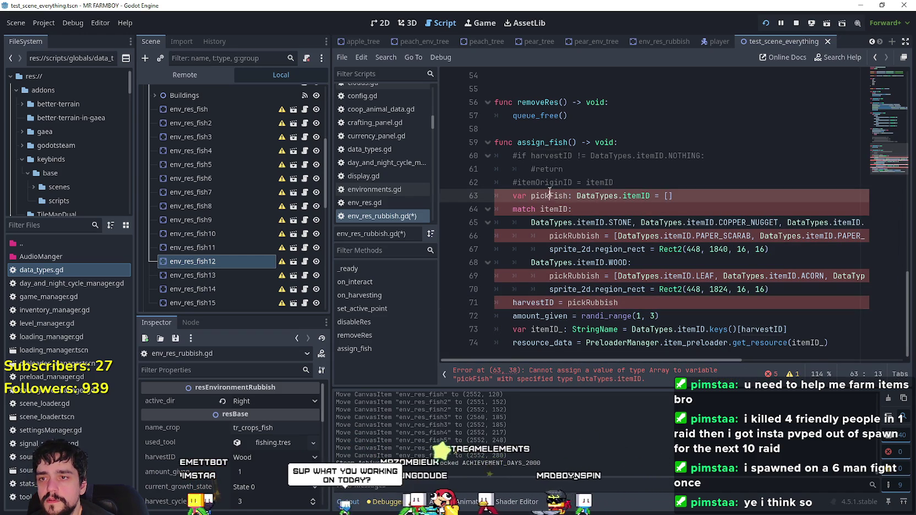
{"action": "key", "text": "ctrl+c"}
{"action": "double_click", "coordinate": [592, 302]}
{"action": "key", "text": "ctrl+v"}
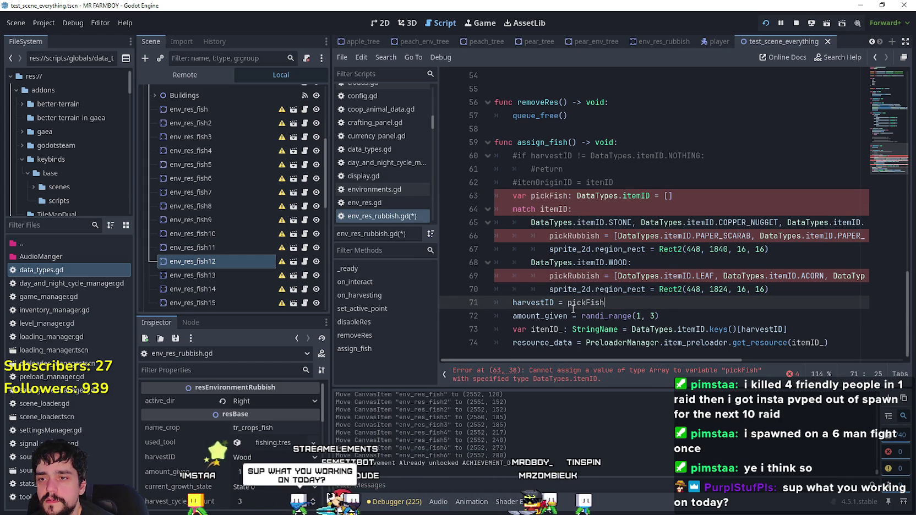
- Fix amount_given at 1 instead of randi_range(1, 3), then select the old match block on lines 64–70
{"action": "left_click", "coordinate": [657, 317]}
{"action": "key", "text": "shift+Home"}
{"action": "key", "text": "shift+Home"}
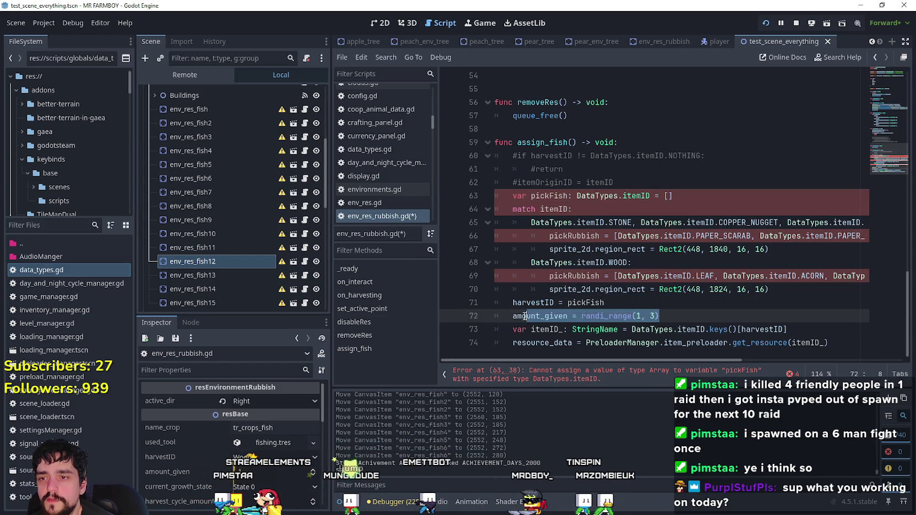
{"action": "left_click", "coordinate": [660, 316]}
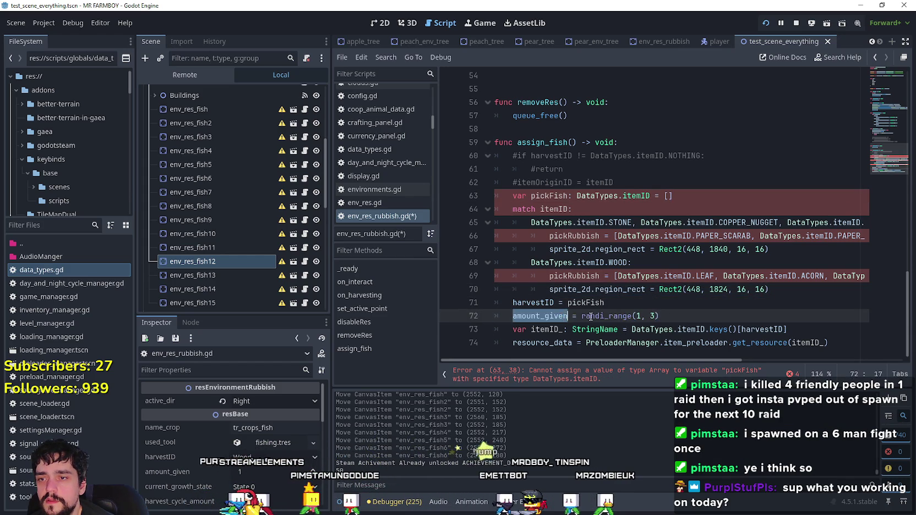
{"action": "left_click_drag", "start_coordinate": [581, 316], "coordinate": [660, 316]}
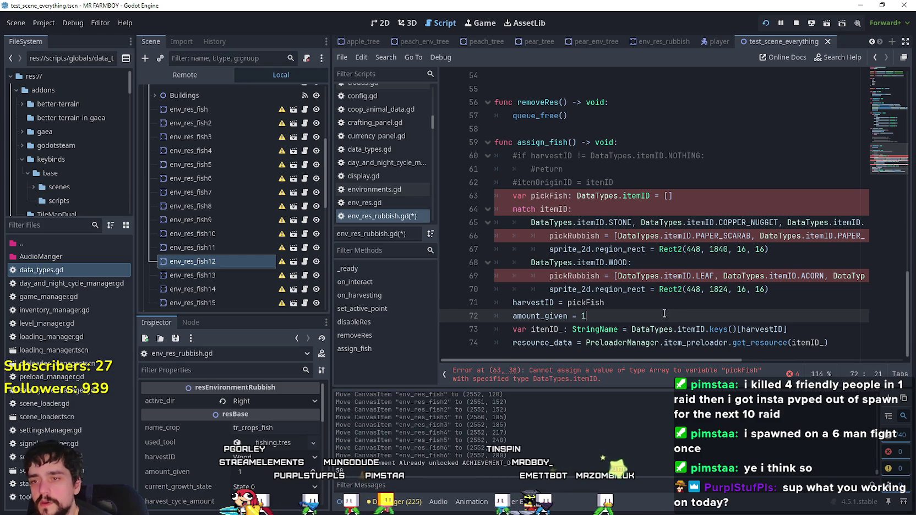
{"action": "left_click", "coordinate": [532, 343]}
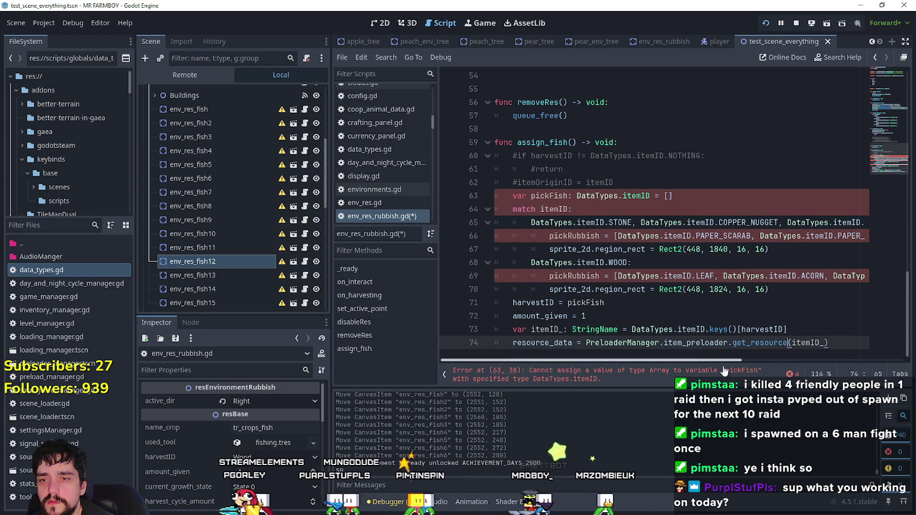
{"action": "double_click", "coordinate": [548, 330]}
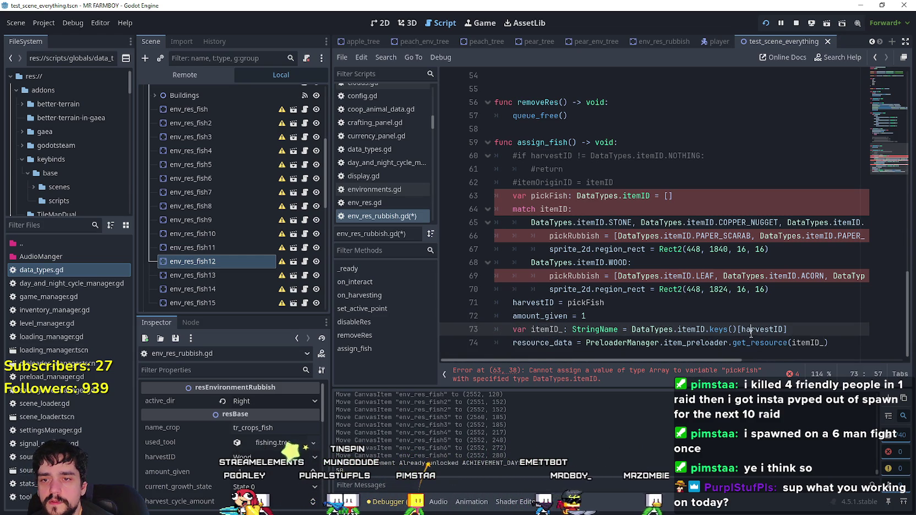
{"action": "double_click", "coordinate": [751, 330]}
{"action": "left_click", "coordinate": [824, 332]}
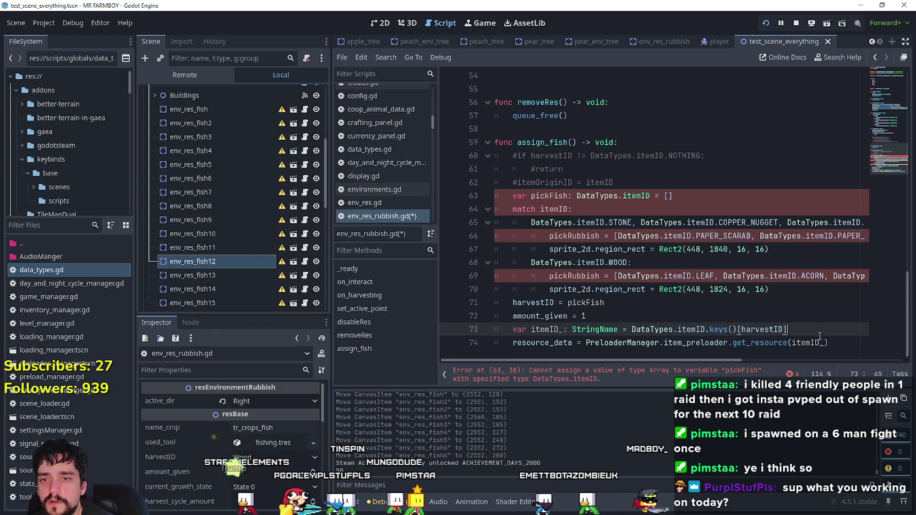
{"action": "left_click", "coordinate": [600, 304]}
{"action": "mouse_move", "coordinate": [769, 289]}
{"action": "left_mouse_down"}
{"action": "mouse_move", "coordinate": [529, 268]}
{"action": "mouse_move", "coordinate": [467, 212]}
{"action": "left_mouse_up"}
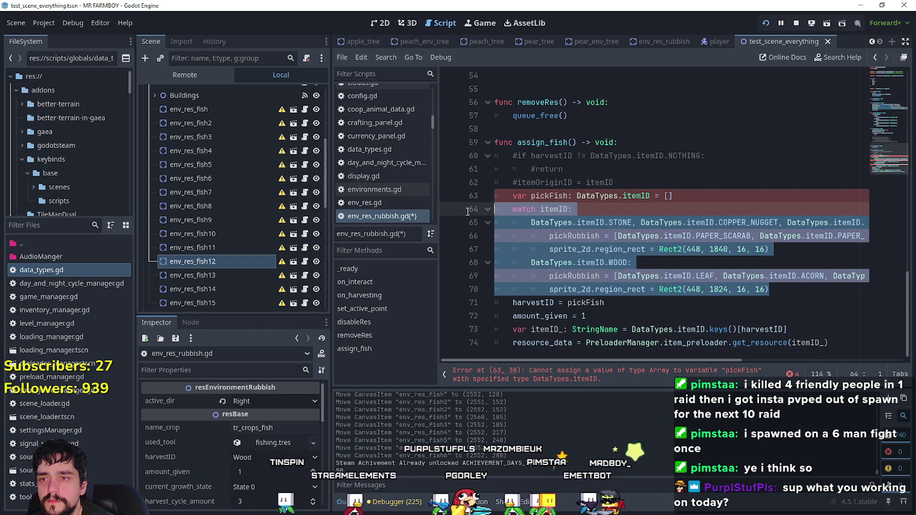
- Comment out the old match block and fill the pickFish array with the WOOD and STONE item IDs
{"action": "key", "text": "ctrl+k"}
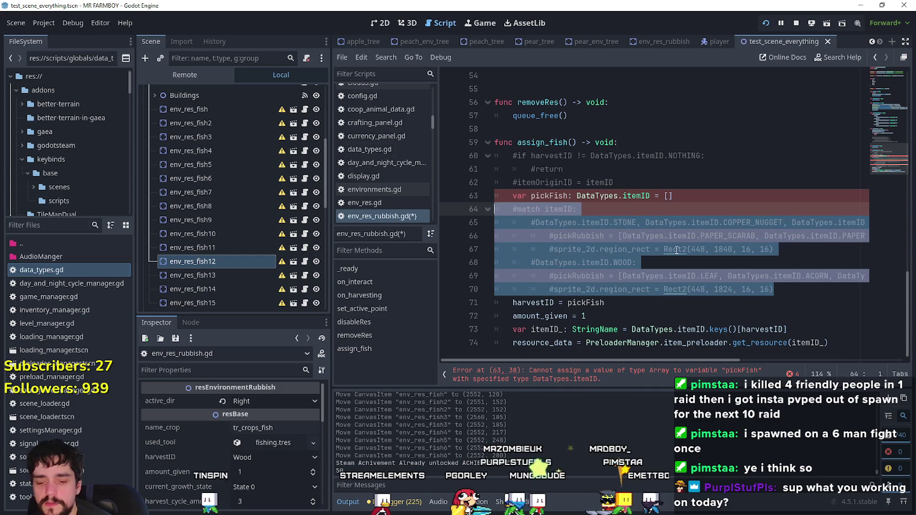
{"action": "key", "text": "Left"}
{"action": "key", "text": "Left"}
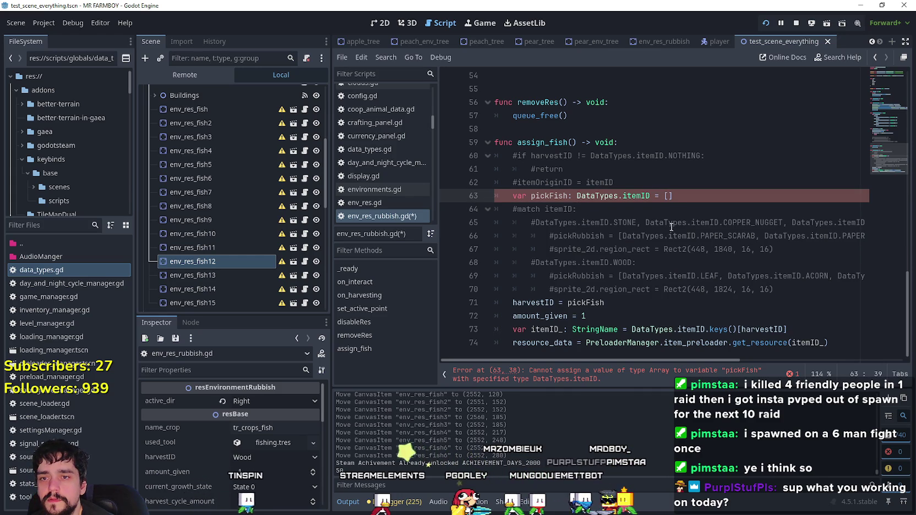
{"action": "left_click_drag", "start_coordinate": [645, 223], "coordinate": [716, 223]}
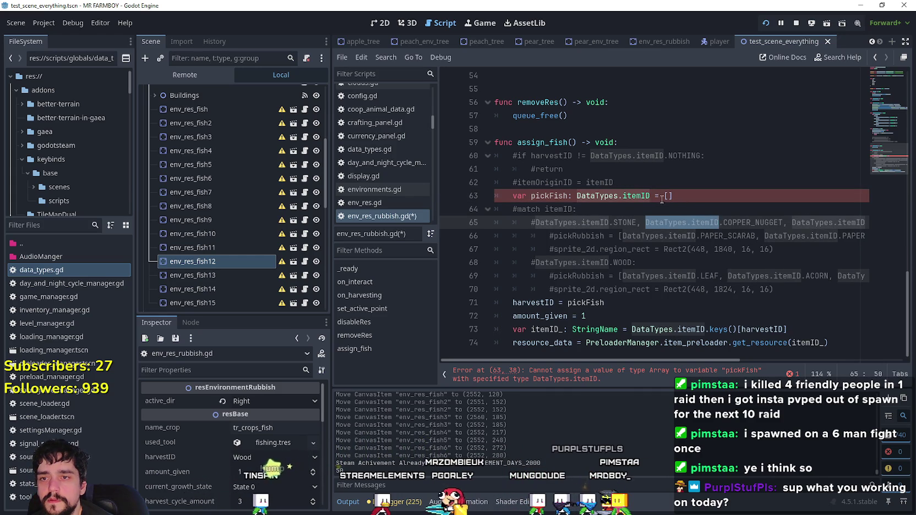
{"action": "left_click", "coordinate": [669, 196]}
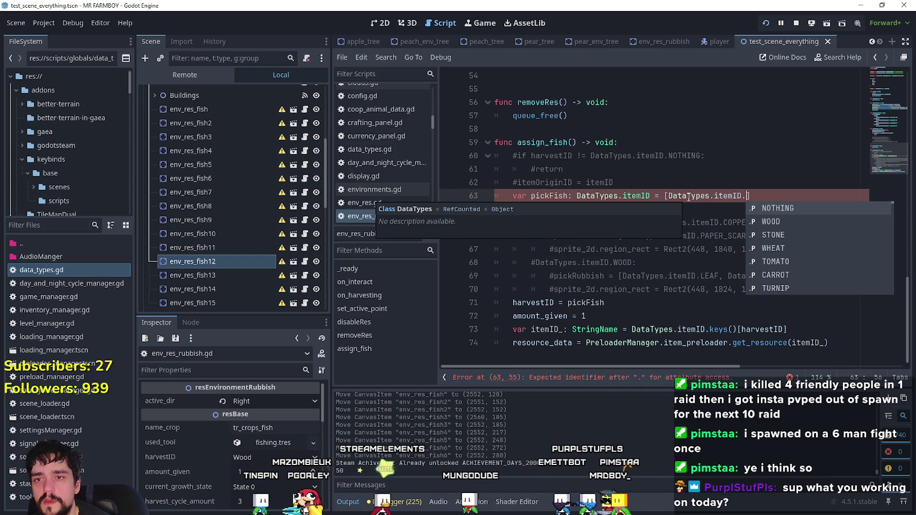
{"action": "type", "text": "WOOD, "}
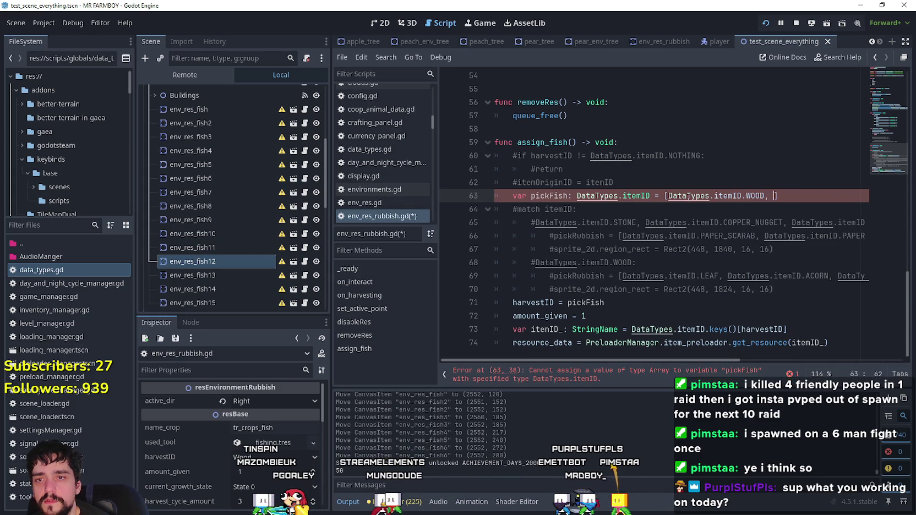
{"action": "type", "text": "DataTypes.itemID.St"}
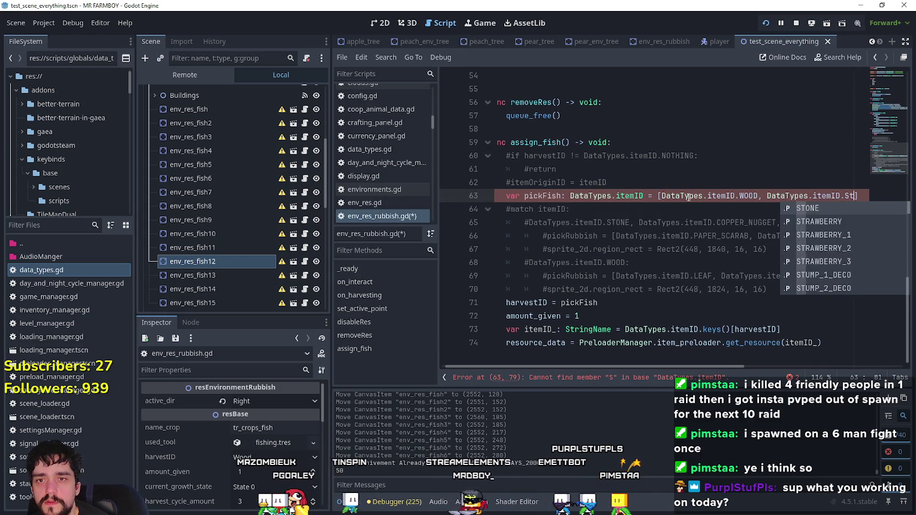
{"action": "key", "text": "Return"}
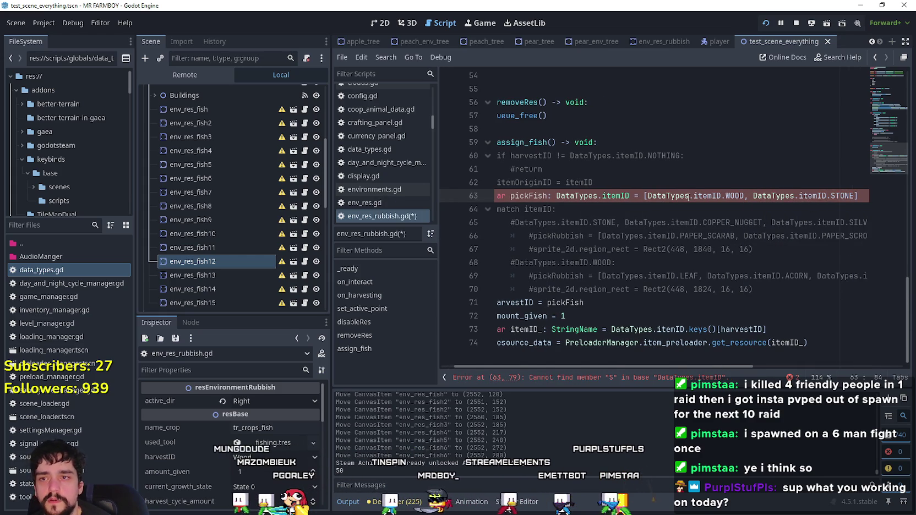
- Append .pick_random() to the pickFish array and save the script
{"action": "left_click", "coordinate": [864, 193]}
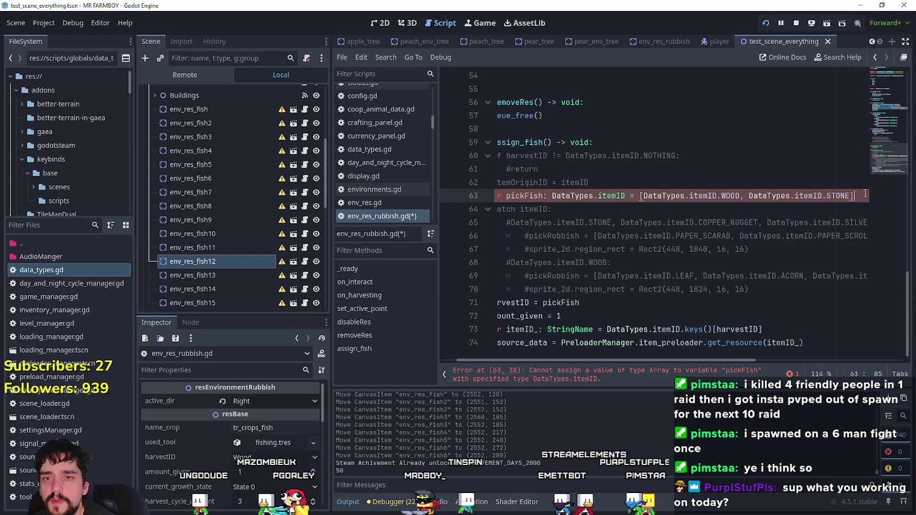
{"action": "type", "text": ".pi"}
{"action": "key", "text": "Return"}
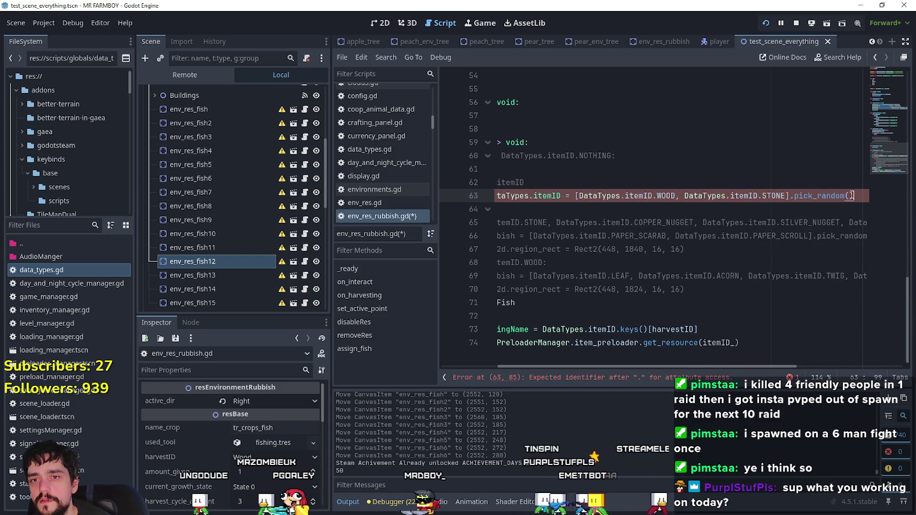
{"action": "triple_click", "coordinate": [734, 196]}
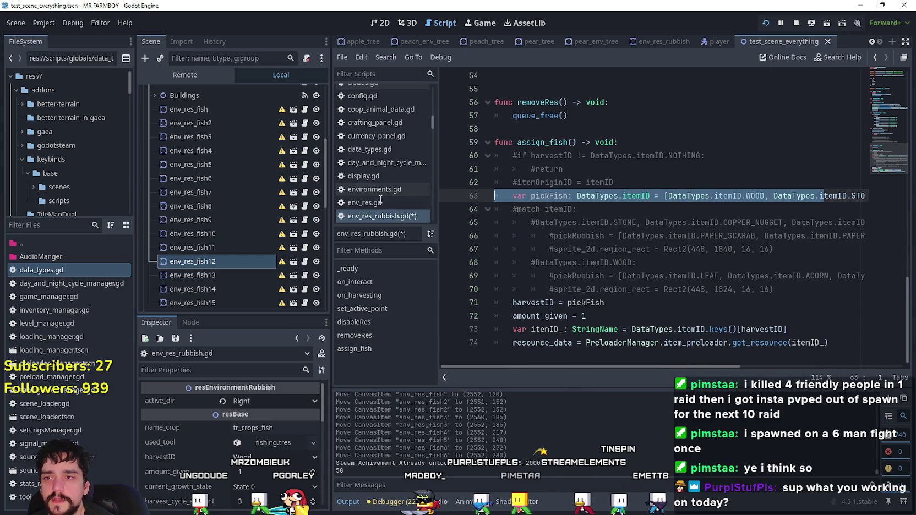
{"action": "left_click", "coordinate": [532, 248]}
{"action": "left_click", "coordinate": [651, 316]}
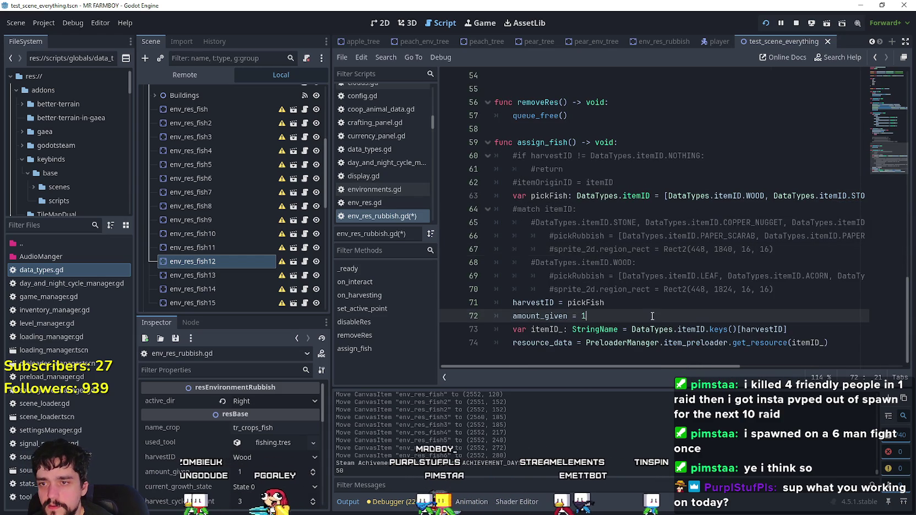
{"action": "key", "text": "ctrl+s"}
- Add DataTypes.itemID.PAPER_SCARAB to the pickFish list
{"action": "left_click", "coordinate": [575, 196]}
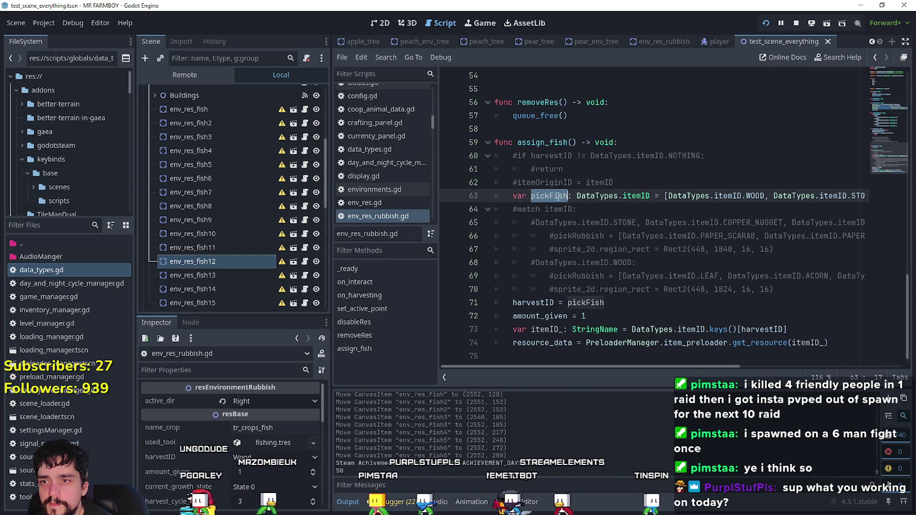
{"action": "key", "text": "alt+Left"}
{"action": "mouse_move", "coordinate": [773, 196]}
{"action": "left_mouse_down"}
{"action": "mouse_move", "coordinate": [867, 195]}
{"action": "mouse_move", "coordinate": [809, 196]}
{"action": "left_mouse_up"}
{"action": "left_click", "coordinate": [767, 236]}
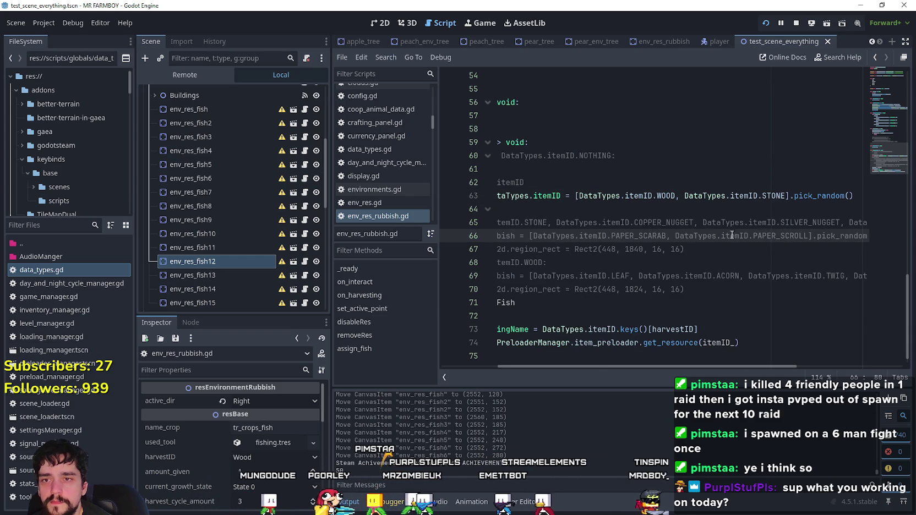
{"action": "double_click", "coordinate": [658, 231]}
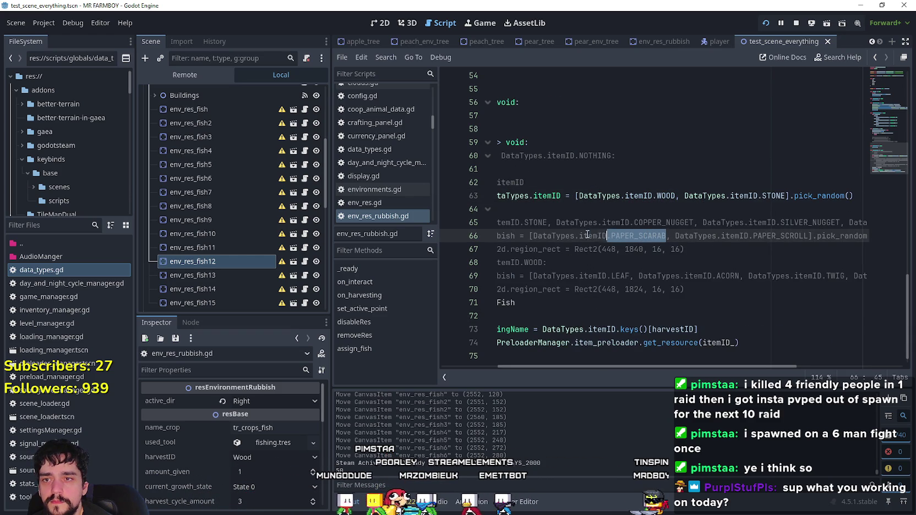
{"action": "left_click", "coordinate": [786, 195]}
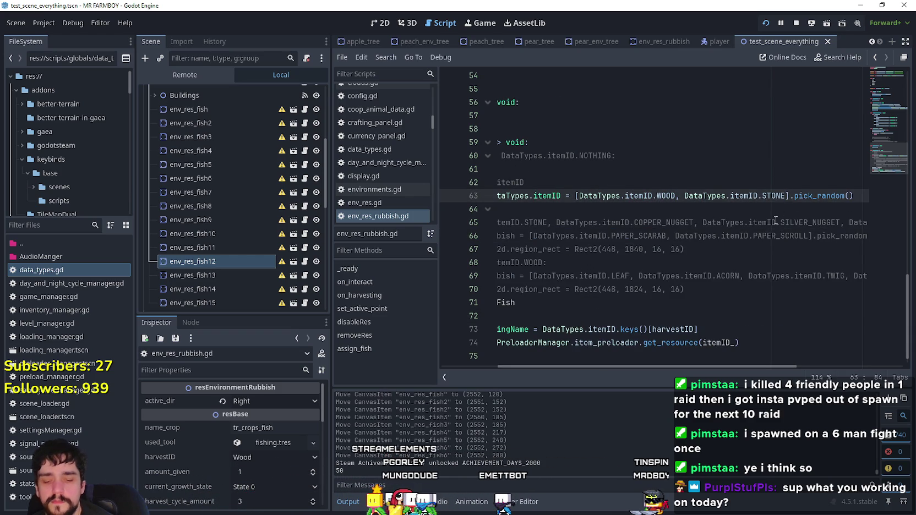
{"action": "type", "text": ","}
{"action": "key", "text": "ctrl+v"}
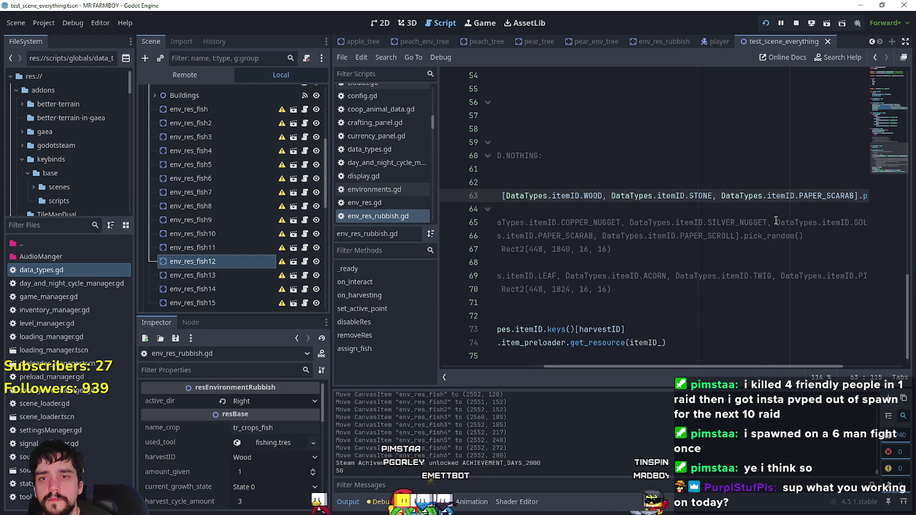
{"action": "type", "text": ","}
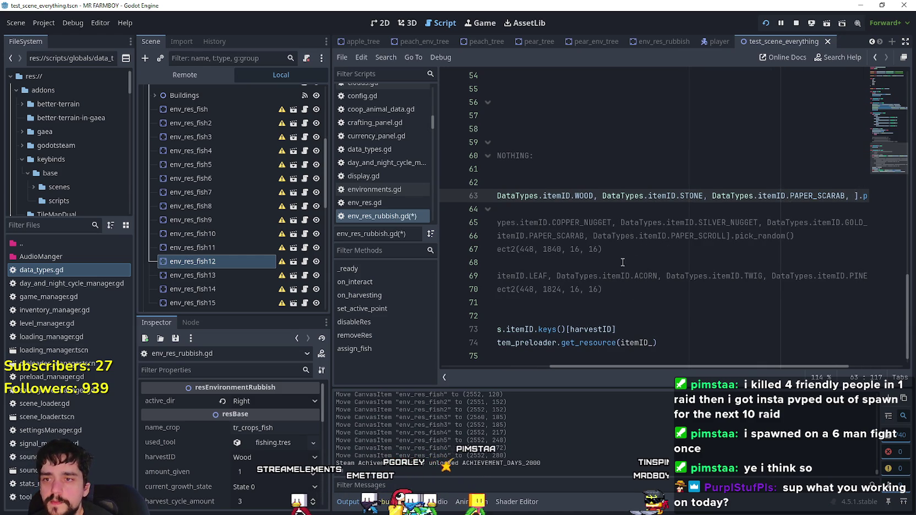
- Add PAPER_SCROLL to the pickFish list and save env_res_rubbish.gd
{"action": "left_click_drag", "start_coordinate": [594, 235], "coordinate": [773, 236]}
{"action": "key", "text": "ctrl+c"}
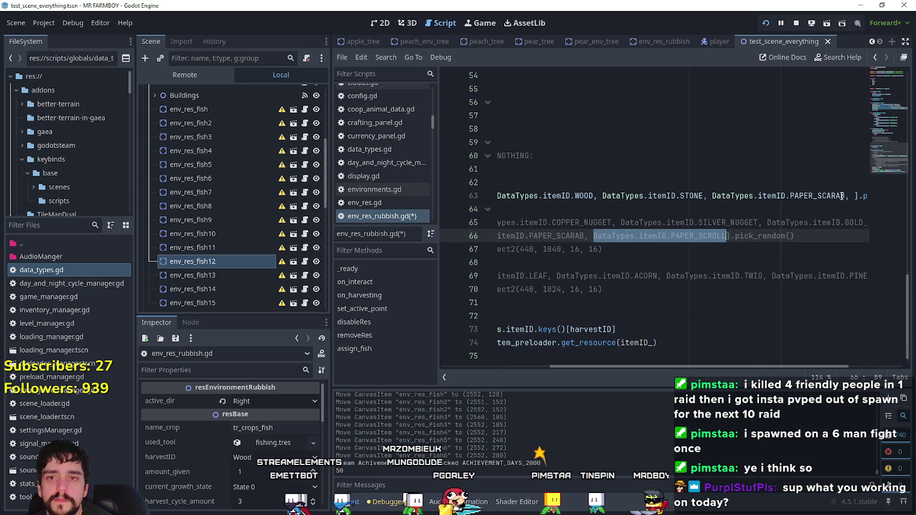
{"action": "left_click", "coordinate": [855, 196]}
{"action": "key", "text": "ctrl+v"}
{"action": "left_click", "coordinate": [713, 237]}
{"action": "key", "text": "ctrl+s"}
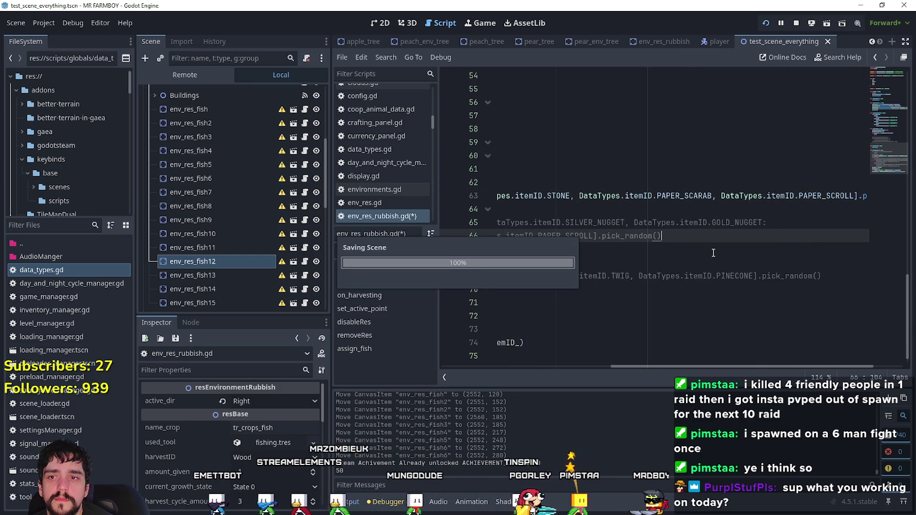
{"action": "mouse_move", "coordinate": [770, 368]}
{"action": "left_mouse_down"}
{"action": "mouse_move", "coordinate": [808, 368]}
{"action": "mouse_move", "coordinate": [588, 370]}
{"action": "left_mouse_up"}
{"action": "left_click", "coordinate": [575, 316]}
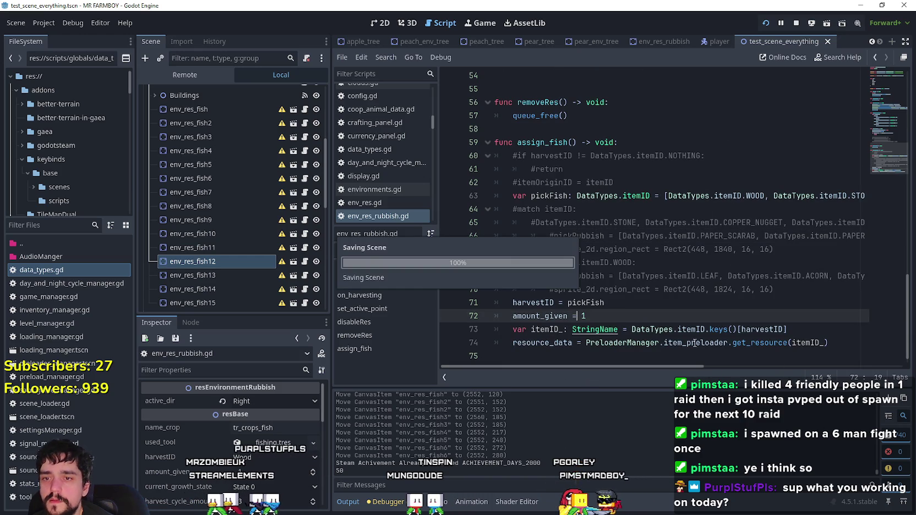
{"action": "scroll", "coordinate": [598, 180], "scroll_direction": "up", "scroll_amount": 6}
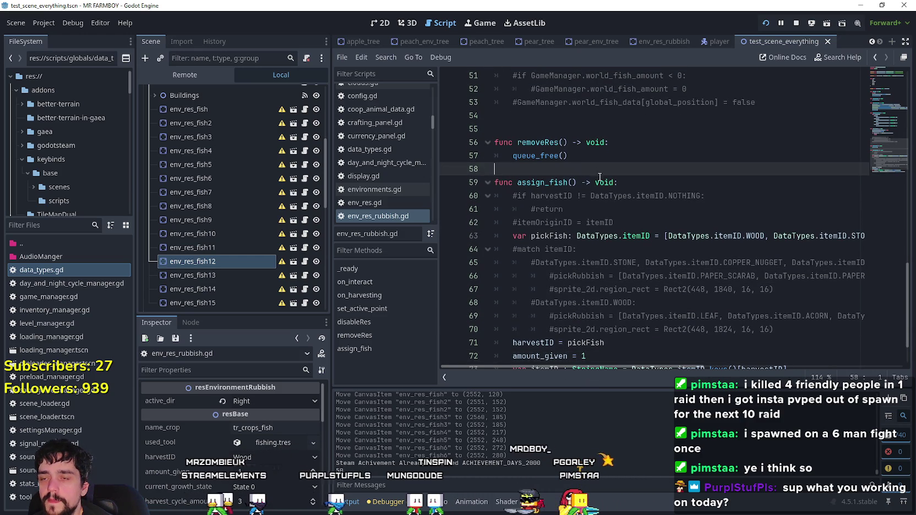
- Inspect _ready alongside the set_active_point and assign_fish functions in the script
{"action": "scroll", "coordinate": [598, 180], "scroll_direction": "up", "scroll_amount": 3}
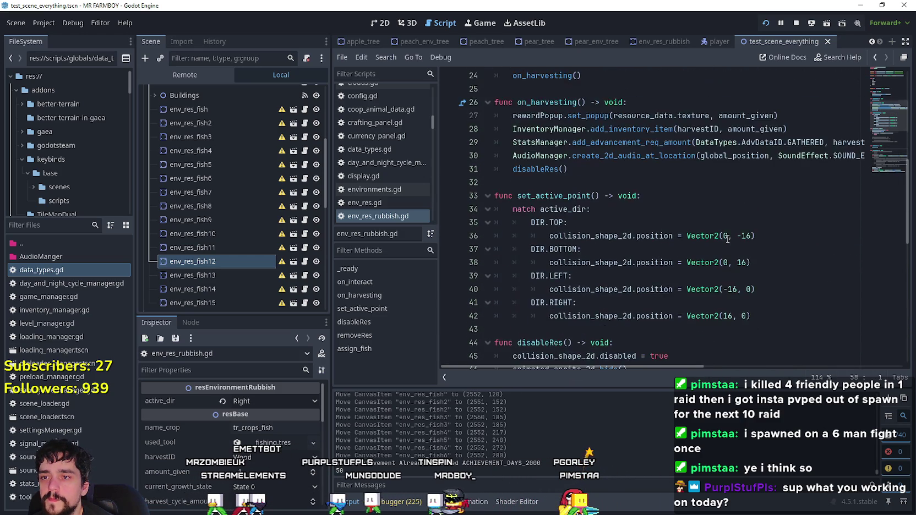
{"action": "scroll", "coordinate": [722, 235], "scroll_direction": "up", "scroll_amount": 3}
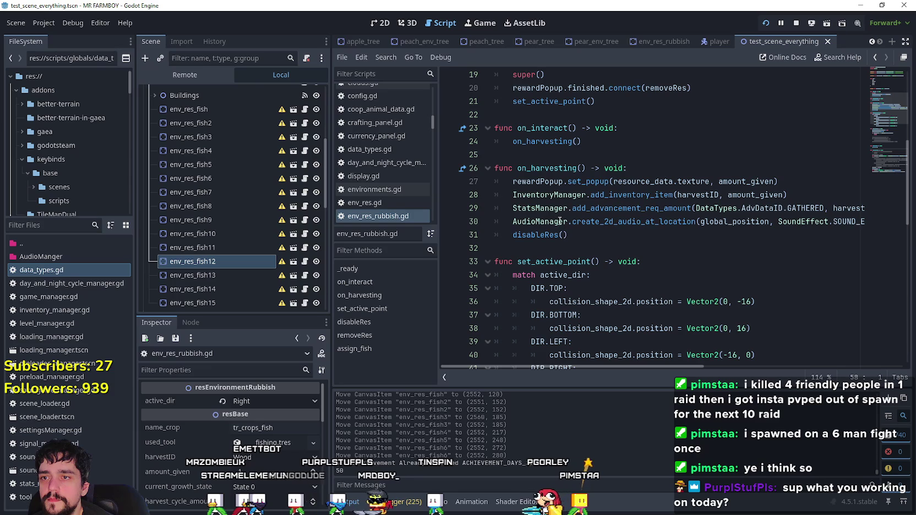
{"action": "left_click", "coordinate": [550, 128]}
{"action": "scroll", "coordinate": [557, 165], "scroll_direction": "up", "scroll_amount": 2}
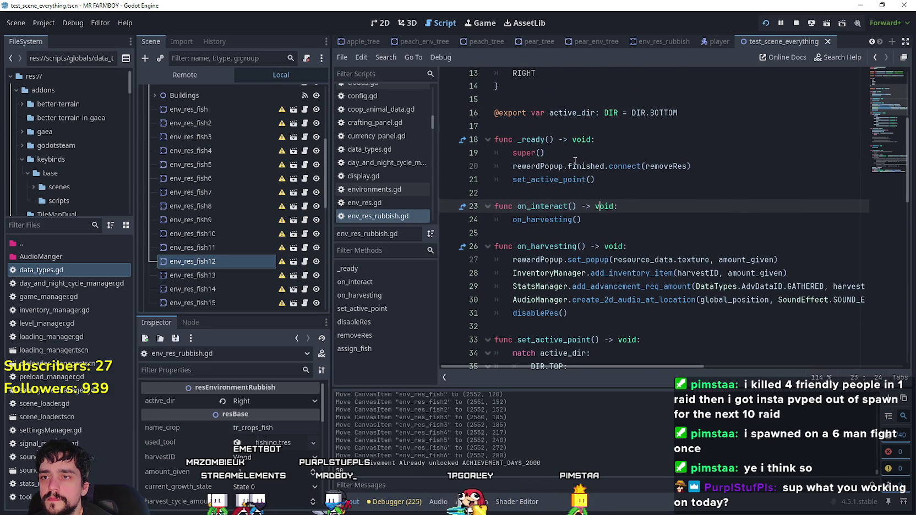
{"action": "left_click", "coordinate": [556, 152]}
{"action": "double_click", "coordinate": [550, 179]}
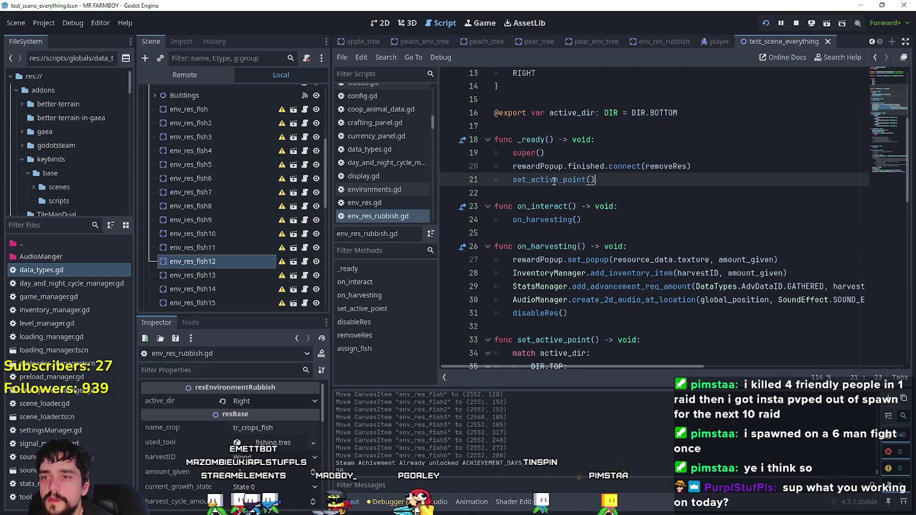
{"action": "scroll", "coordinate": [605, 200], "scroll_direction": "down", "scroll_amount": 11}
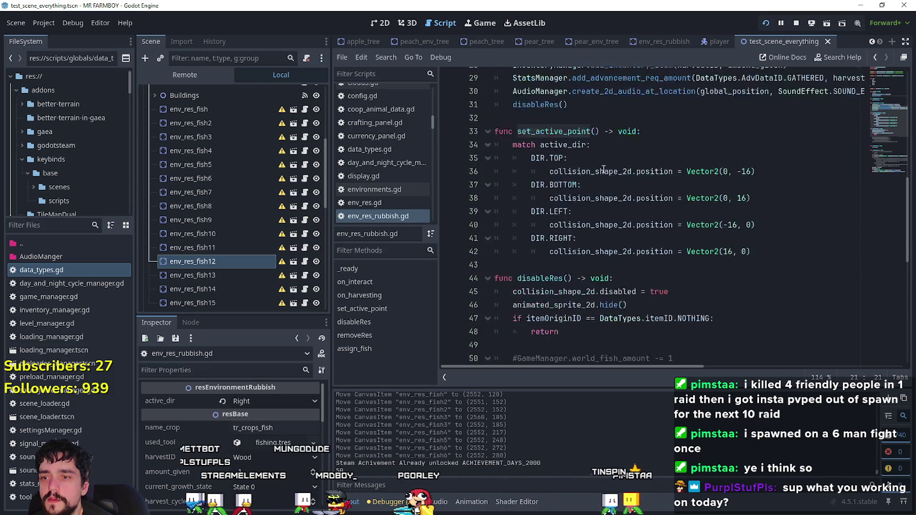
{"action": "scroll", "coordinate": [565, 260], "scroll_direction": "down", "scroll_amount": 3}
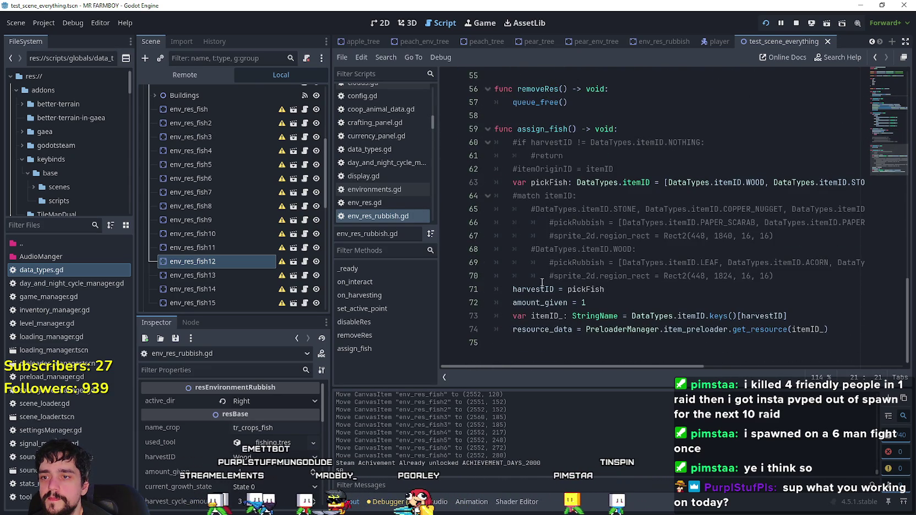
{"action": "scroll", "coordinate": [542, 276], "scroll_direction": "up", "scroll_amount": 2}
{"action": "double_click", "coordinate": [558, 212]}
{"action": "scroll", "coordinate": [584, 217], "scroll_direction": "up", "scroll_amount": 13}
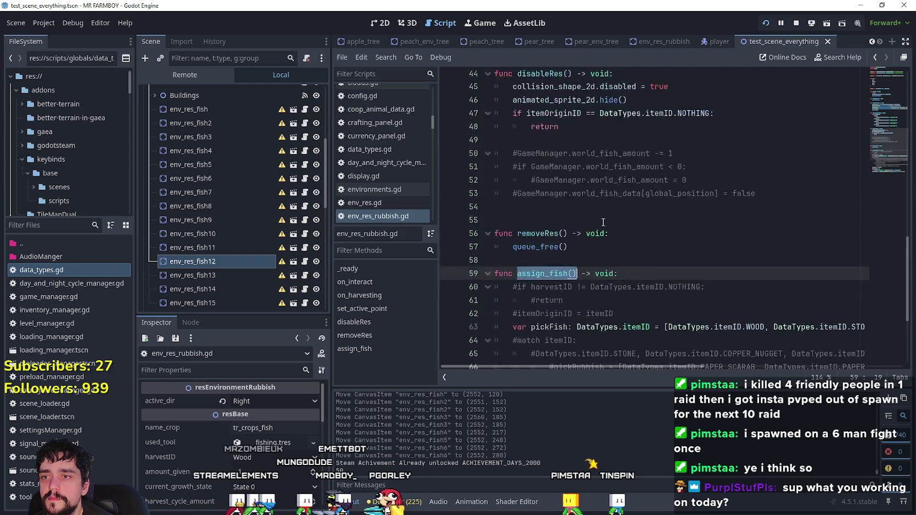
- After set_active_point() in _ready, add await get_tree().physics_frame and an assign_fish() call
{"action": "left_click", "coordinate": [625, 220]}
{"action": "key", "text": "Return"}
{"action": "type", "text": "await"}
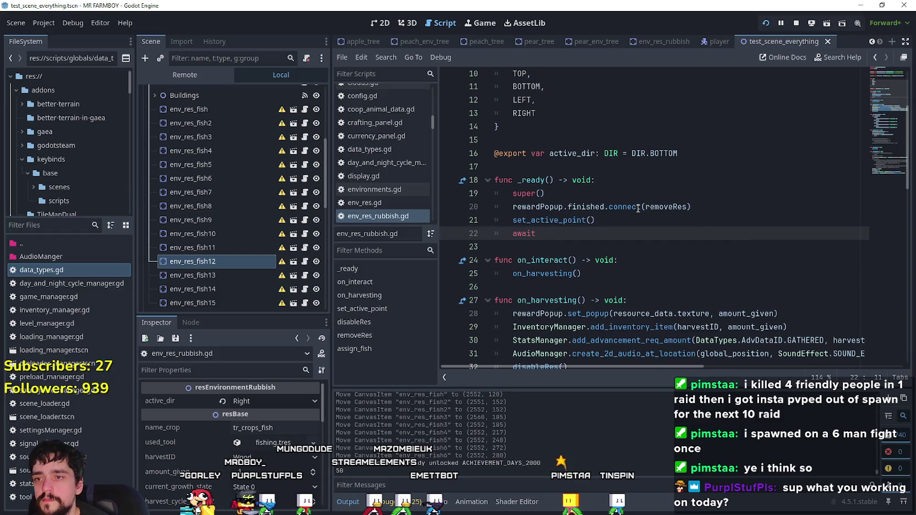
{"action": "key", "text": "BackSpace"}
{"action": "key", "text": "BackSpace"}
{"action": "type", "text": "get_tre"}
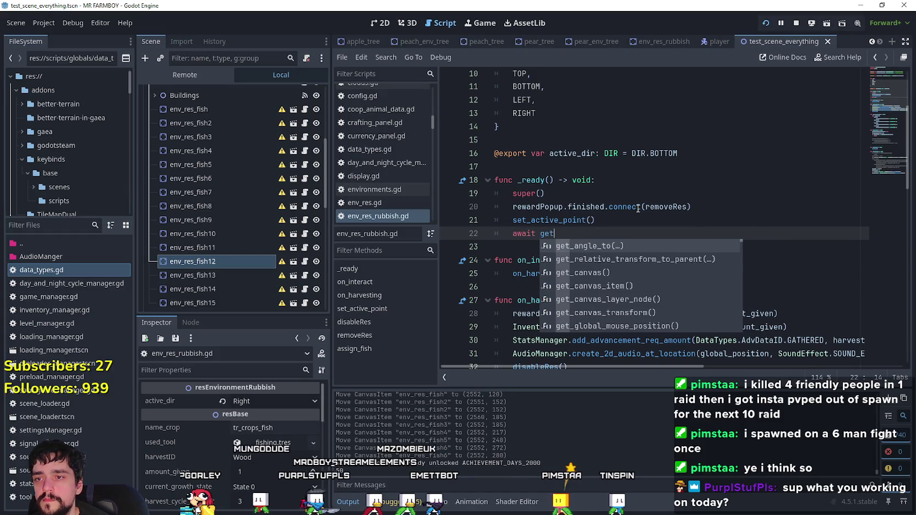
{"action": "key", "text": "Return"}
{"action": "type", "text": ".p"}
{"action": "key", "text": "Down"}
{"action": "key", "text": "Return"}
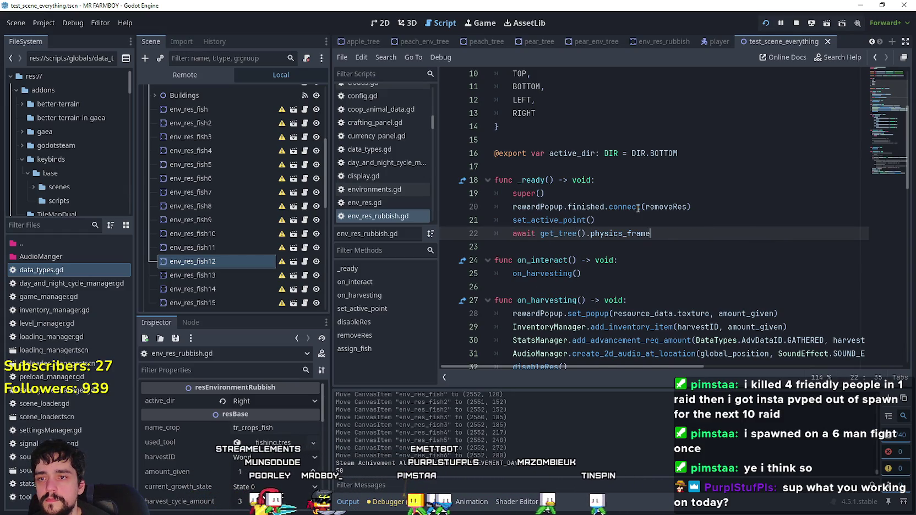
{"action": "key", "text": "Return"}
{"action": "type", "text": "assi"}
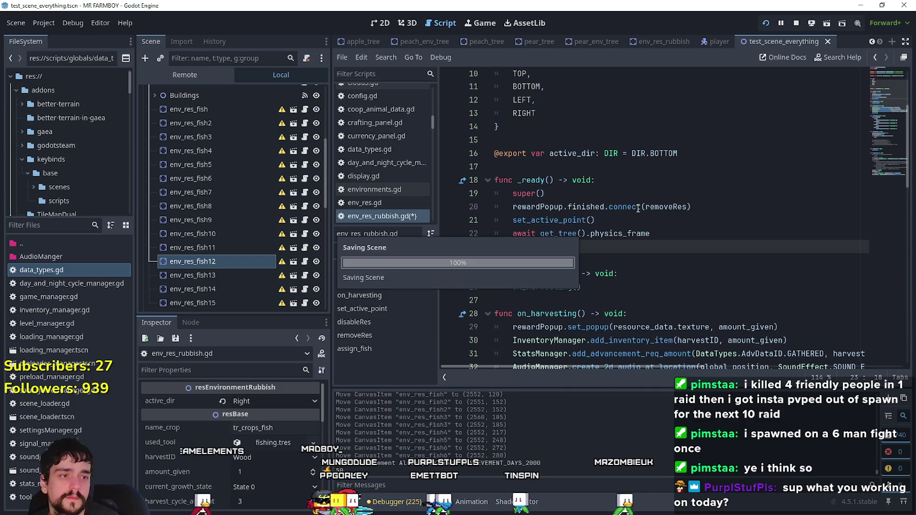
{"action": "key", "text": "Return"}
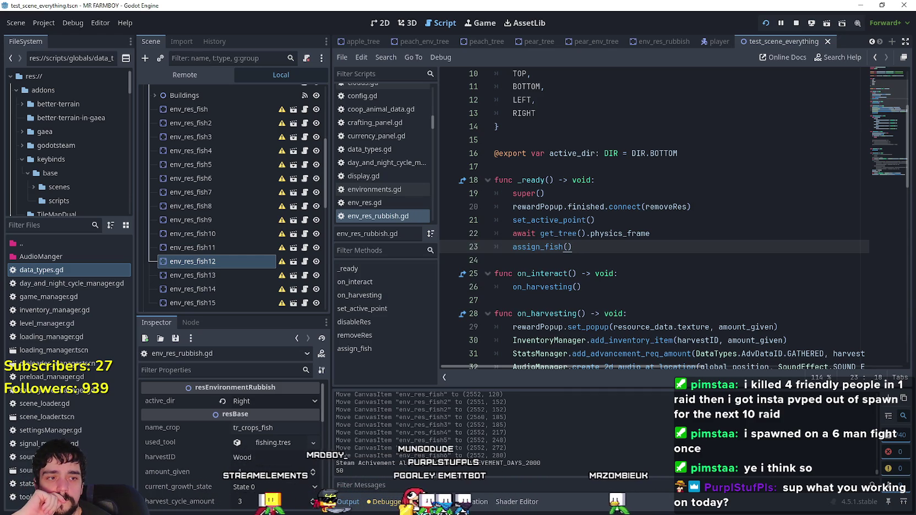
- Run the game to test the fish change, then quit that session
{"action": "left_click", "coordinate": [721, 153]}
{"action": "left_click", "coordinate": [726, 180]}
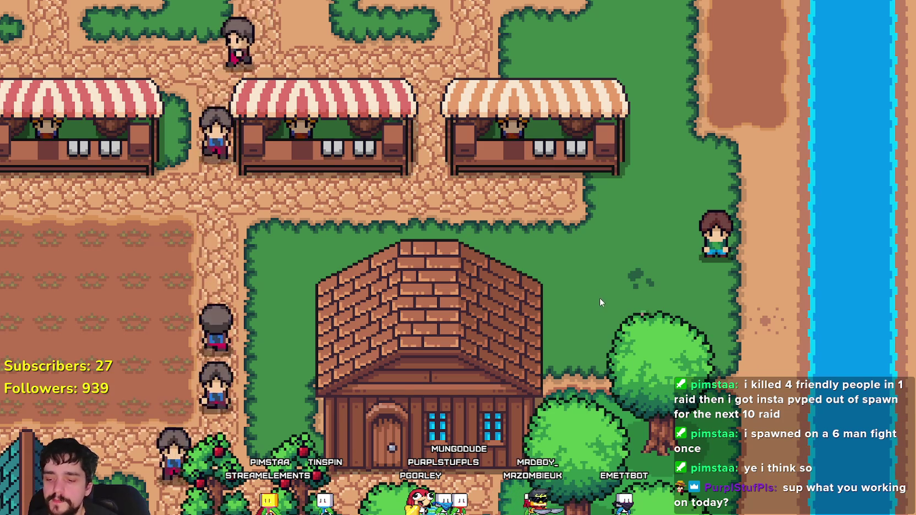
{"action": "key", "text": "Escape"}
{"action": "left_click", "coordinate": [521, 354]}
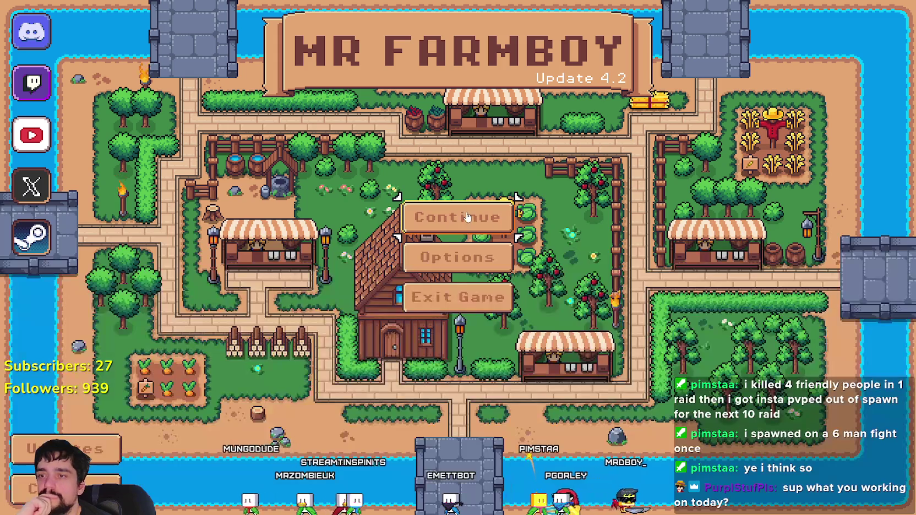
- Continue from the main menu and load Save 1
{"action": "left_click", "coordinate": [444, 234]}
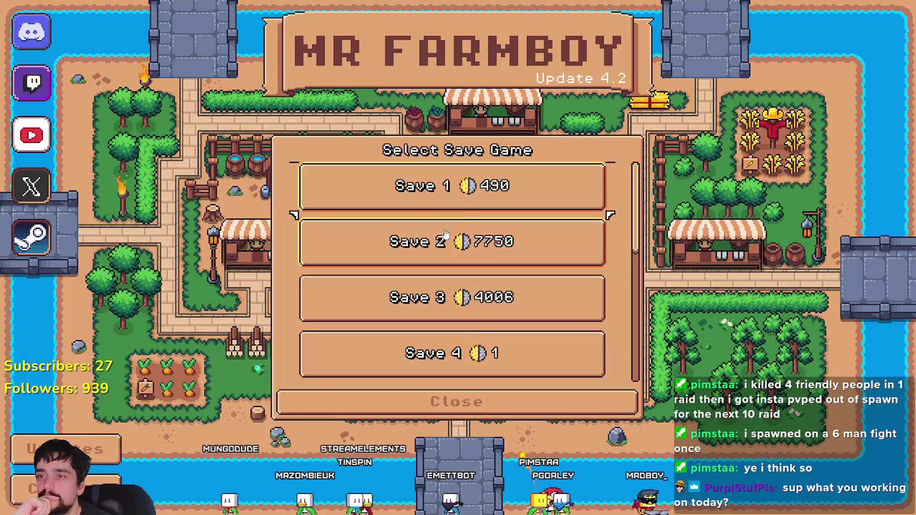
{"action": "left_click", "coordinate": [461, 202]}
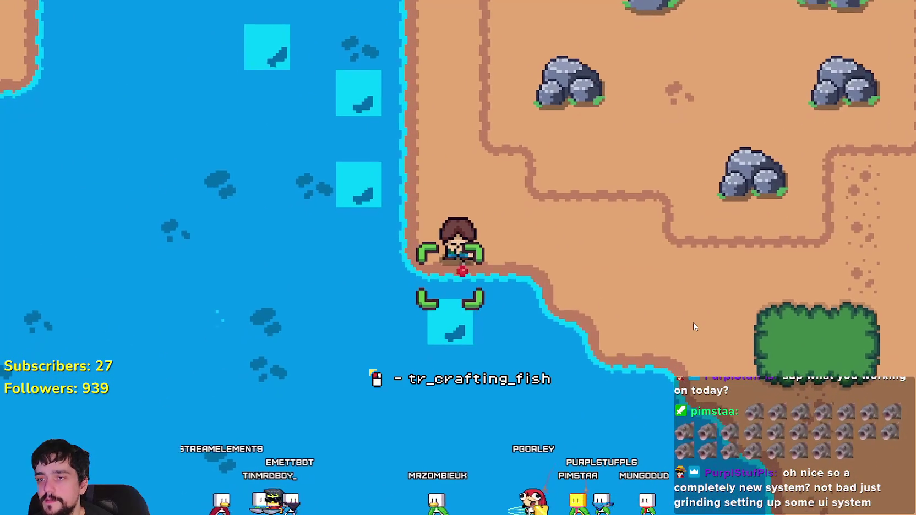
- Catch several fish by casting at the shore fish spots while moving along the water
{"action": "left_click", "coordinate": [676, 307]}
{"action": "key", "text": "a"}
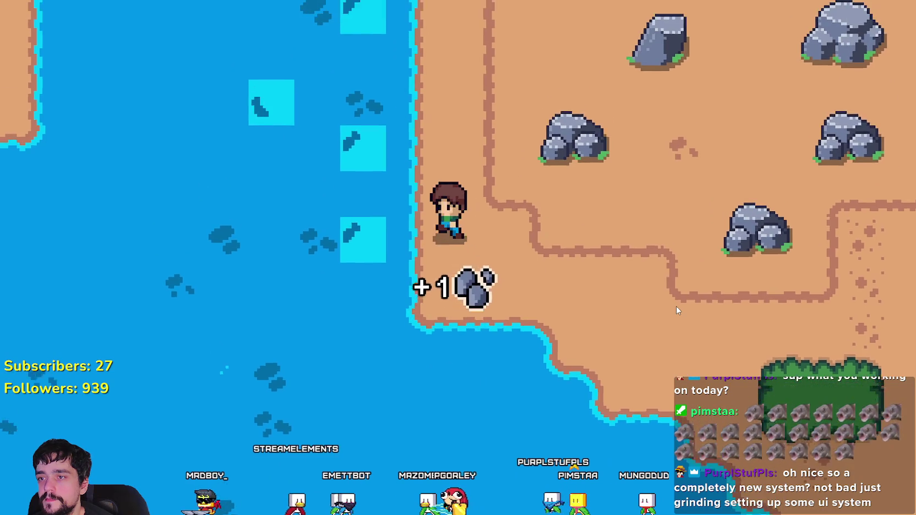
{"action": "left_click", "coordinate": [676, 310]}
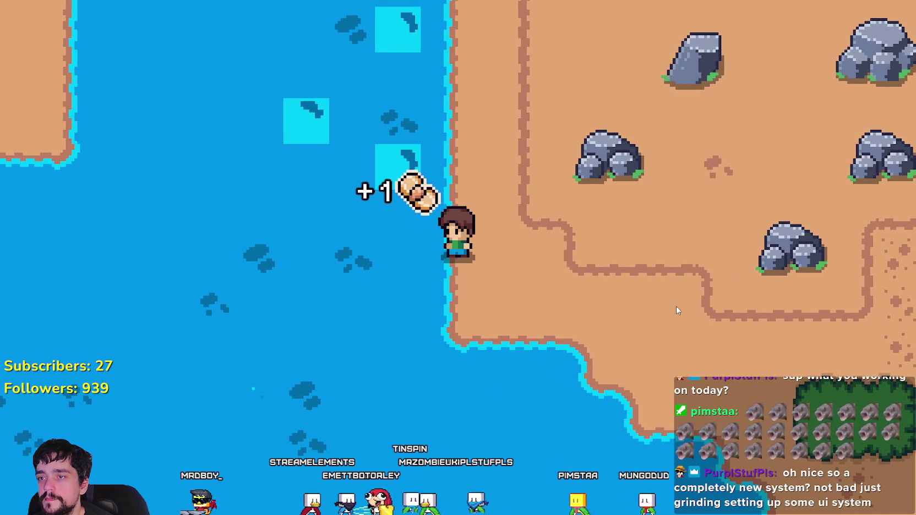
{"action": "key", "text": "w"}
{"action": "left_click", "coordinate": [676, 308]}
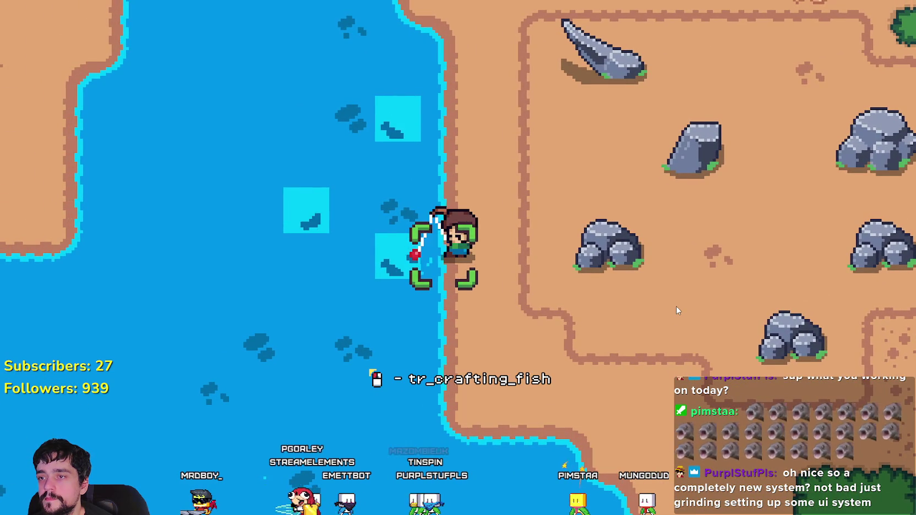
{"action": "key", "text": "w"}
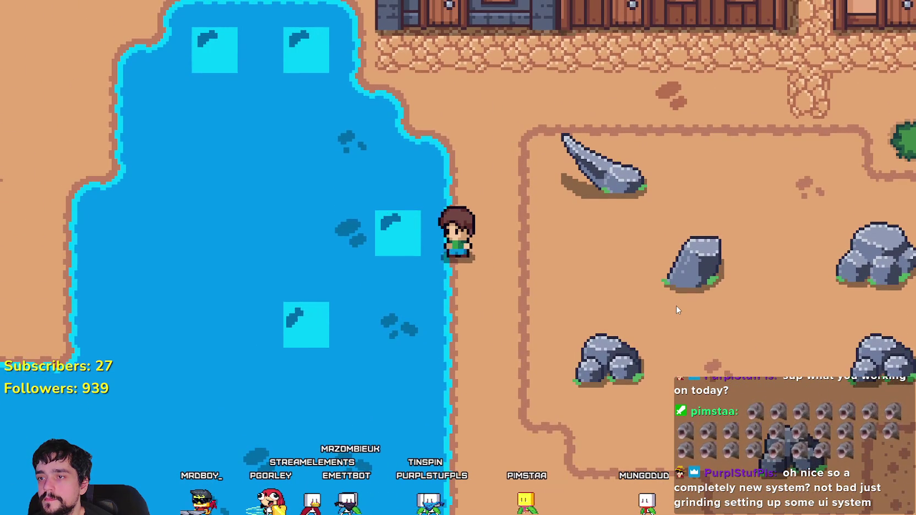
{"action": "left_click", "coordinate": [676, 305]}
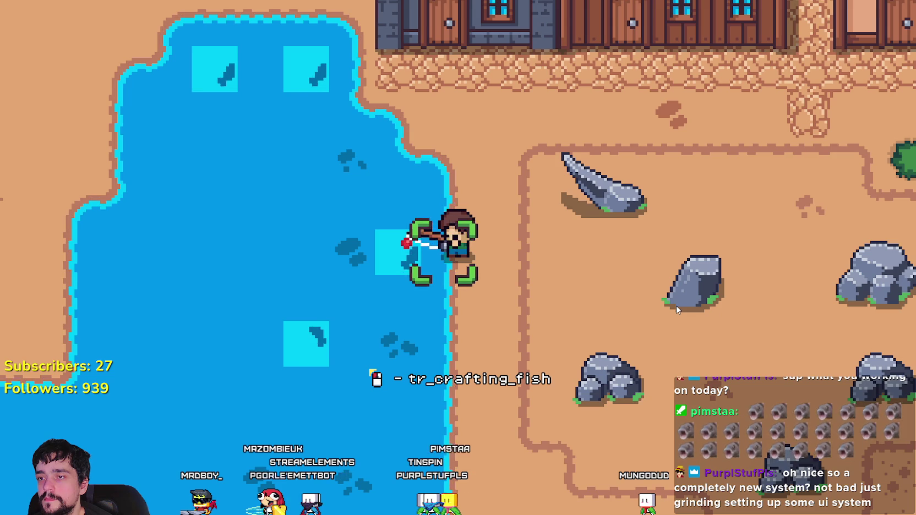
{"action": "key", "text": "s"}
- Walk behind the houses and back to the pond, casting twice at its fish spot
{"action": "key", "text": "w"}
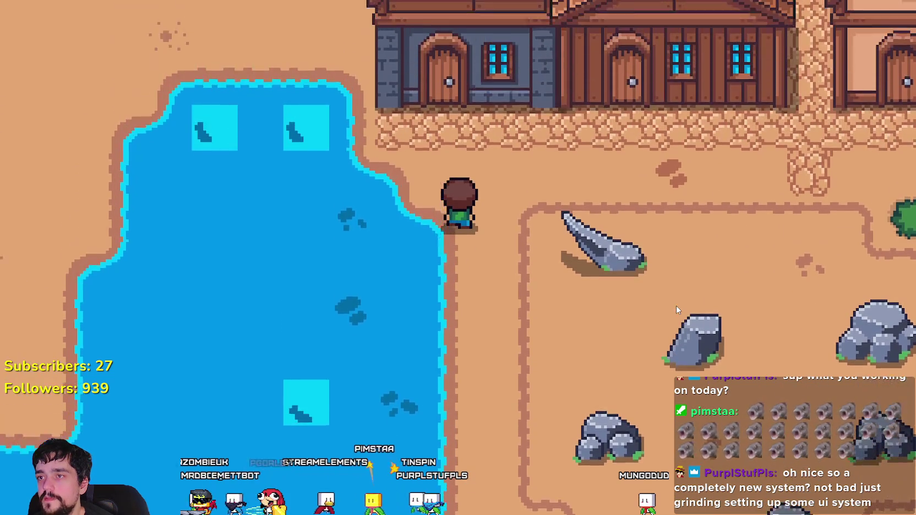
{"action": "key", "text": "d"}
{"action": "key", "text": "w"}
{"action": "key", "text": "a"}
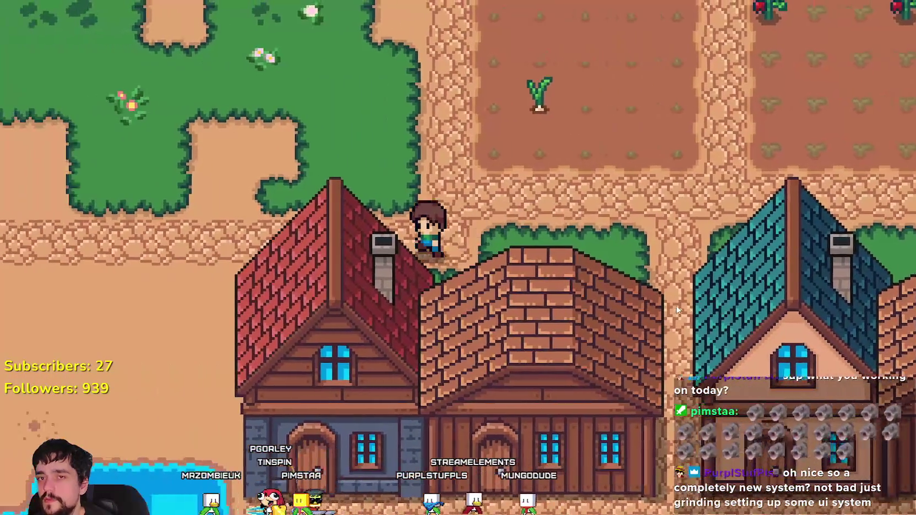
{"action": "key", "text": "s"}
{"action": "key", "text": "s"}
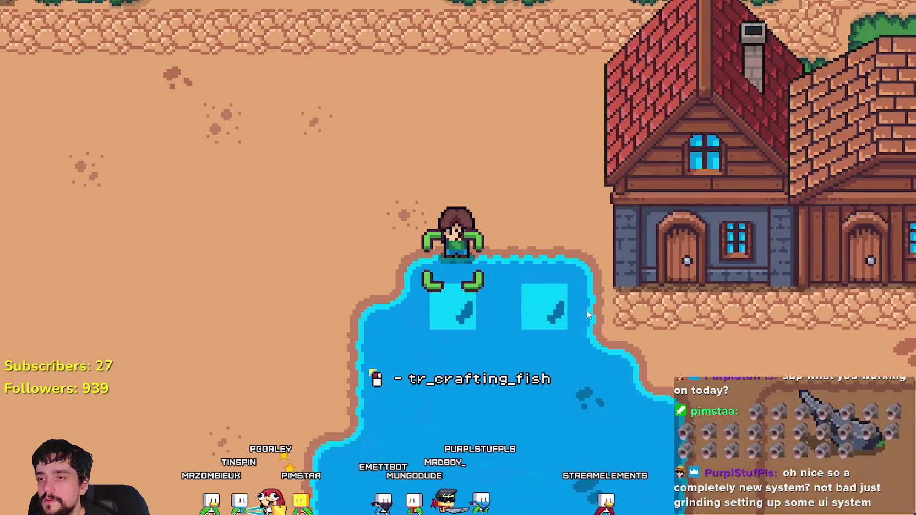
{"action": "left_click", "coordinate": [470, 292]}
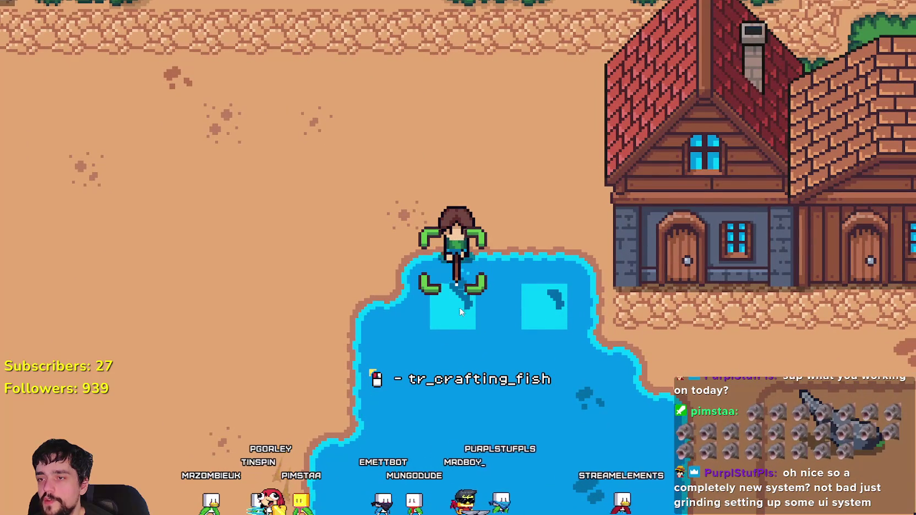
{"action": "key", "text": "w"}
{"action": "key", "text": "d"}
{"action": "key", "text": "s"}
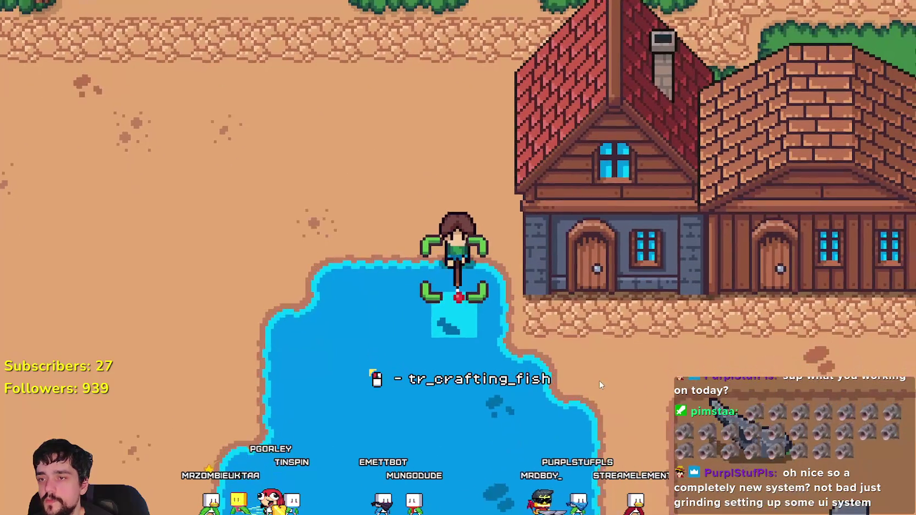
{"action": "left_click", "coordinate": [599, 372]}
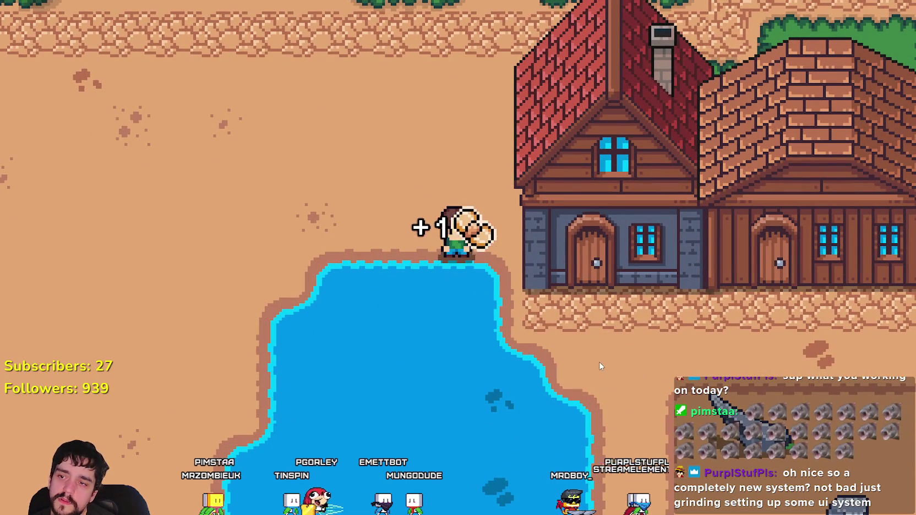
- Walk past the houses and barns to the river, then pause and quit back to Godot
{"action": "key", "text": "w"}
{"action": "key", "text": "d"}
{"action": "key", "text": "d"}
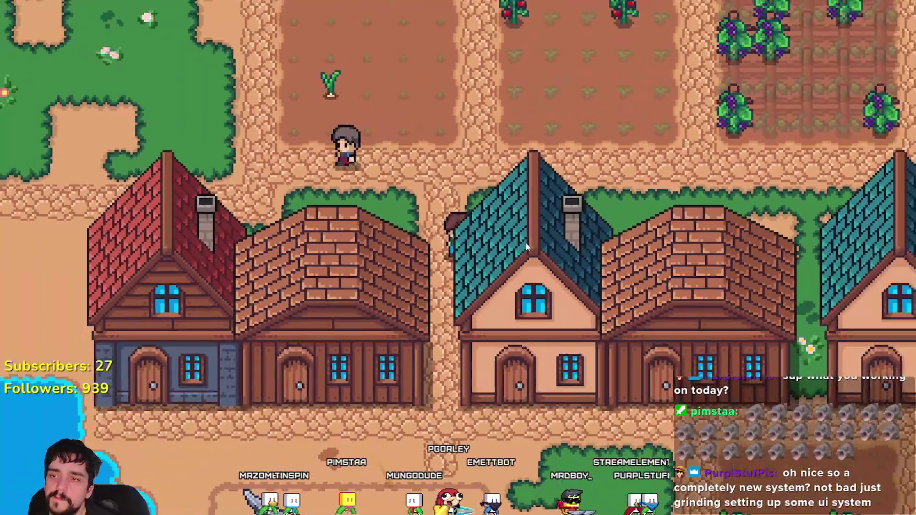
{"action": "key", "text": "s"}
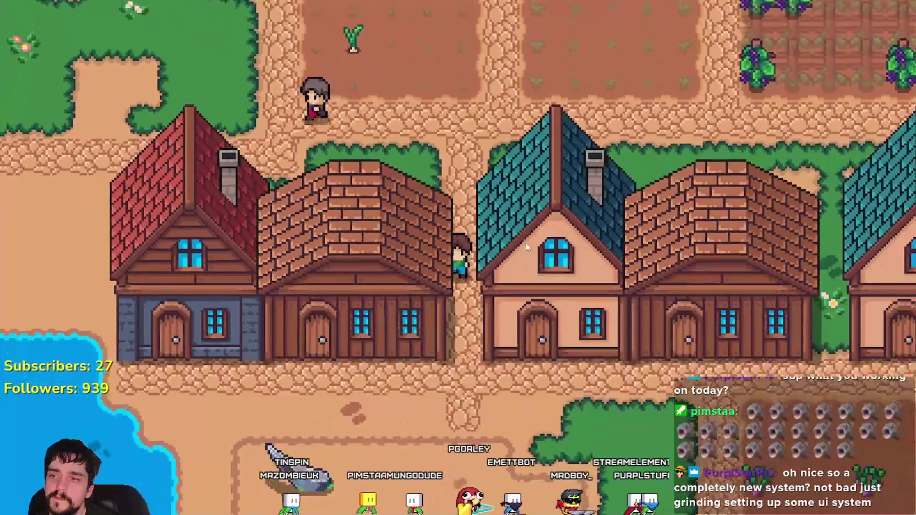
{"action": "key", "text": "d"}
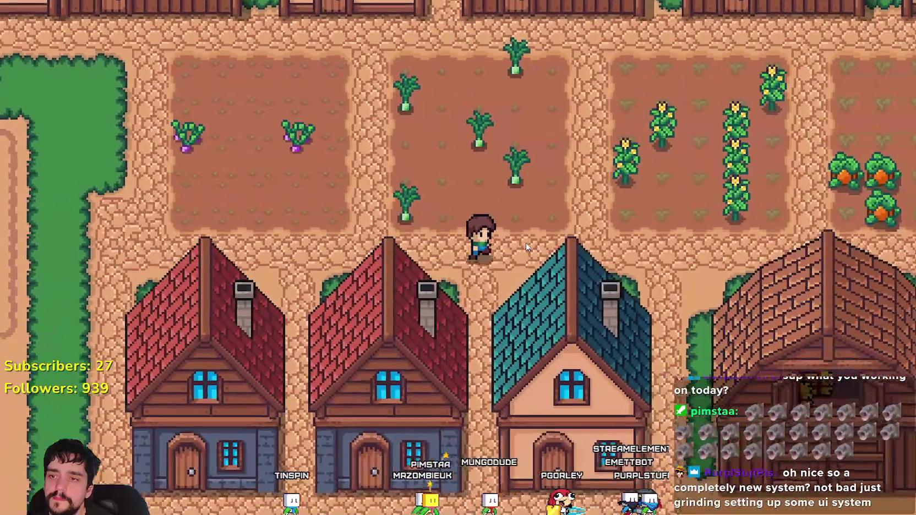
{"action": "key", "text": "d"}
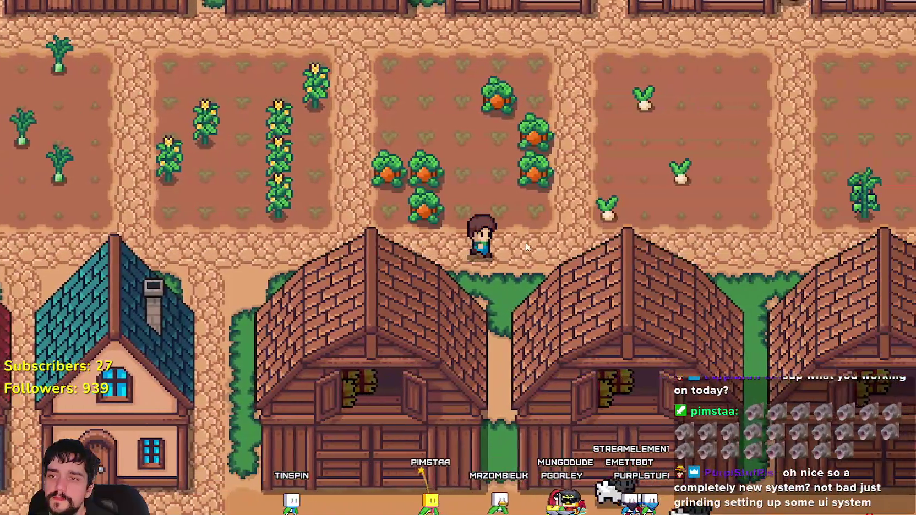
{"action": "key", "text": "d"}
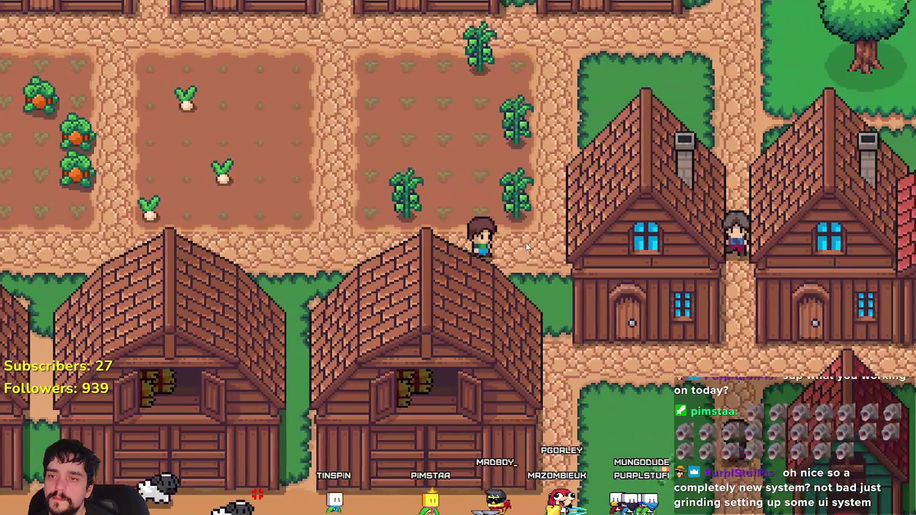
{"action": "scroll", "coordinate": [527, 243], "scroll_direction": "down", "scroll_amount": 5}
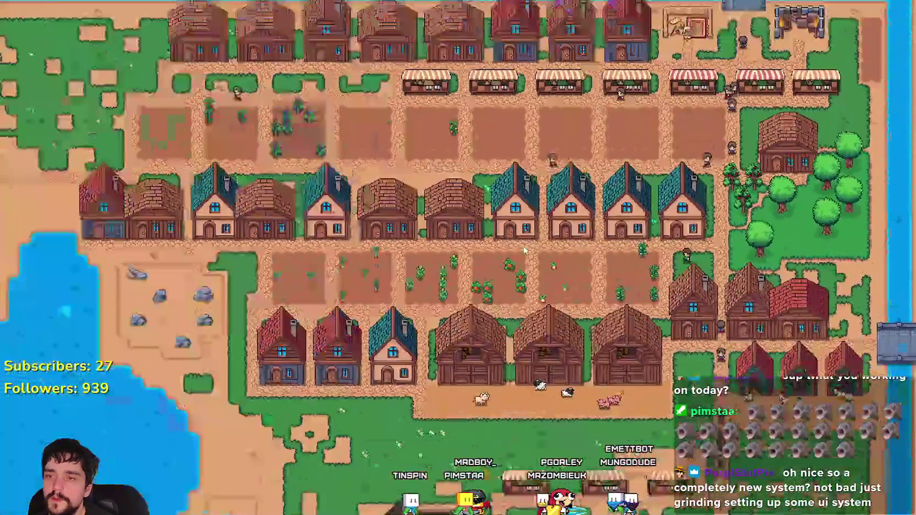
{"action": "scroll", "coordinate": [524, 250], "scroll_direction": "down", "scroll_amount": 3}
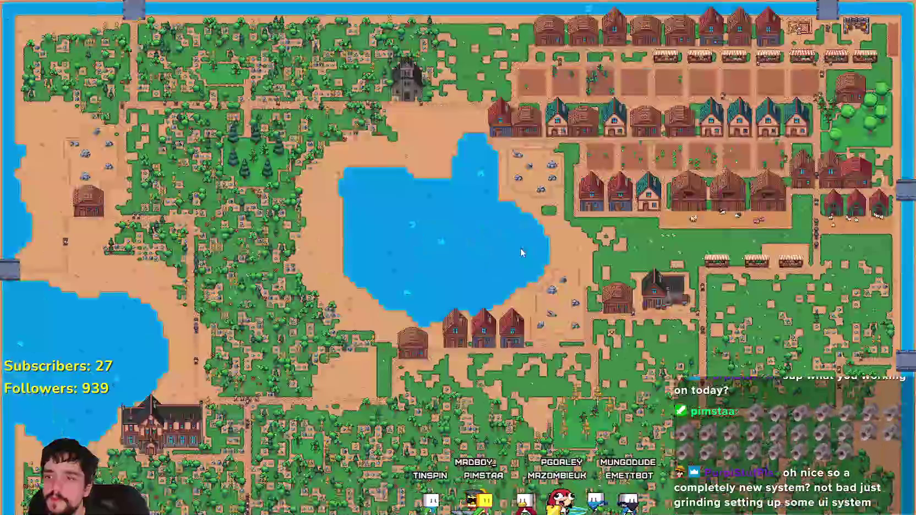
{"action": "scroll", "coordinate": [521, 252], "scroll_direction": "up", "scroll_amount": 8}
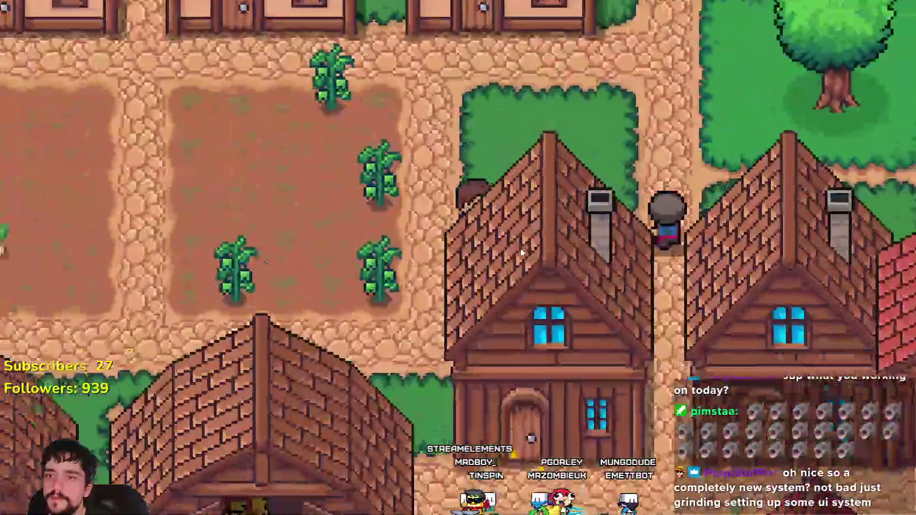
{"action": "key", "text": "w"}
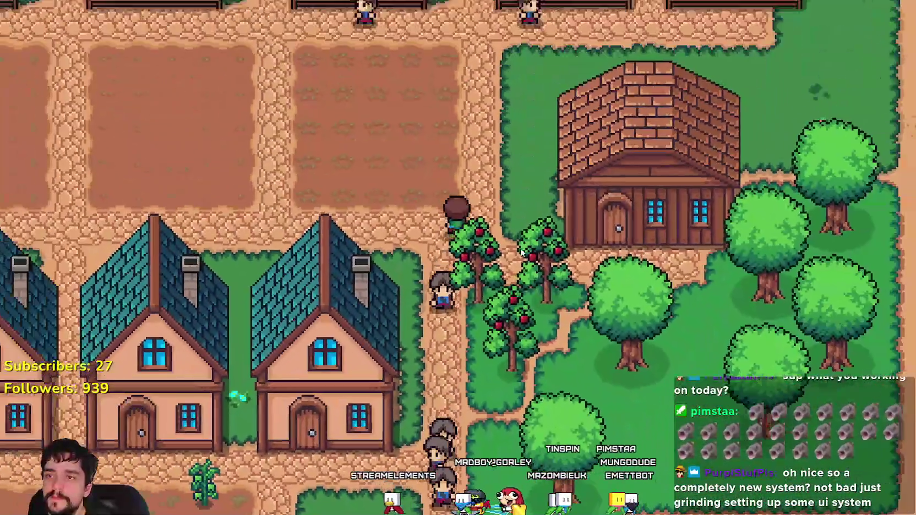
{"action": "key", "text": "w"}
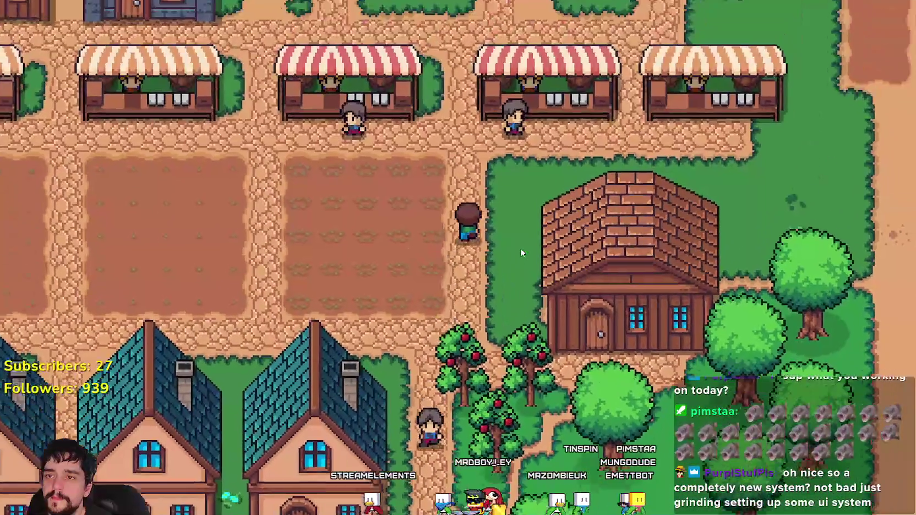
{"action": "key", "text": "w"}
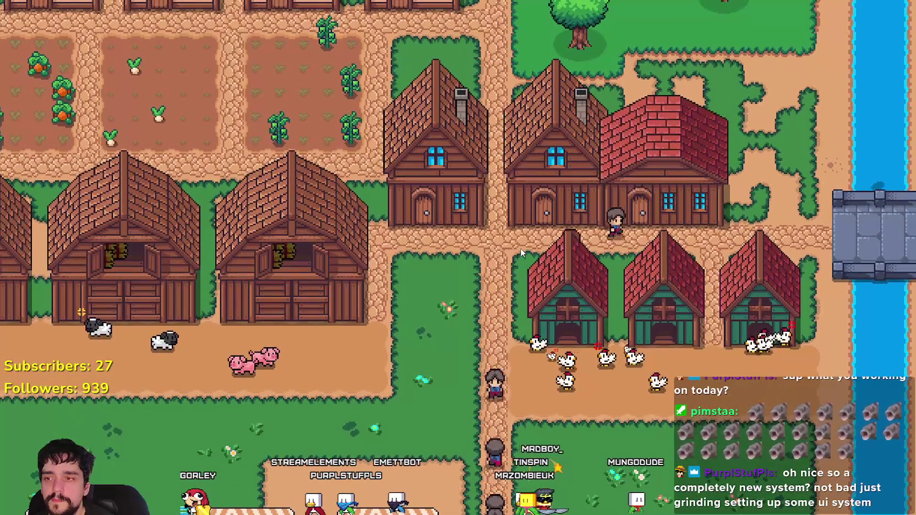
{"action": "key", "text": "Escape"}
{"action": "key", "text": "Escape"}
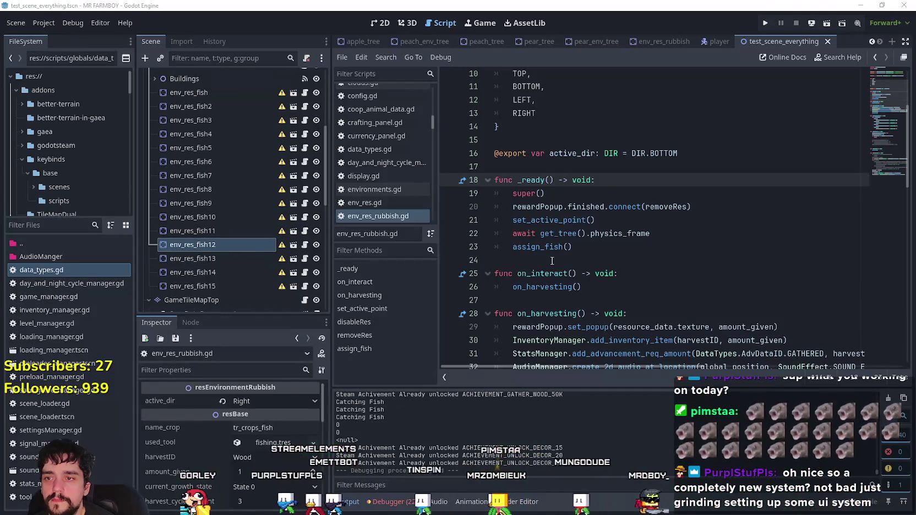
{"action": "left_click", "coordinate": [552, 259]}
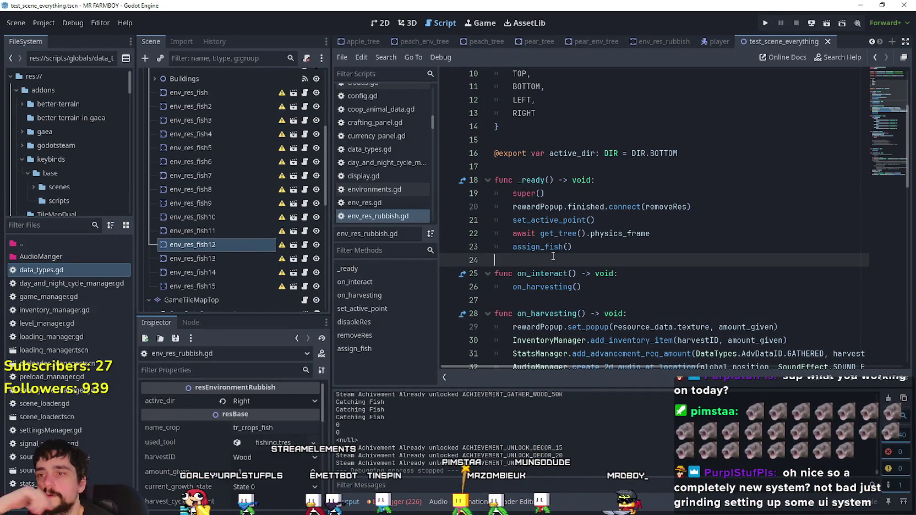
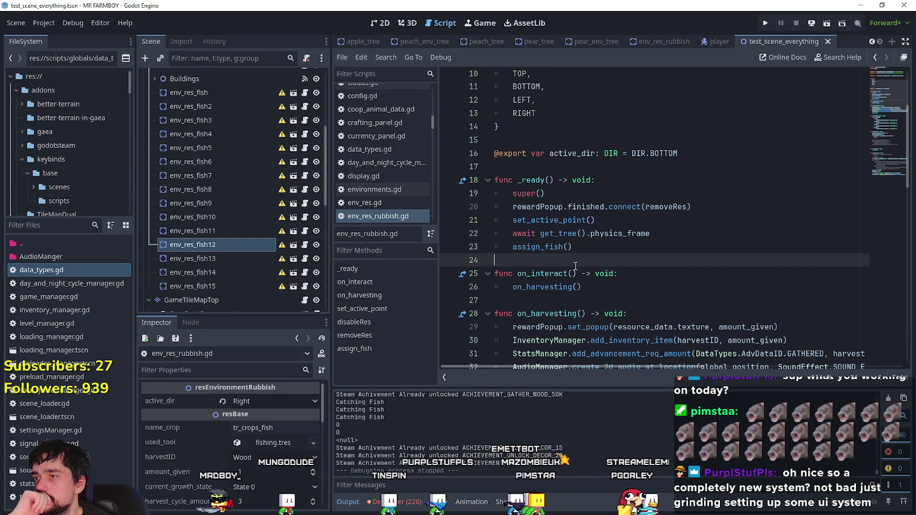
- Open the env_res_rubbish scene in the 2D view and inspect its CollisionShape2D and env_res_fish root
{"action": "scroll", "coordinate": [575, 265], "scroll_direction": "up", "scroll_amount": 3}
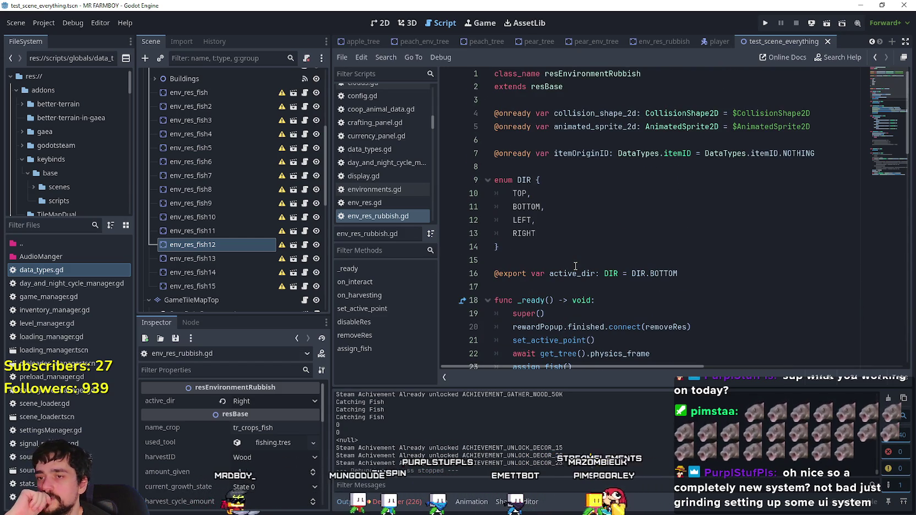
{"action": "scroll", "coordinate": [575, 266], "scroll_direction": "down", "scroll_amount": 5}
{"action": "scroll", "coordinate": [575, 266], "scroll_direction": "down", "scroll_amount": 1}
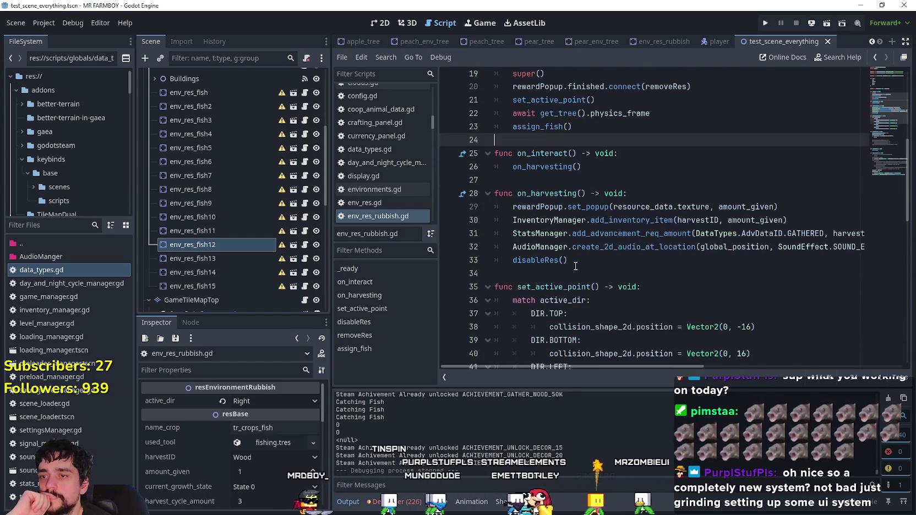
{"action": "left_click", "coordinate": [654, 41]}
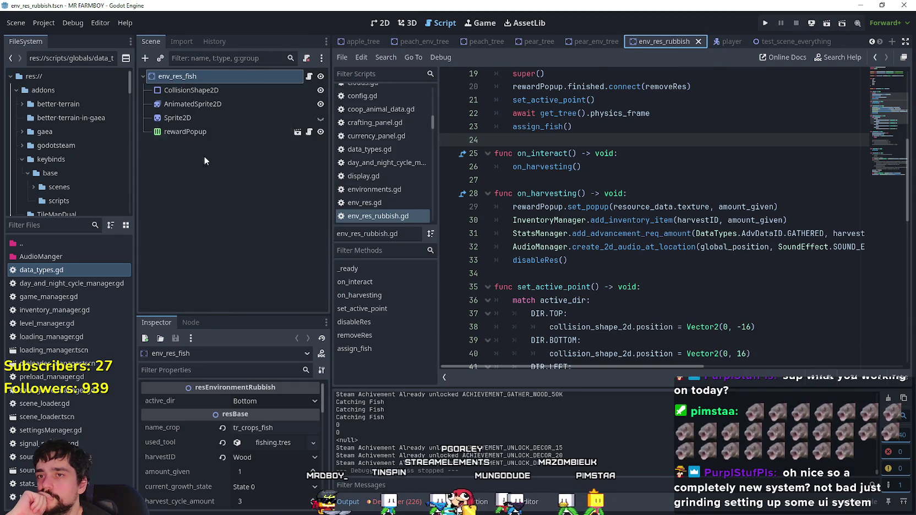
{"action": "left_click", "coordinate": [218, 93]}
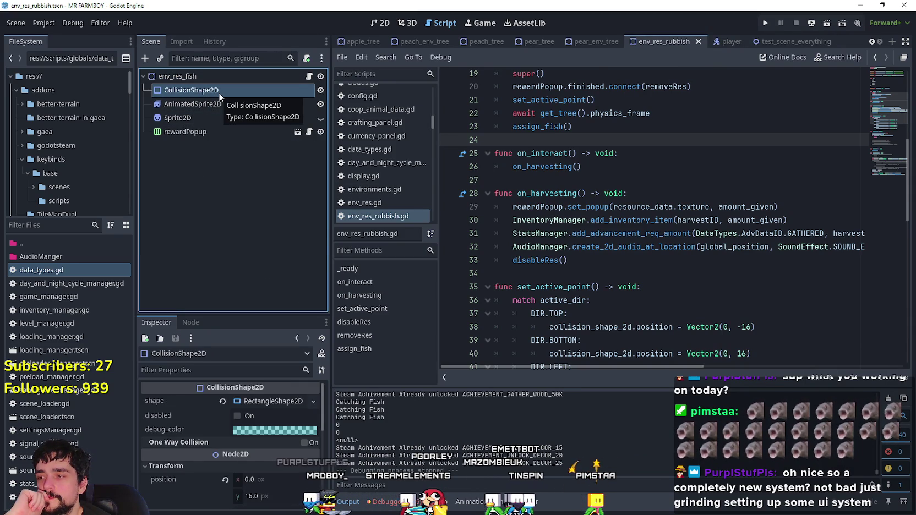
{"action": "left_click", "coordinate": [385, 23]}
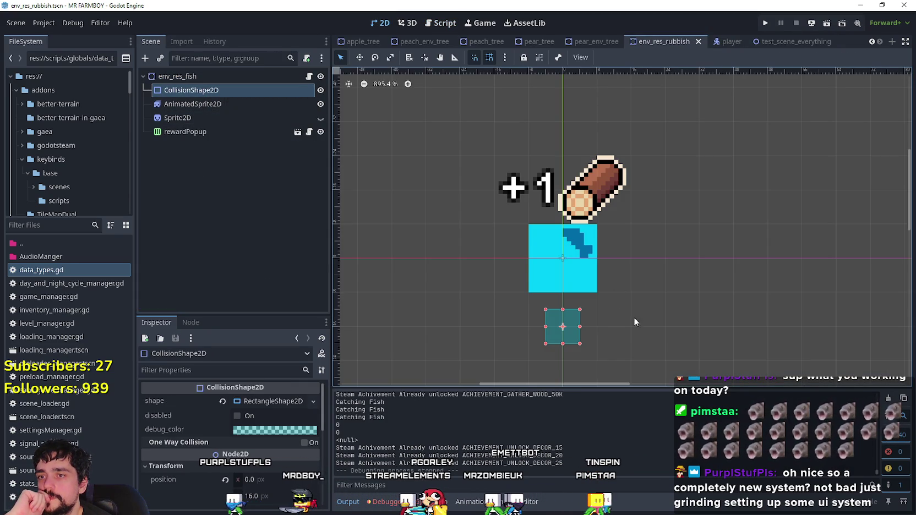
{"action": "left_click", "coordinate": [193, 78]}
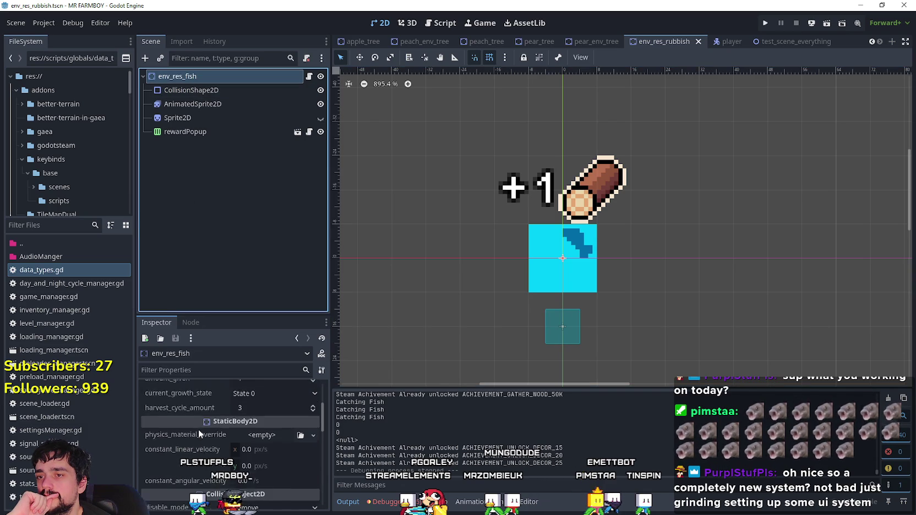
- Return to the test_scene_everything map scene
{"action": "scroll", "coordinate": [198, 428], "scroll_direction": "up", "scroll_amount": 2}
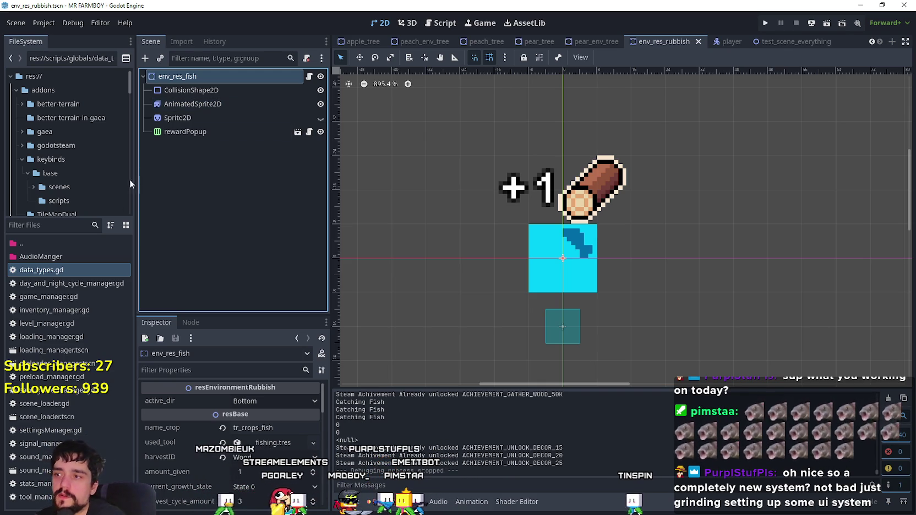
{"action": "left_click", "coordinate": [73, 225]}
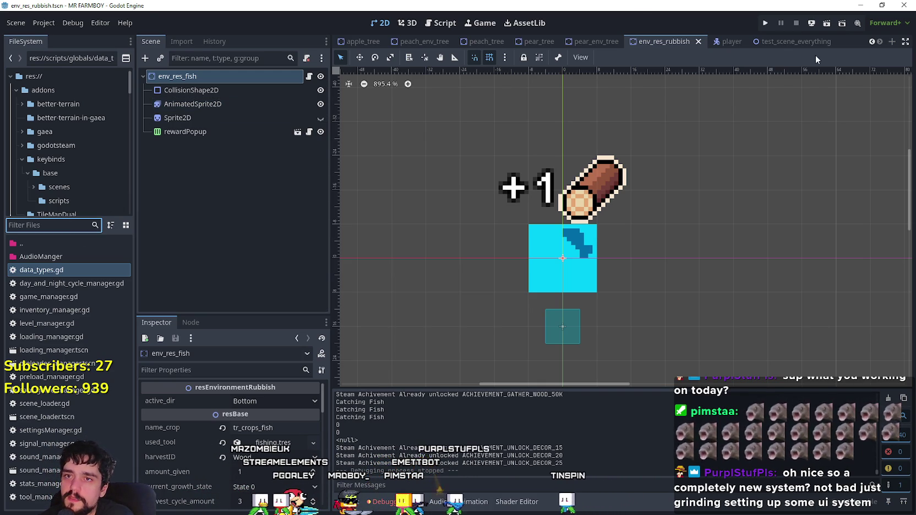
{"action": "left_click", "coordinate": [792, 41]}
- Open CursorComponent's script at its top and look up the BaseCursorComponent class definition
{"action": "scroll", "coordinate": [270, 184], "scroll_direction": "up", "scroll_amount": 5}
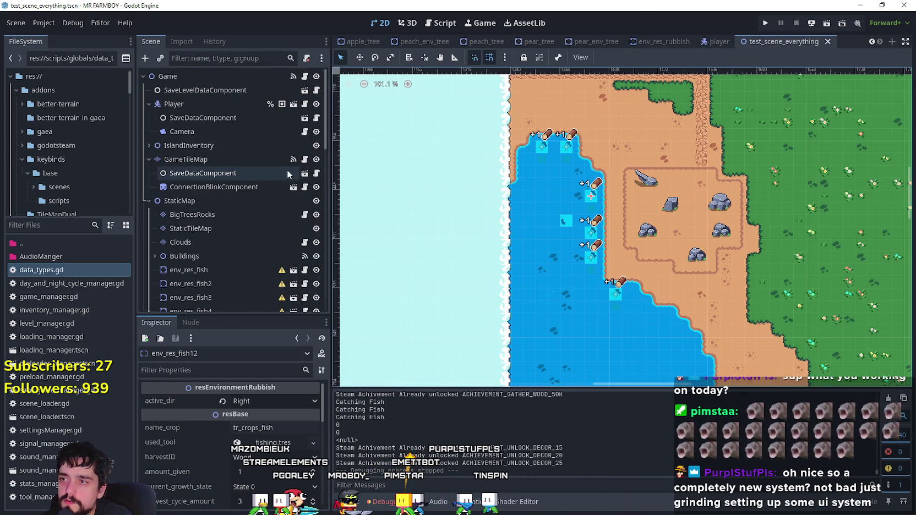
{"action": "scroll", "coordinate": [301, 200], "scroll_direction": "down", "scroll_amount": 15}
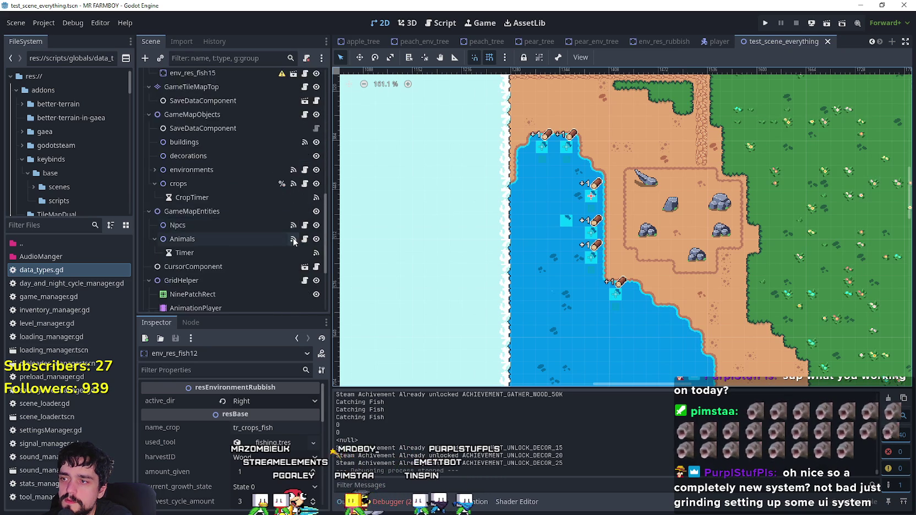
{"action": "left_click", "coordinate": [317, 178]}
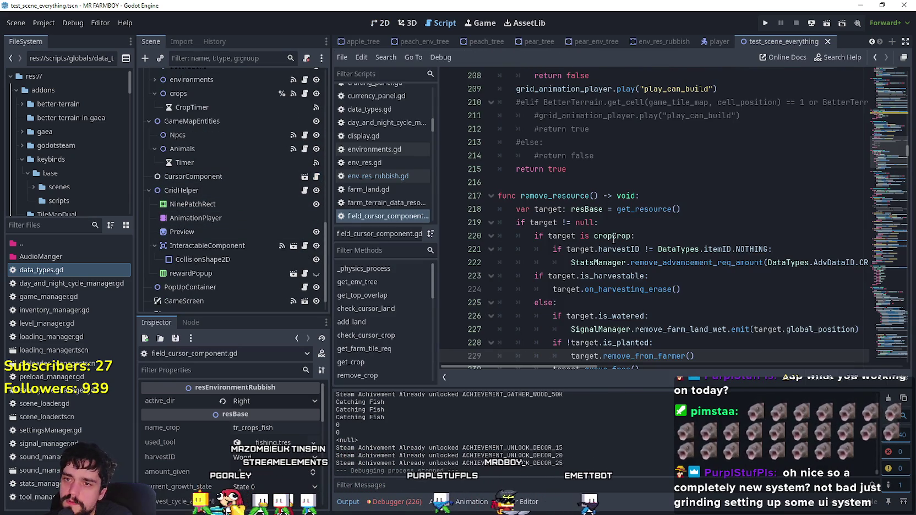
{"action": "scroll", "coordinate": [873, 233], "scroll_direction": "up", "scroll_amount": 10}
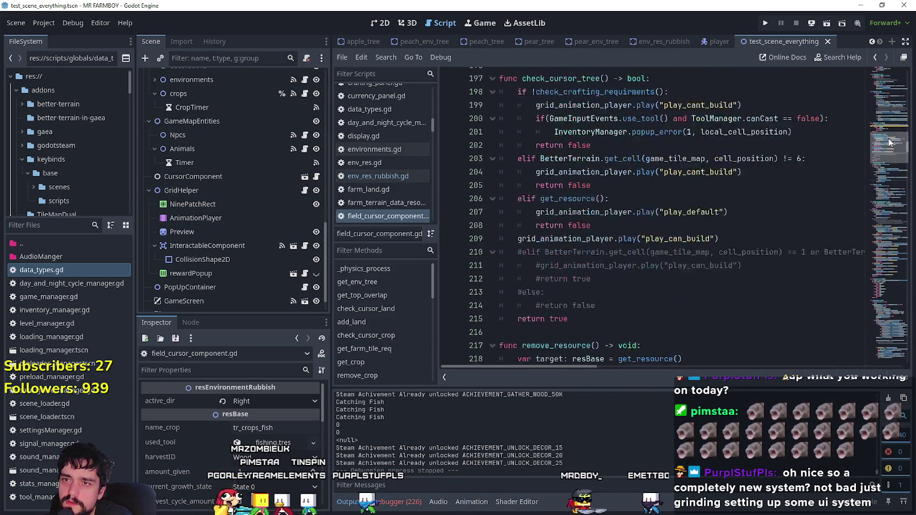
{"action": "scroll", "coordinate": [886, 134], "scroll_direction": "up", "scroll_amount": 3}
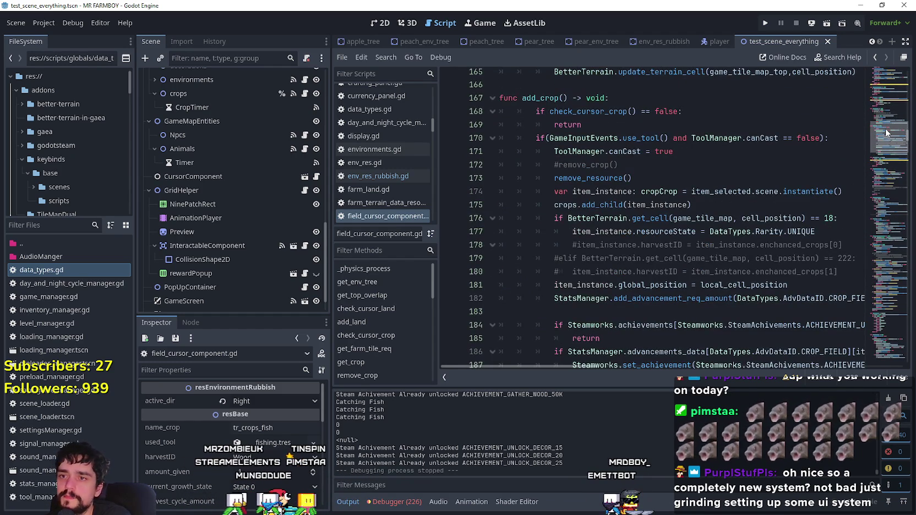
{"action": "scroll", "coordinate": [886, 132], "scroll_direction": "up", "scroll_amount": 1}
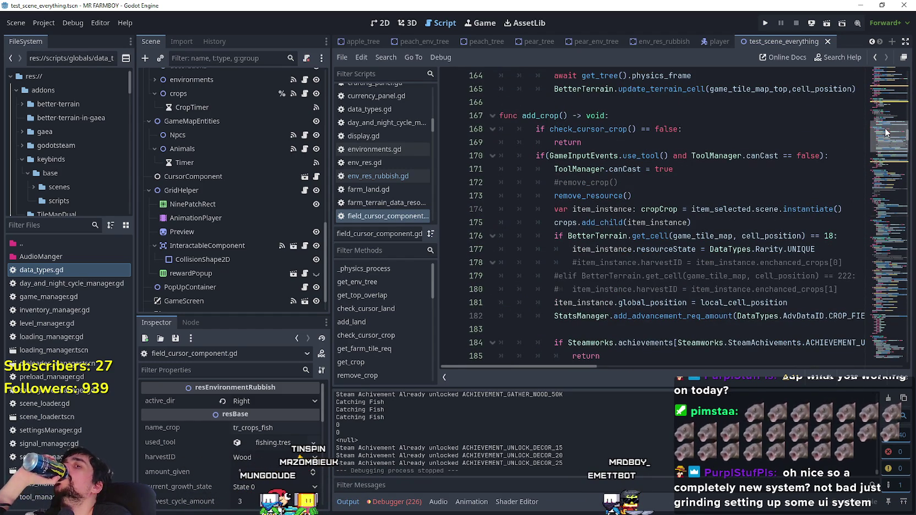
{"action": "left_click_drag", "start_coordinate": [886, 132], "coordinate": [880, 67]}
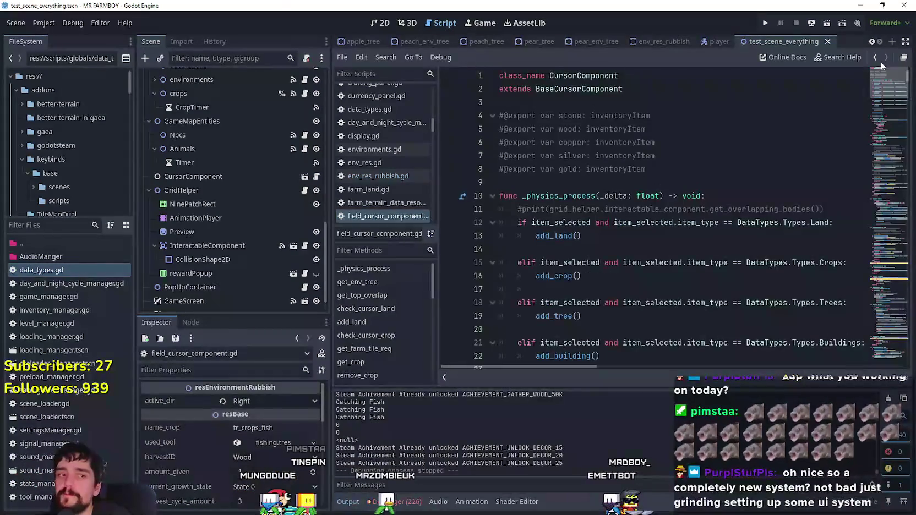
{"action": "right_click", "coordinate": [588, 90]}
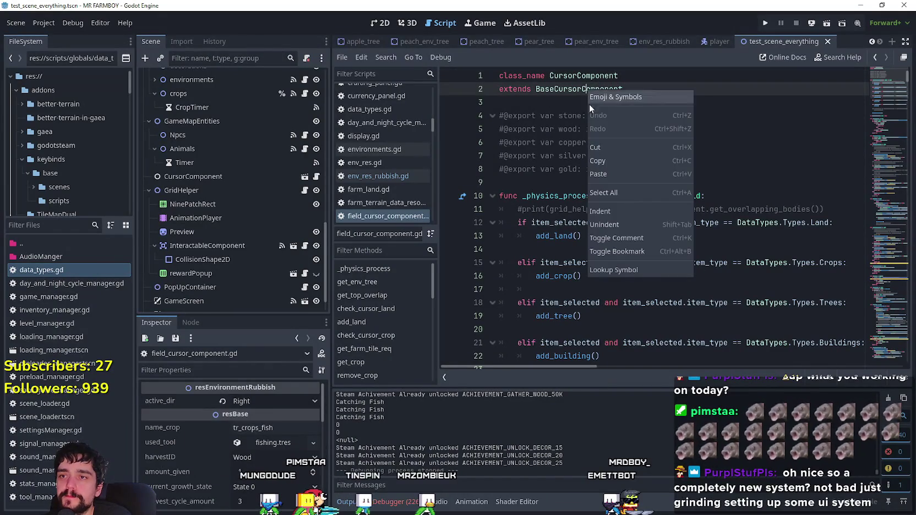
{"action": "left_click", "coordinate": [638, 276]}
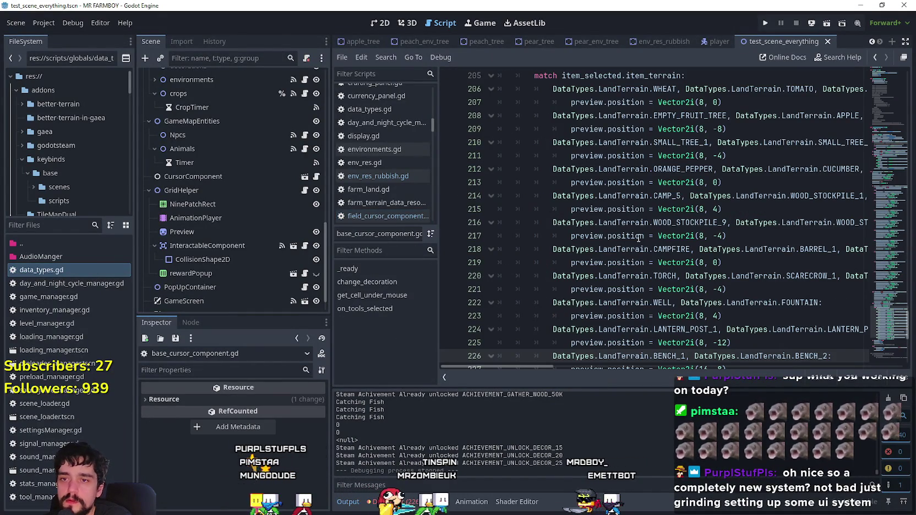
- Browse base_cursor_component.gd's preview offsets and place the caret after the BENCH case on line 227
{"action": "scroll", "coordinate": [777, 320], "scroll_direction": "up", "scroll_amount": 4}
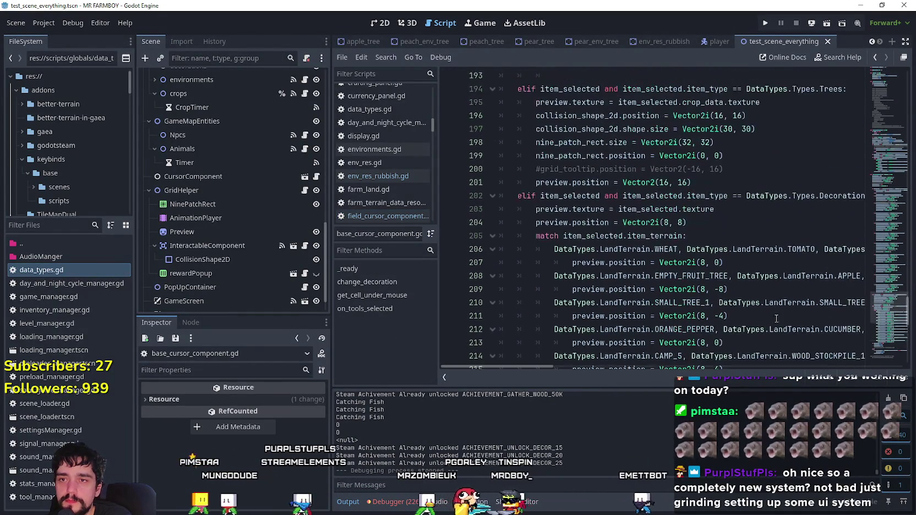
{"action": "scroll", "coordinate": [638, 235], "scroll_direction": "up", "scroll_amount": 1}
{"action": "scroll", "coordinate": [731, 276], "scroll_direction": "up", "scroll_amount": 4}
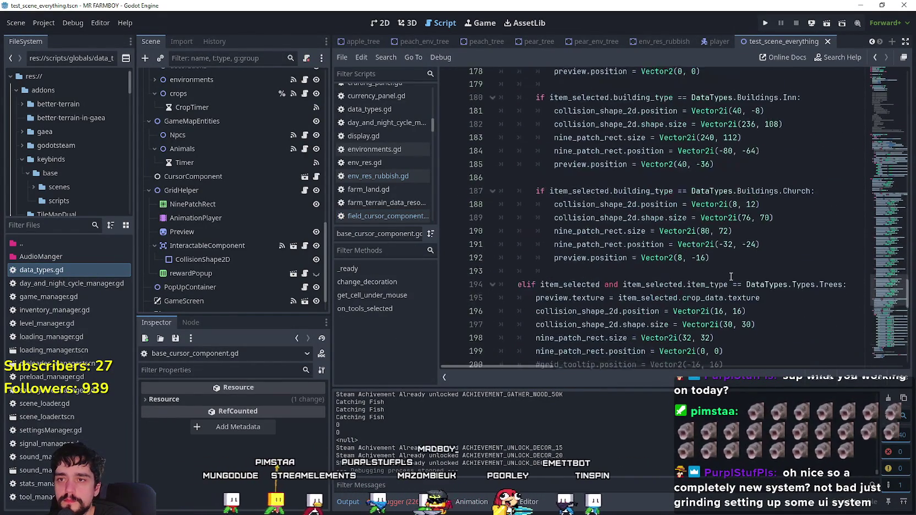
{"action": "scroll", "coordinate": [731, 277], "scroll_direction": "up", "scroll_amount": 5}
{"action": "scroll", "coordinate": [731, 276], "scroll_direction": "up", "scroll_amount": 12}
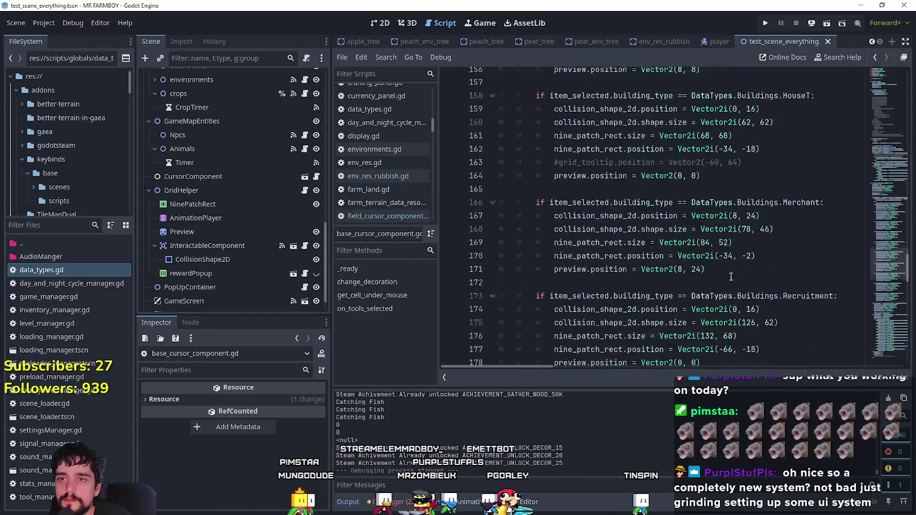
{"action": "scroll", "coordinate": [729, 277], "scroll_direction": "up", "scroll_amount": 7}
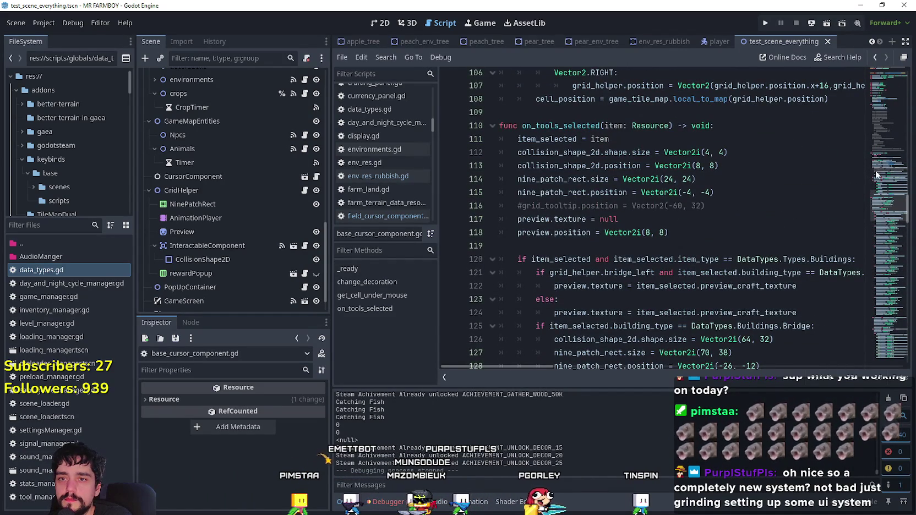
{"action": "left_click_drag", "start_coordinate": [884, 204], "coordinate": [885, 317]}
{"action": "left_click", "coordinate": [771, 264]}
- Add an unfinished 'if item_selected' line 228 and highlight every use of item_selected
{"action": "key", "text": "Return"}
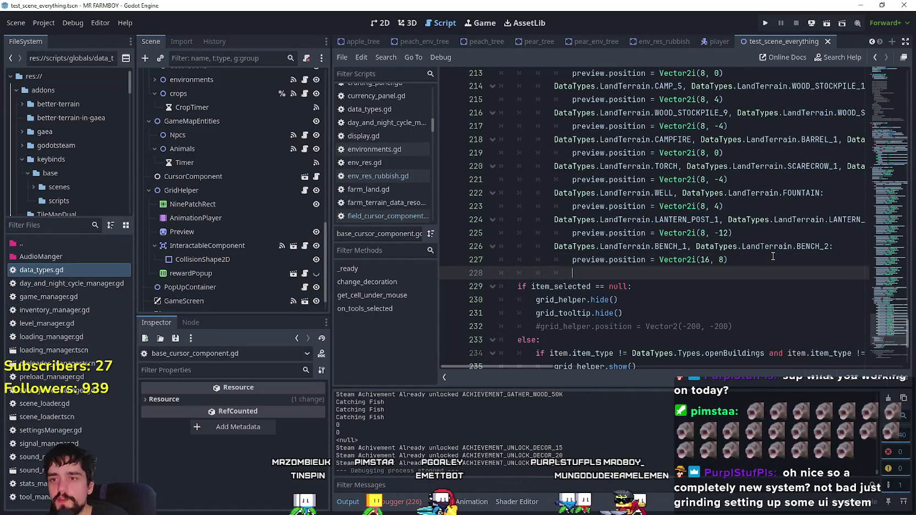
{"action": "type", "text": "if item"}
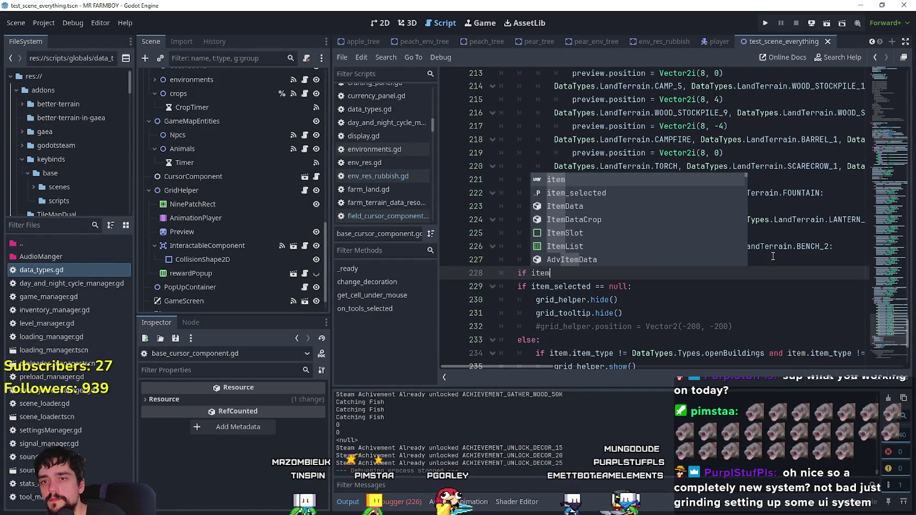
{"action": "key", "text": "Down"}
{"action": "key", "text": "Return"}
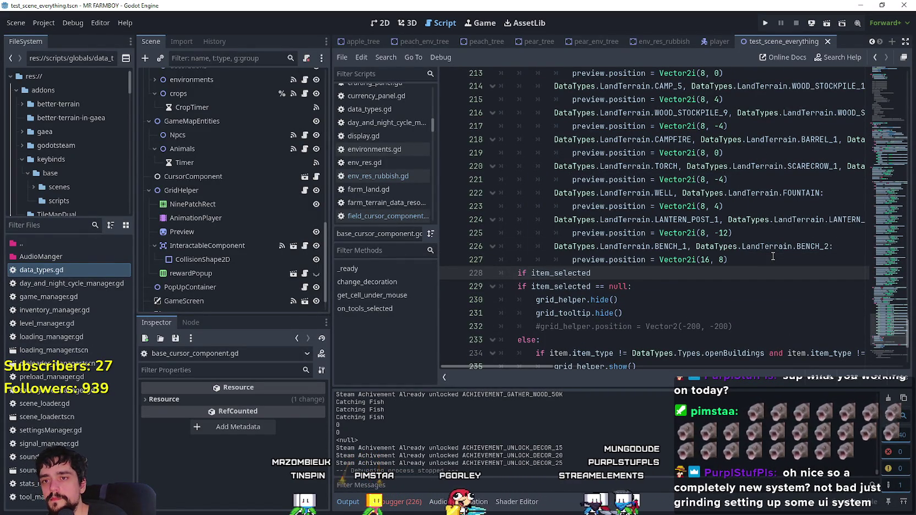
{"action": "scroll", "coordinate": [564, 218], "scroll_direction": "up", "scroll_amount": 4}
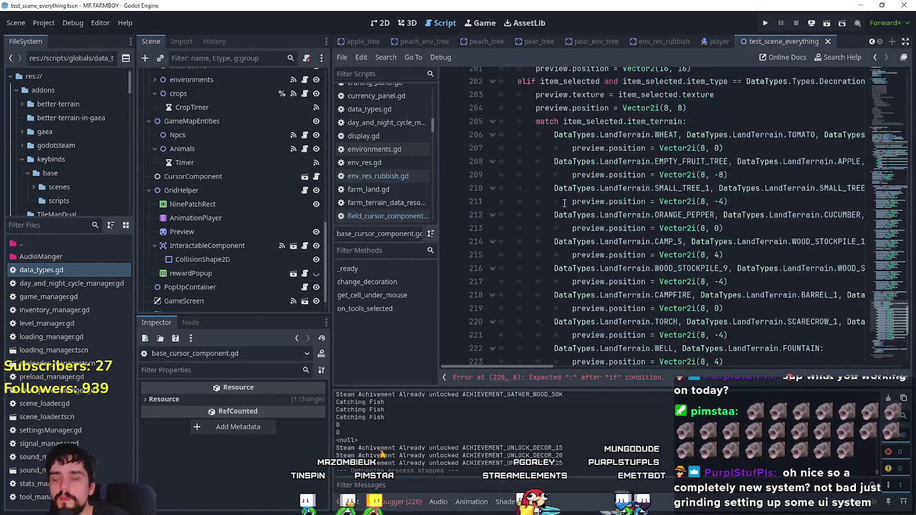
{"action": "double_click", "coordinate": [573, 82]}
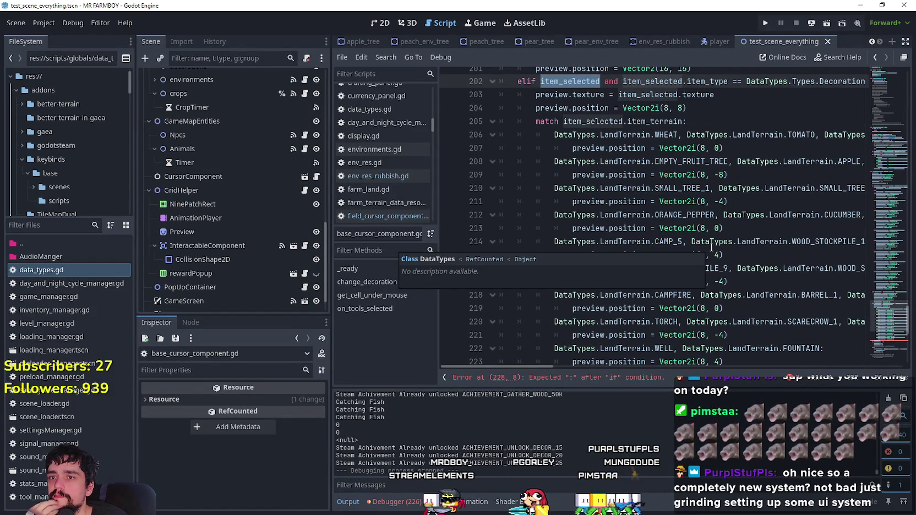
{"action": "scroll", "coordinate": [739, 306], "scroll_direction": "down", "scroll_amount": 4}
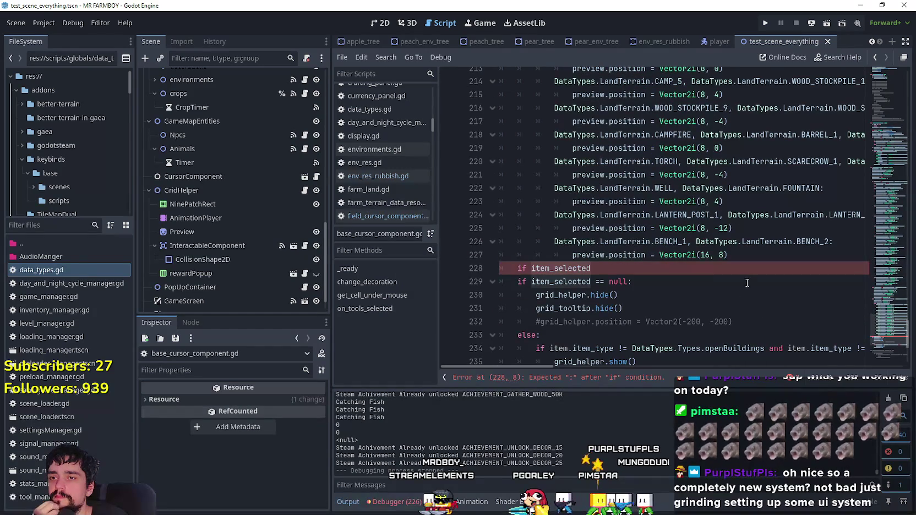
{"action": "mouse_move", "coordinate": [880, 334]}
{"action": "left_mouse_down"}
{"action": "mouse_move", "coordinate": [887, 263]}
{"action": "mouse_move", "coordinate": [874, 202]}
{"action": "left_mouse_up"}
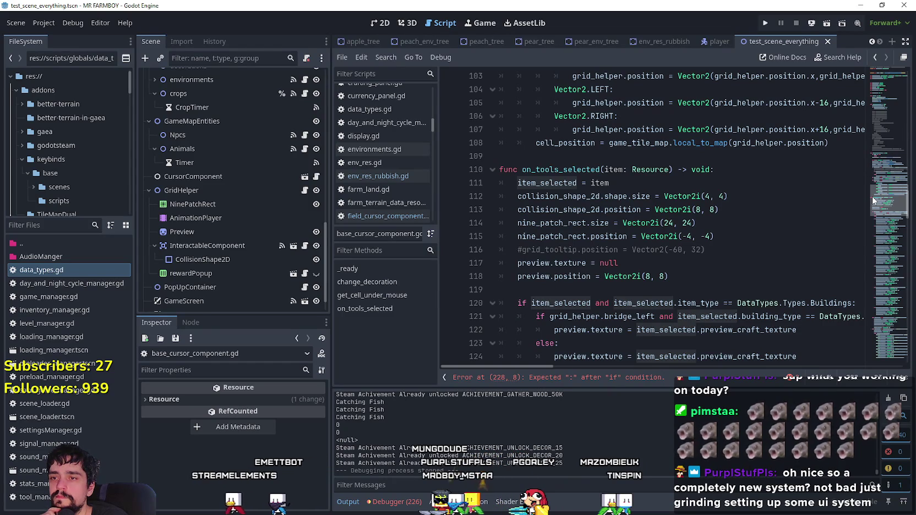
- Delete the unfinished 'if item_selected' line after the bench offsets
{"action": "mouse_move", "coordinate": [873, 198]}
{"action": "left_mouse_down"}
{"action": "mouse_move", "coordinate": [868, 83]}
{"action": "mouse_move", "coordinate": [858, 170]}
{"action": "left_mouse_up"}
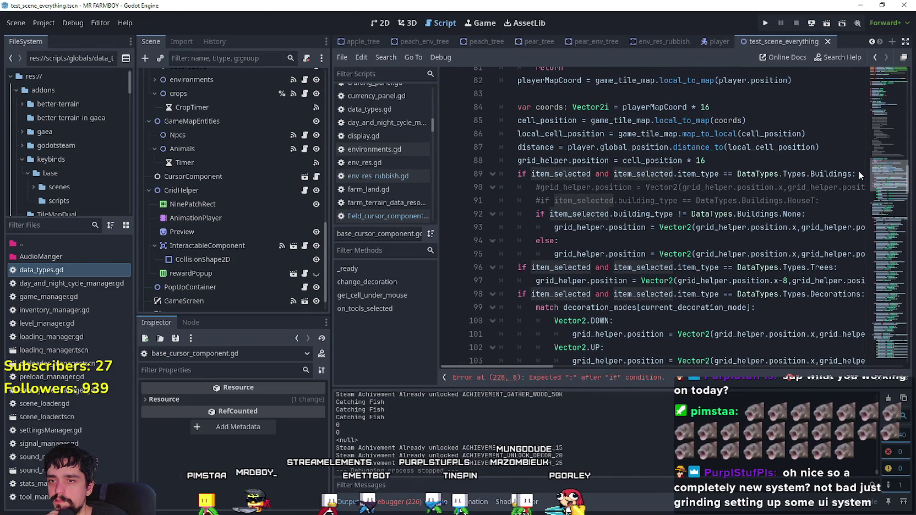
{"action": "left_click_drag", "start_coordinate": [858, 170], "coordinate": [850, 338]}
{"action": "left_click_drag", "start_coordinate": [591, 176], "coordinate": [728, 164]}
{"action": "key", "text": "BackSpace"}
- Find the cell_position line 108 and select the two-line Trees grid_helper offset block for copying
{"action": "mouse_move", "coordinate": [886, 325]}
{"action": "left_mouse_down"}
{"action": "mouse_move", "coordinate": [876, 171]}
{"action": "mouse_move", "coordinate": [877, 194]}
{"action": "left_mouse_up"}
{"action": "left_click", "coordinate": [739, 187]}
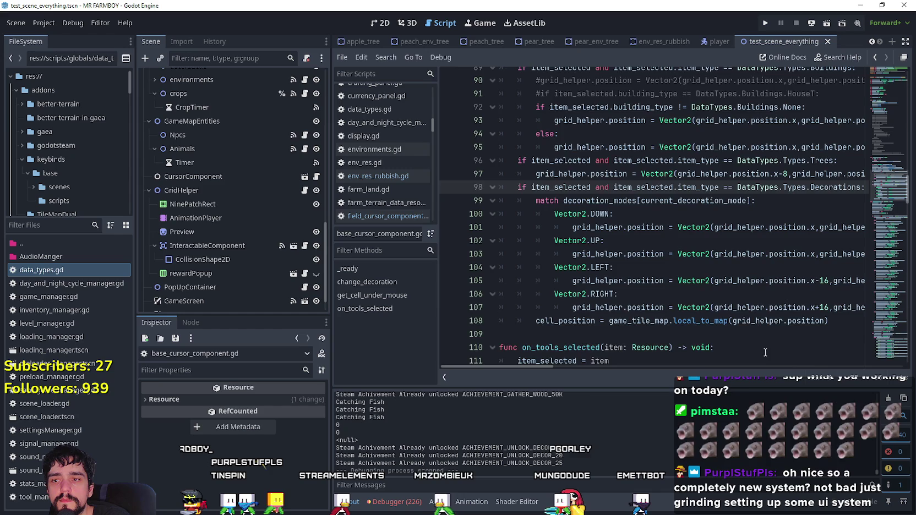
{"action": "scroll", "coordinate": [768, 330], "scroll_direction": "down", "scroll_amount": 2}
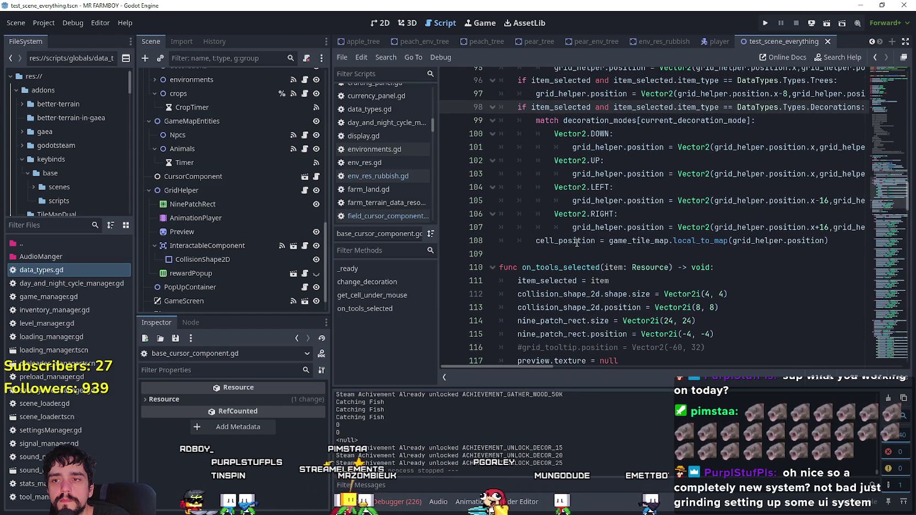
{"action": "double_click", "coordinate": [576, 242]}
{"action": "scroll", "coordinate": [577, 242], "scroll_direction": "up", "scroll_amount": 1}
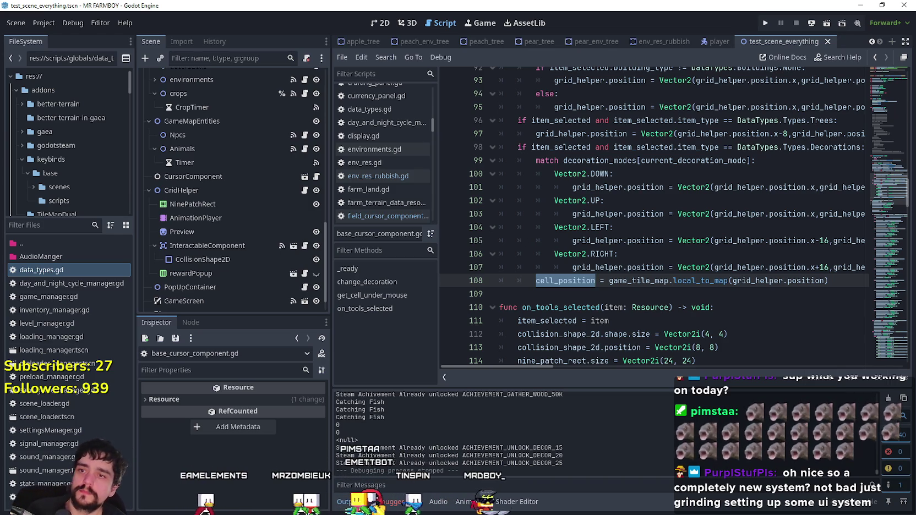
{"action": "left_click", "coordinate": [837, 281]}
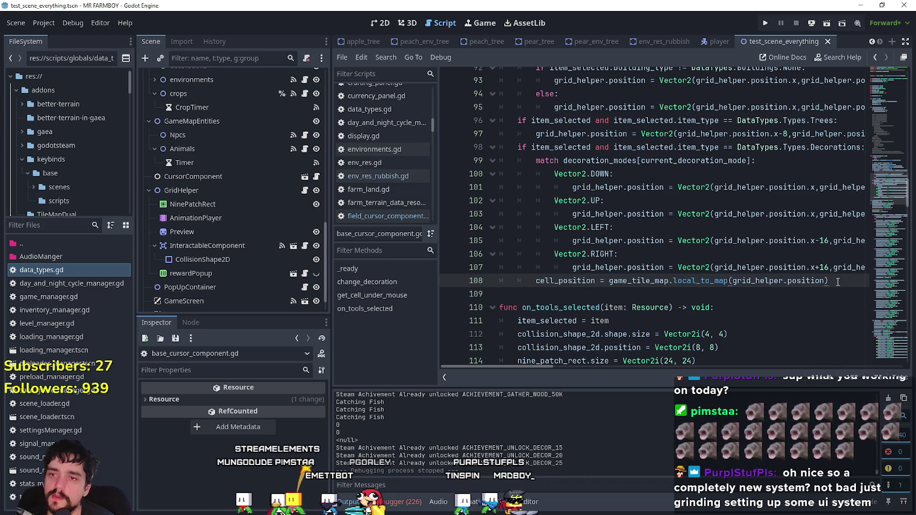
{"action": "scroll", "coordinate": [573, 317], "scroll_direction": "up", "scroll_amount": 1}
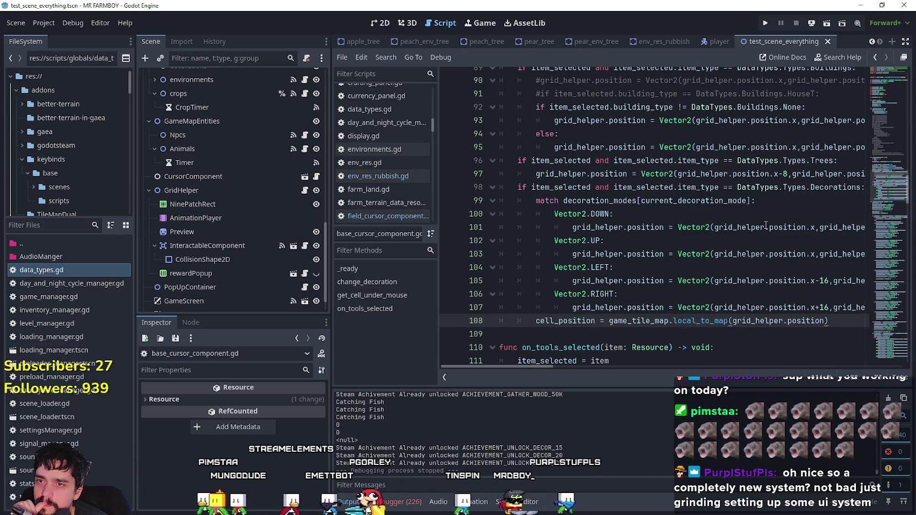
{"action": "mouse_move", "coordinate": [836, 174]}
{"action": "left_mouse_down"}
{"action": "mouse_move", "coordinate": [858, 179]}
{"action": "mouse_move", "coordinate": [433, 165]}
{"action": "left_mouse_up"}
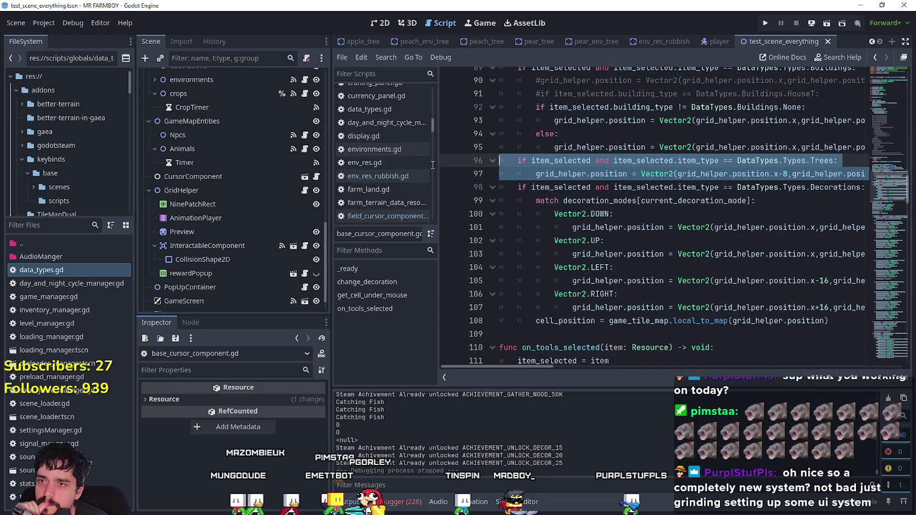
- Paste the Trees offset block below cell_position and change its item type to Tools
{"action": "left_click", "coordinate": [553, 335]}
{"action": "type", "text": "if item_selected and item_selected.item_type == DataTypes.Types.Trees: \t\tgrid_helper.position = Vector2(grid_helper.position.x-8,grid_helper.position.y-8)"}
{"action": "scroll", "coordinate": [782, 290], "scroll_direction": "down", "scroll_amount": 2}
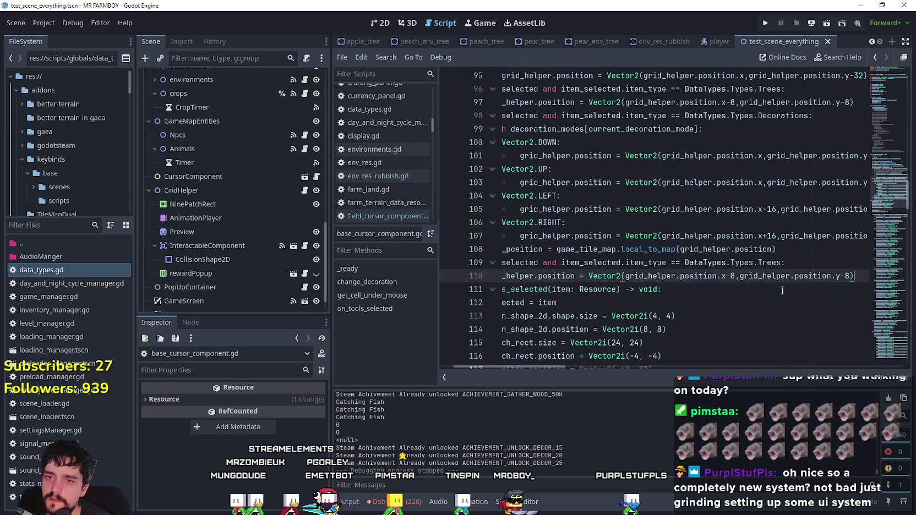
{"action": "key", "text": "Return"}
{"action": "double_click", "coordinate": [786, 262]}
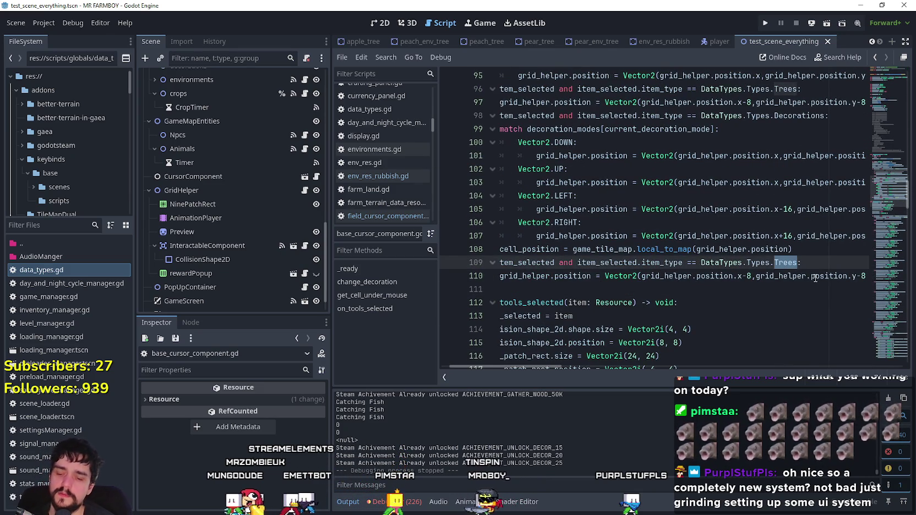
{"action": "key", "text": "BackSpace"}
{"action": "scroll", "coordinate": [832, 220], "scroll_direction": "down", "scroll_amount": 2}
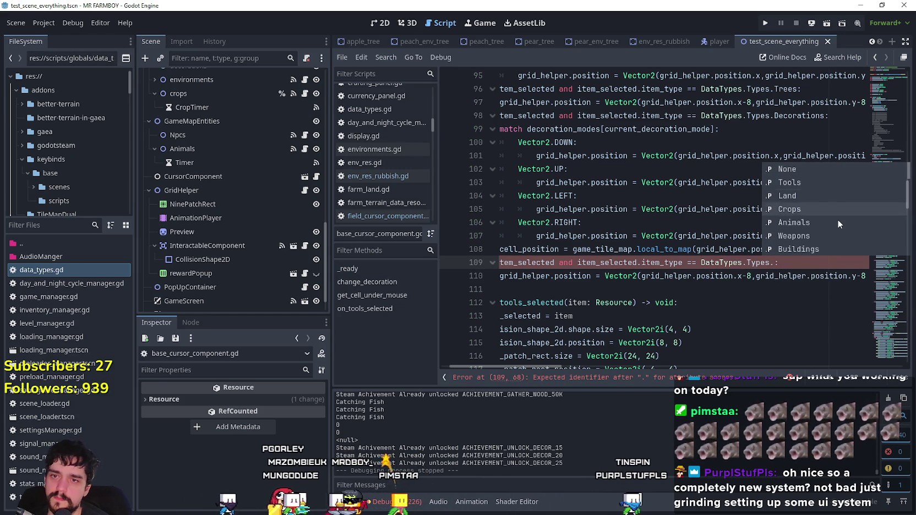
{"action": "scroll", "coordinate": [838, 224], "scroll_direction": "down", "scroll_amount": 3}
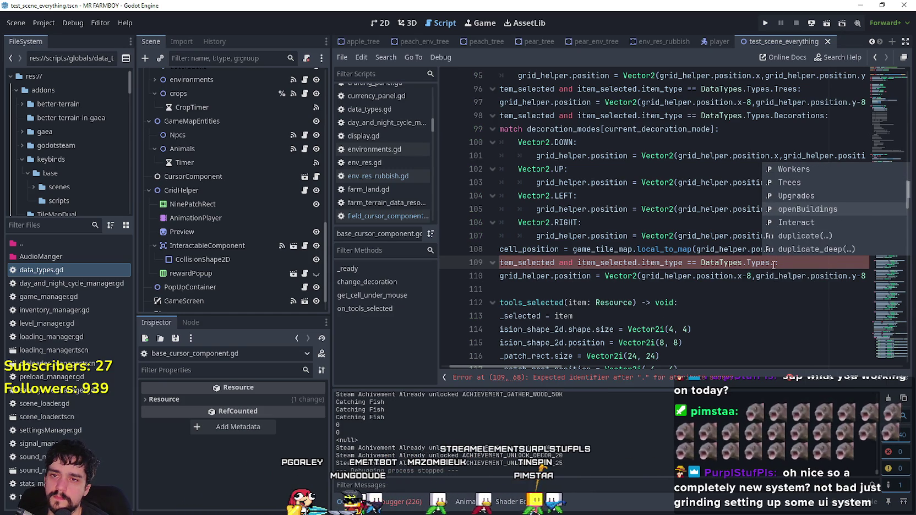
{"action": "key", "text": "Escape"}
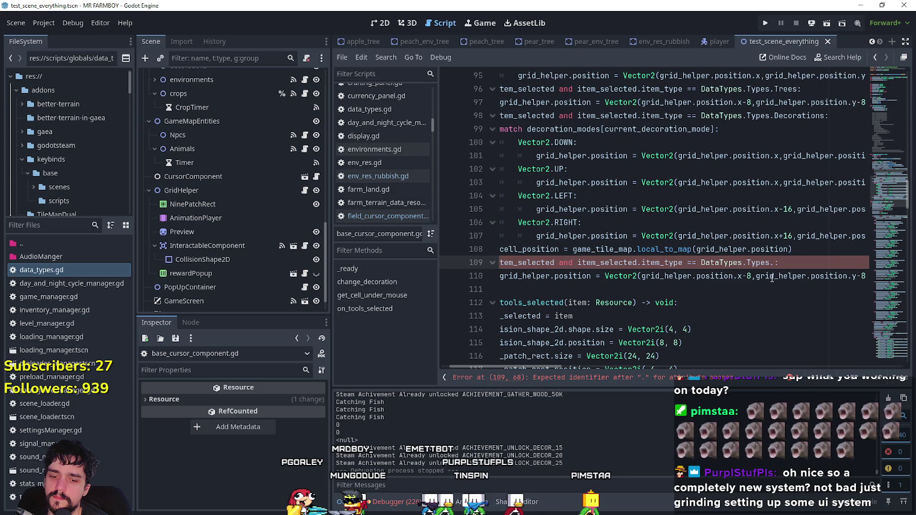
{"action": "type", "text": "I"}
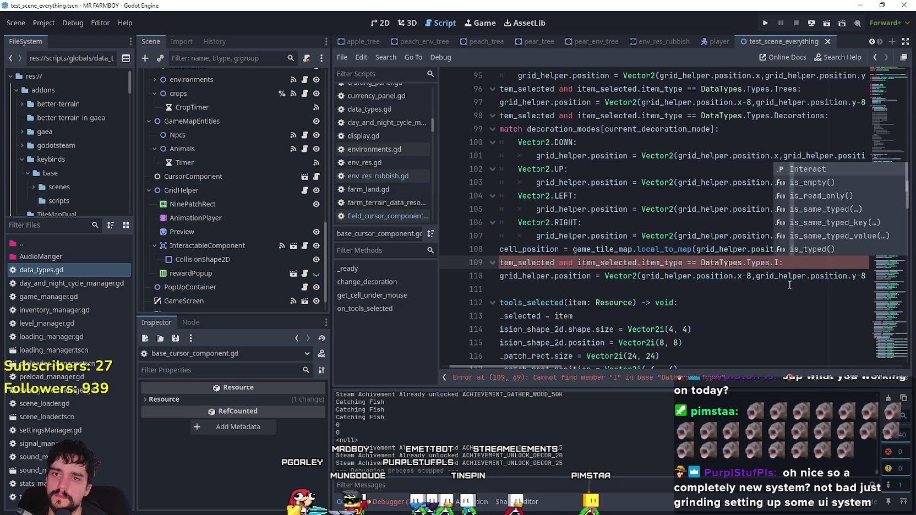
{"action": "key", "text": "BackSpace"}
{"action": "key", "text": "Down"}
{"action": "key", "text": "Return"}
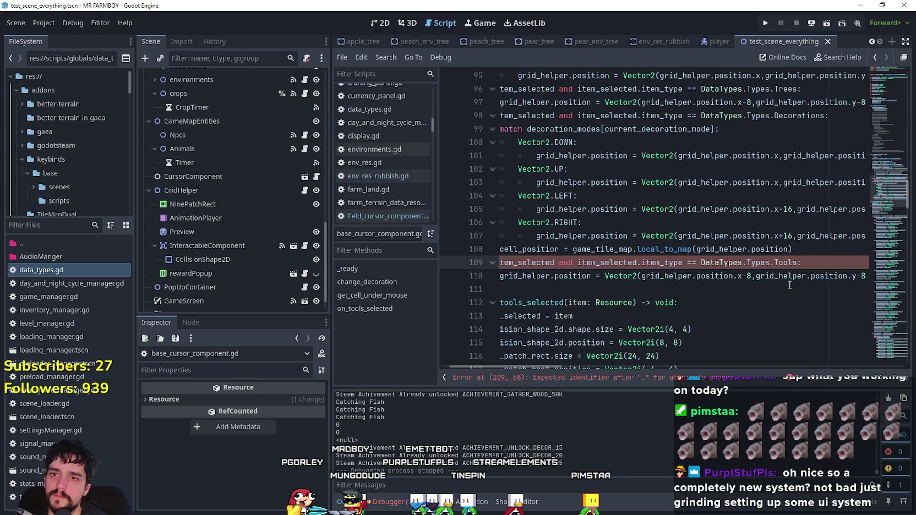
{"action": "key", "text": "Return"}
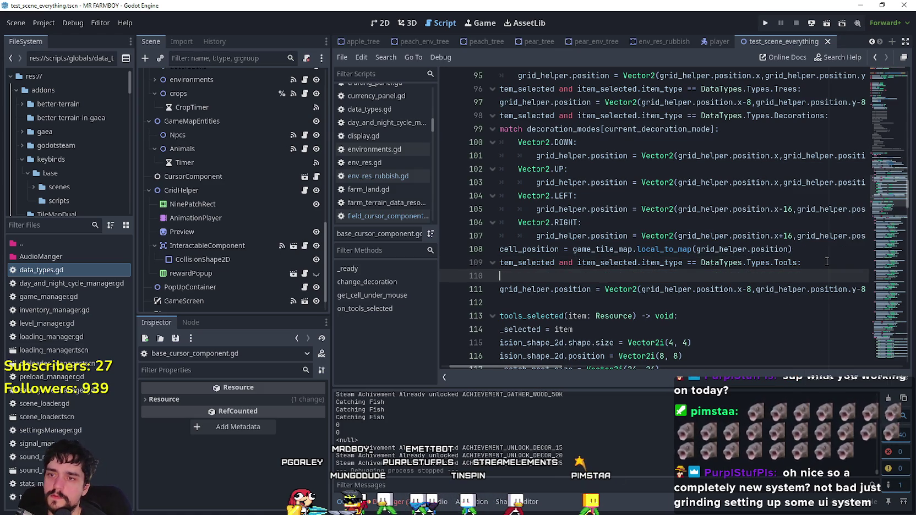
- Put a breakpoint on the x-8 offset line 111 and save the script
{"action": "left_click_drag", "start_coordinate": [798, 264], "coordinate": [775, 263]}
{"action": "left_click", "coordinate": [570, 275]}
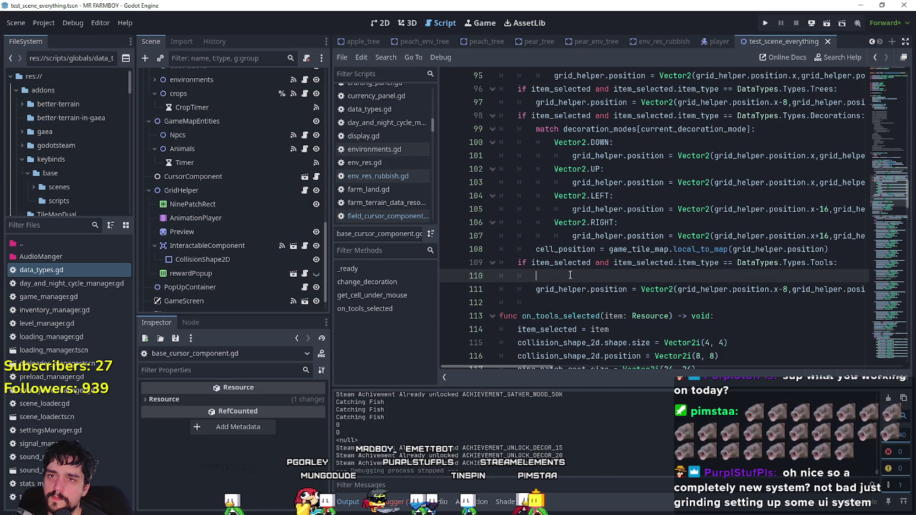
{"action": "scroll", "coordinate": [571, 275], "scroll_direction": "down", "scroll_amount": 1}
{"action": "scroll", "coordinate": [571, 274], "scroll_direction": "down", "scroll_amount": 5}
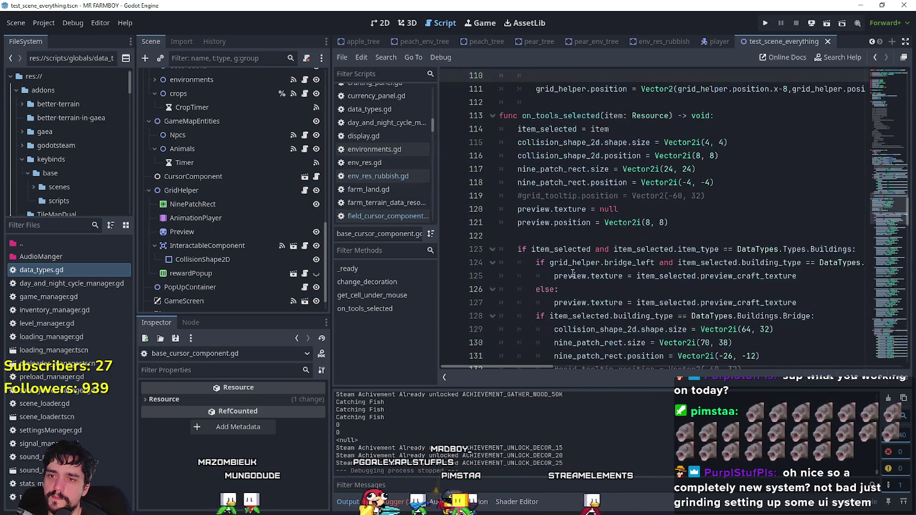
{"action": "scroll", "coordinate": [829, 255], "scroll_direction": "up", "scroll_amount": 2}
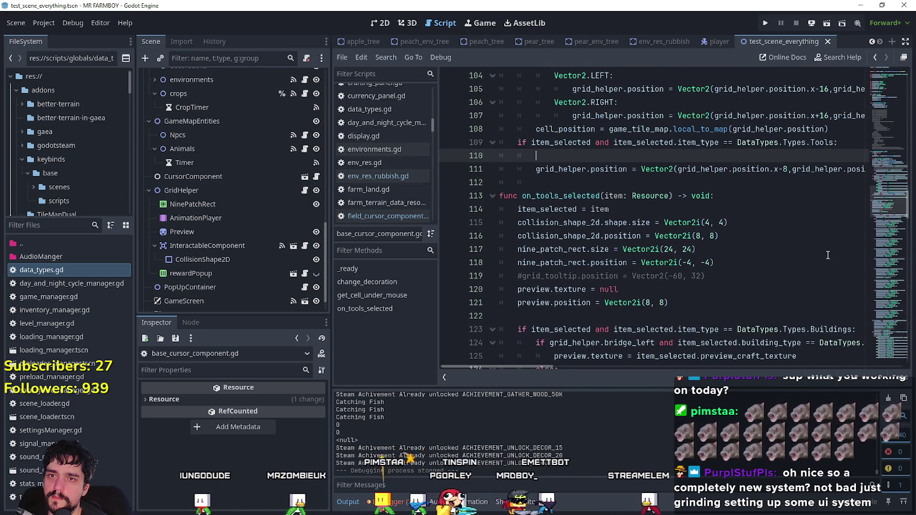
{"action": "scroll", "coordinate": [820, 257], "scroll_direction": "down", "scroll_amount": 2}
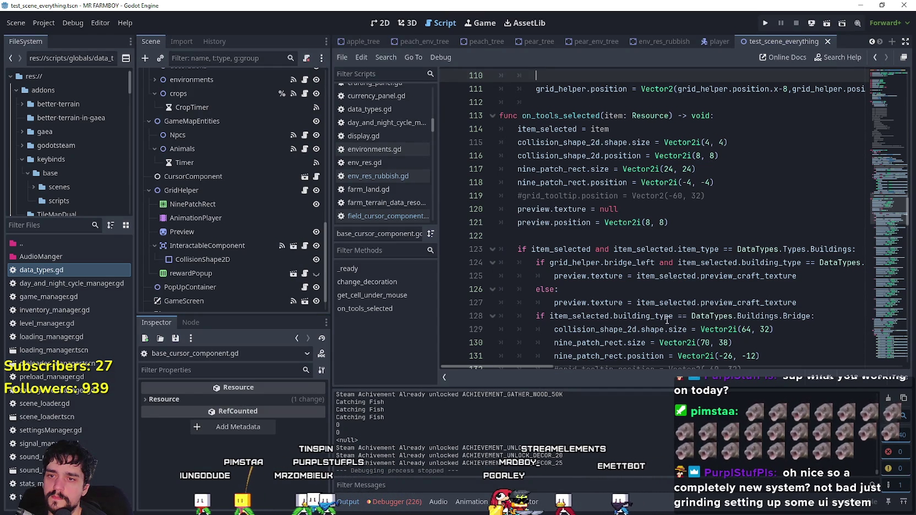
{"action": "scroll", "coordinate": [583, 198], "scroll_direction": "up", "scroll_amount": 3}
{"action": "left_click", "coordinate": [583, 194]}
{"action": "scroll", "coordinate": [571, 216], "scroll_direction": "down", "scroll_amount": 4}
{"action": "scroll", "coordinate": [556, 194], "scroll_direction": "up", "scroll_amount": 4}
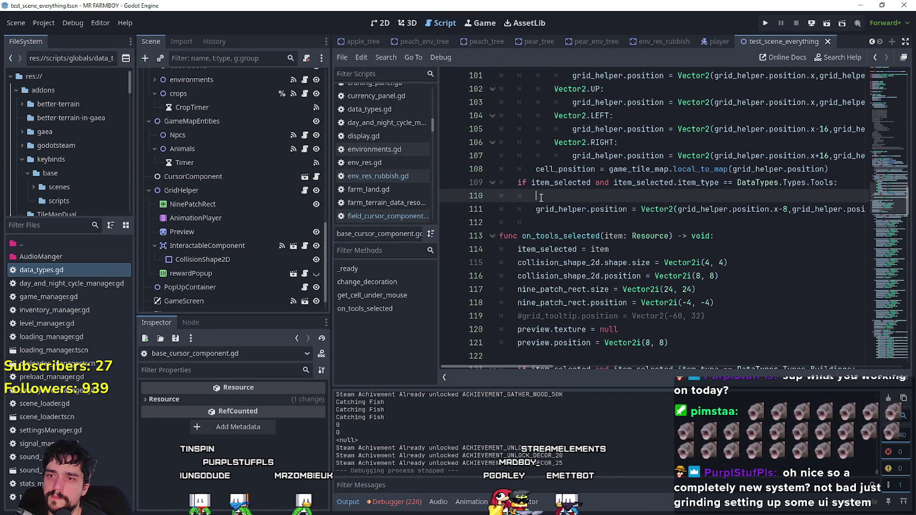
{"action": "left_click", "coordinate": [448, 210]}
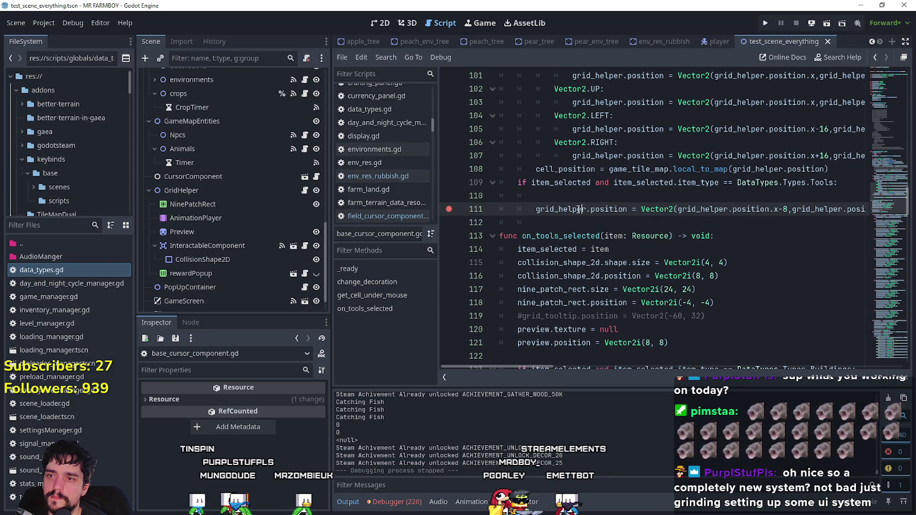
{"action": "key", "text": "ctrl+s"}
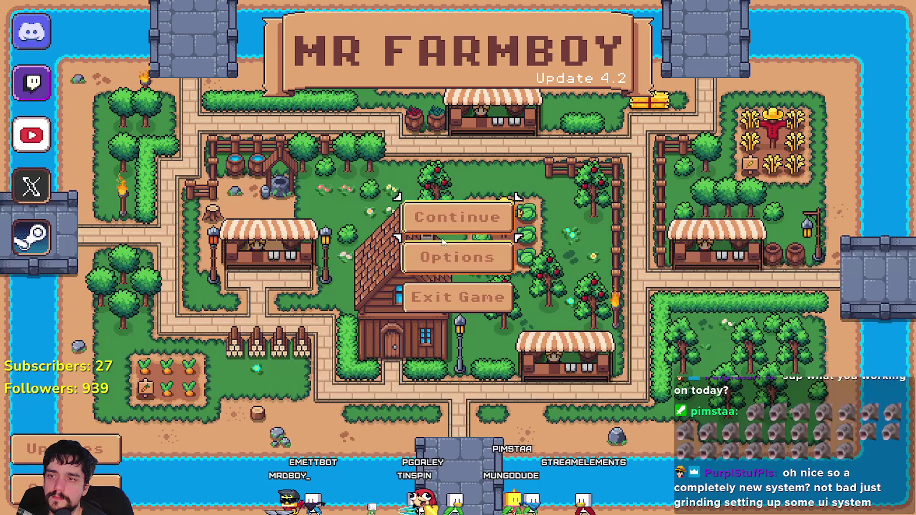
- Load Save 1 in Mr Farmboy and walk the player toward the river until the breakpoint hits
{"action": "left_click", "coordinate": [454, 236]}
{"action": "left_click", "coordinate": [527, 248]}
{"action": "left_click", "coordinate": [495, 185]}
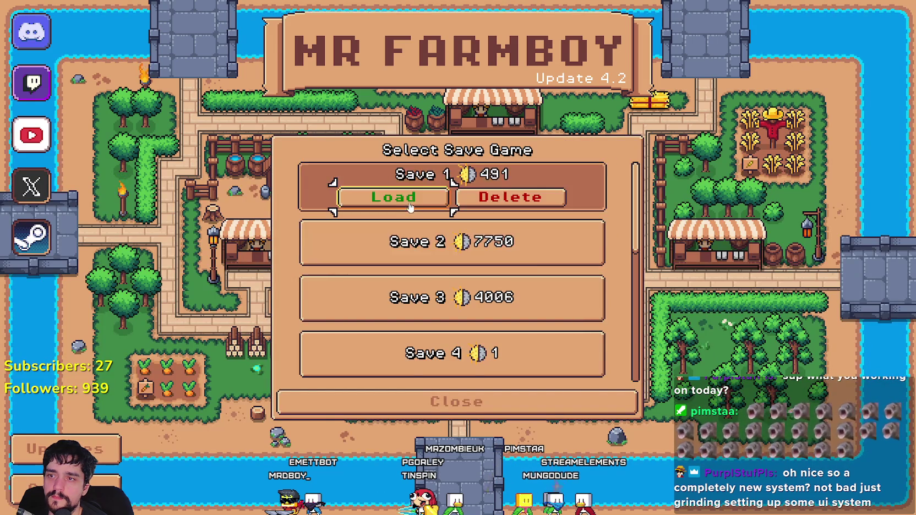
{"action": "left_click", "coordinate": [358, 197]}
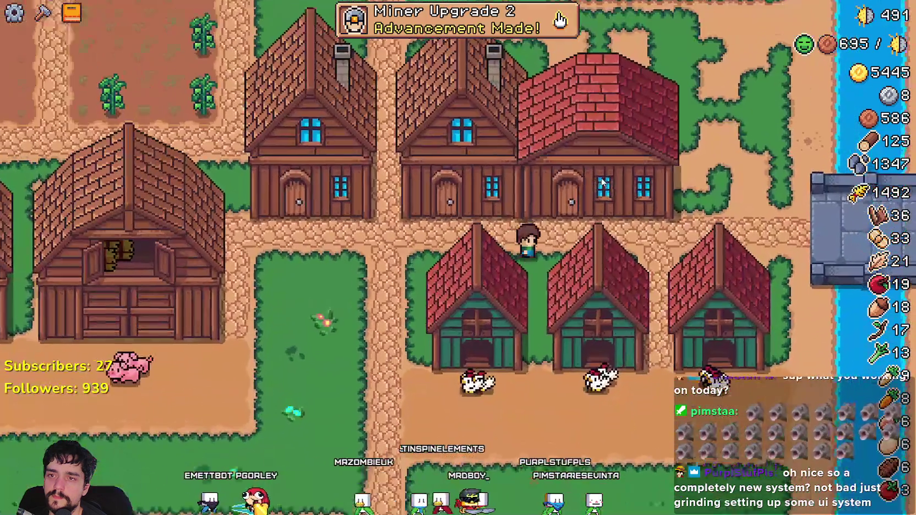
{"action": "key", "text": "w+d"}
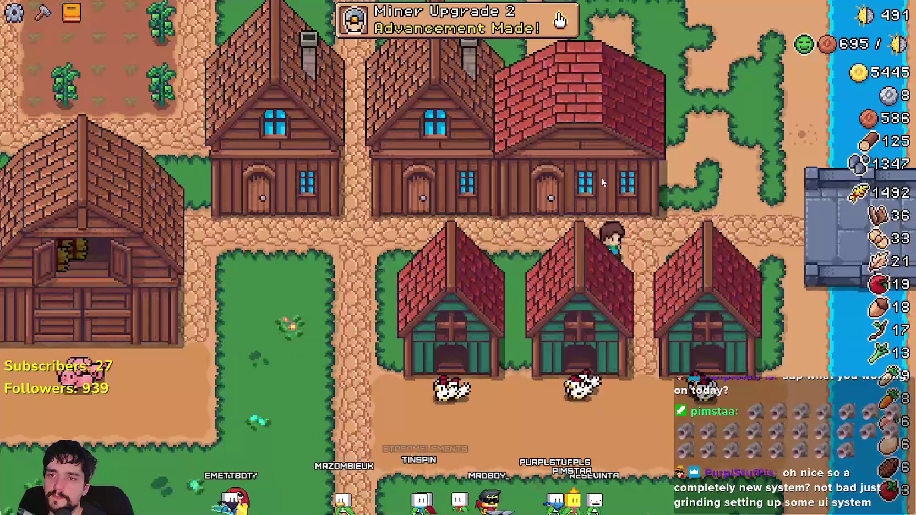
{"action": "key", "text": "w"}
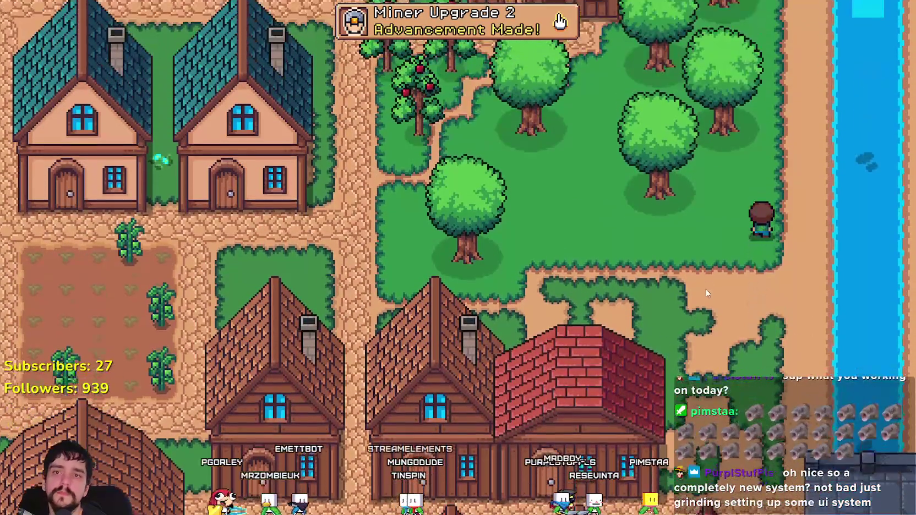
{"action": "key", "text": "alt+Tab"}
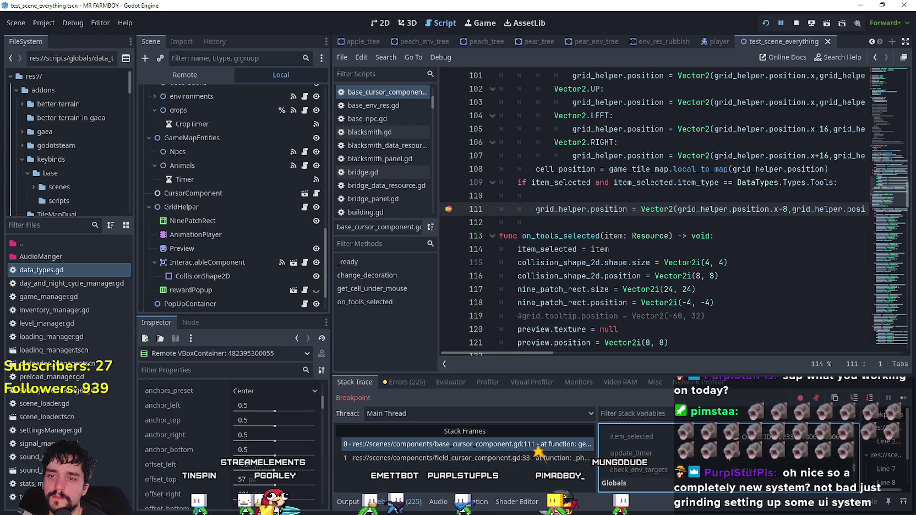
- Inspect the paused item_selected fish tool: item_type 1, tool_type Fishing (10)
{"action": "left_click", "coordinate": [631, 436]}
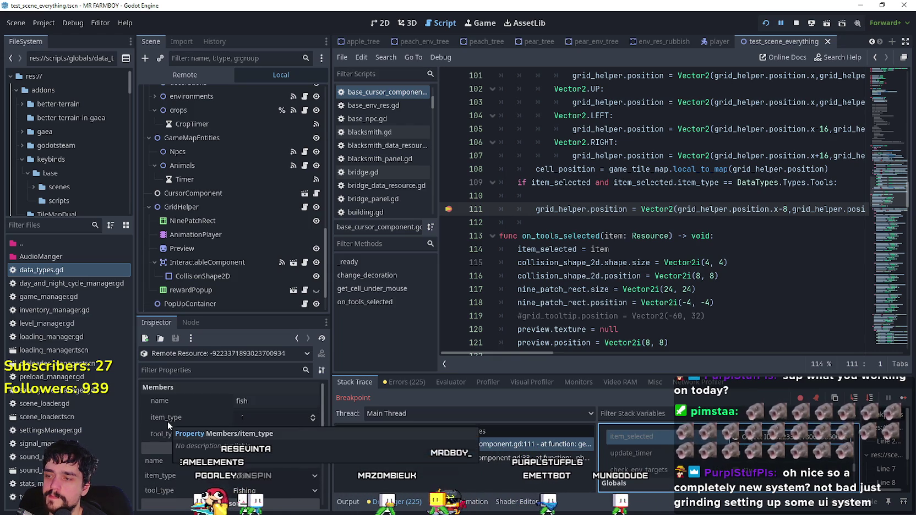
{"action": "left_click_drag", "start_coordinate": [808, 210], "coordinate": [864, 210]}
{"action": "left_click", "coordinate": [676, 197]}
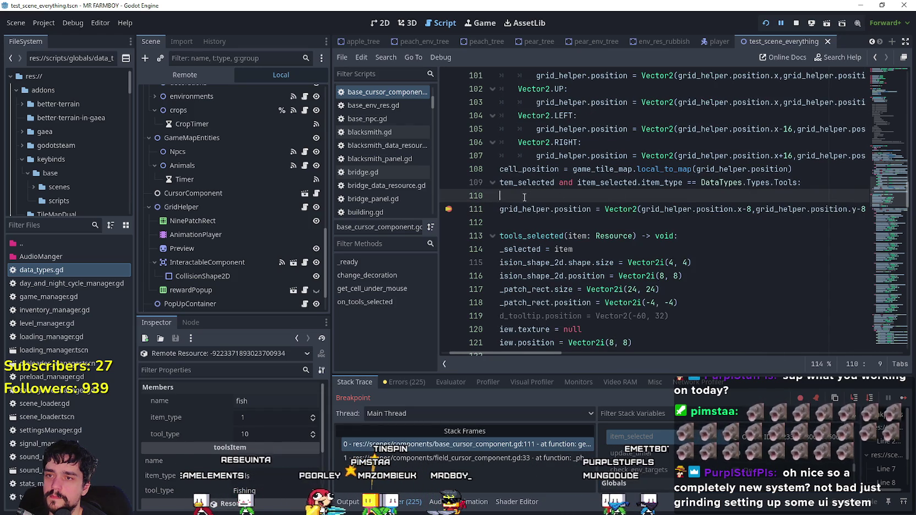
{"action": "scroll", "coordinate": [676, 196], "scroll_direction": "left", "scroll_amount": 2}
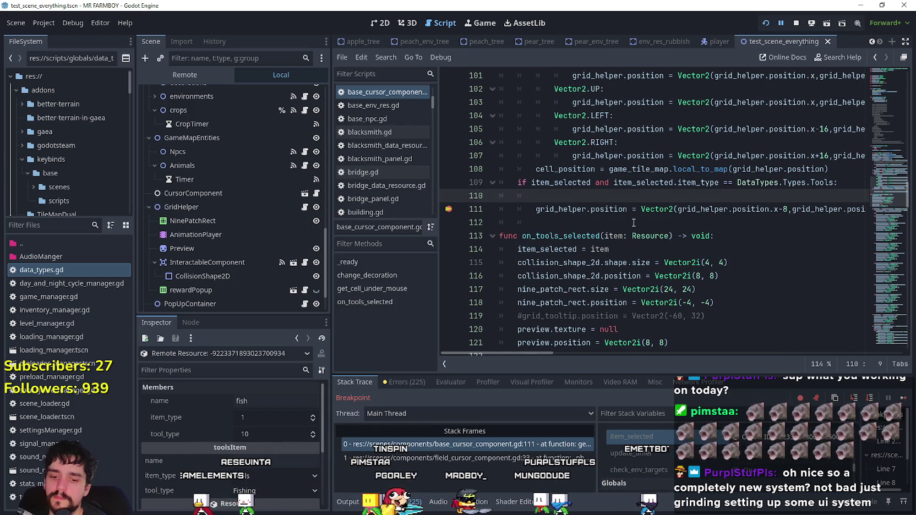
- Write line 110 as 'if item_selected.tool_type == DataTypes.Tools2.Fishing:' and indent the x-8 offset under it
{"action": "type", "text": "if item_selected."}
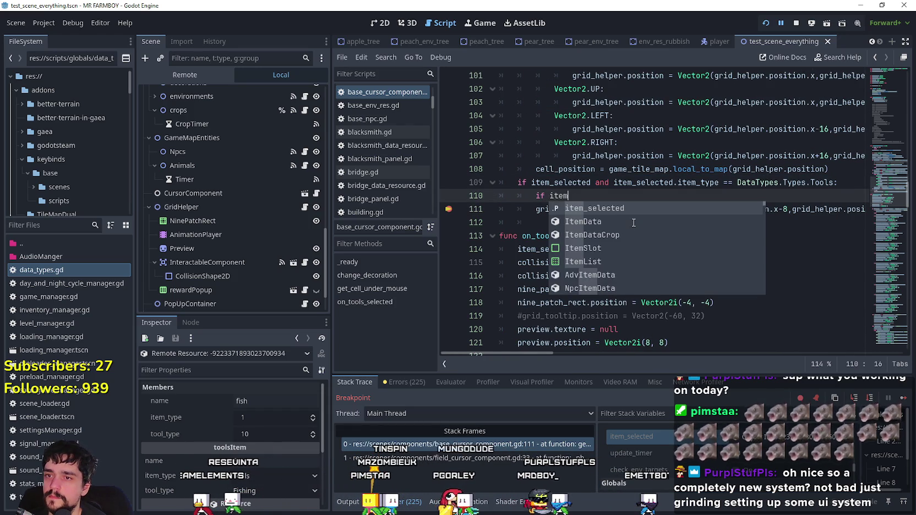
{"action": "type", "text": "tool"}
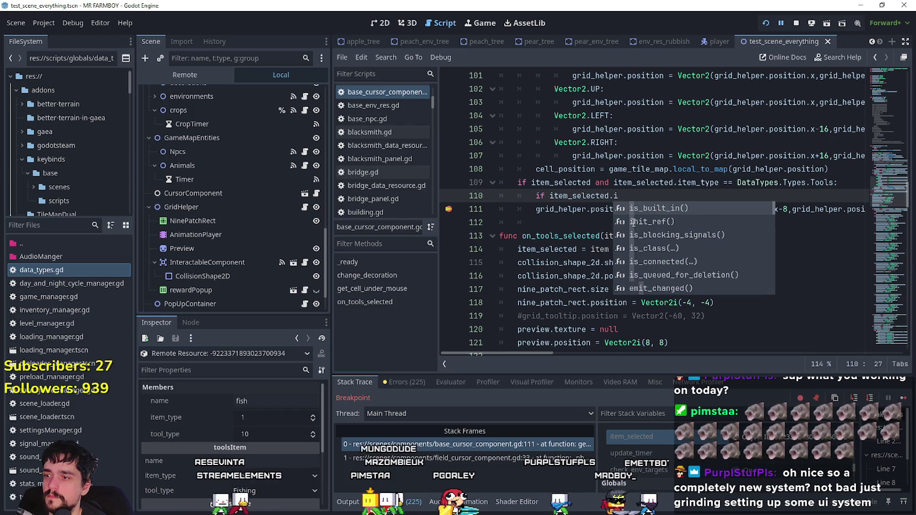
{"action": "type", "text": "_type"}
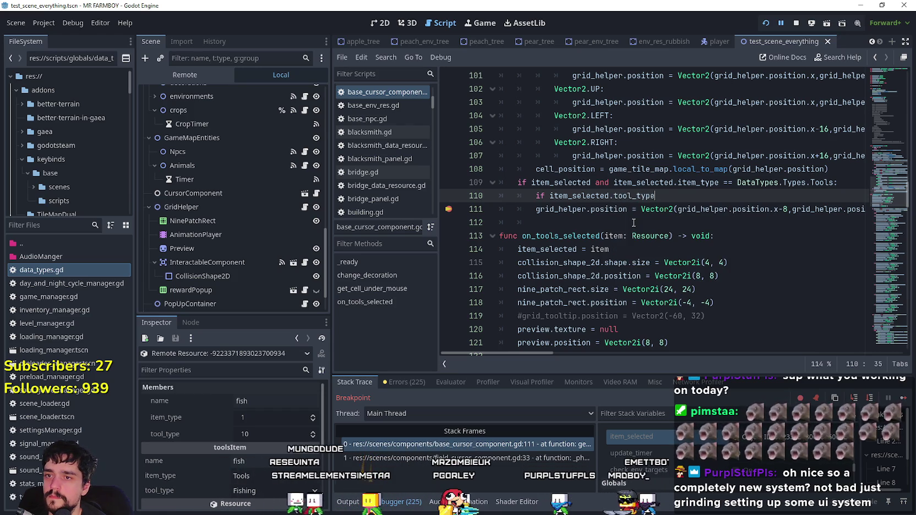
{"action": "type", "text": " == DataTypes."}
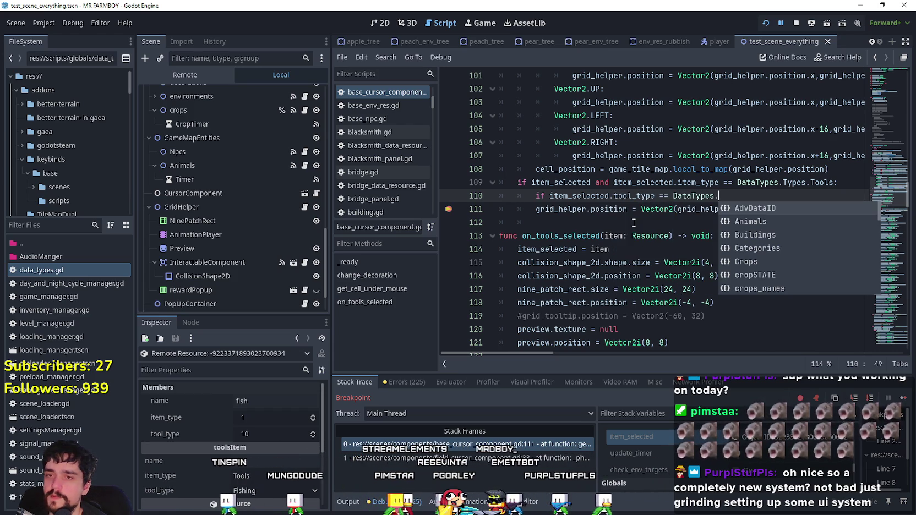
{"action": "type", "text": "too"}
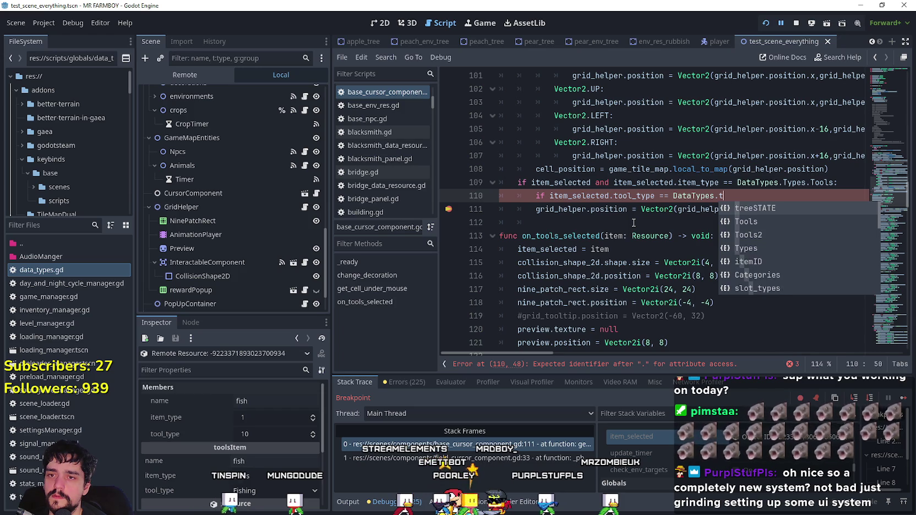
{"action": "key", "text": "Down"}
{"action": "key", "text": "Return"}
{"action": "type", "text": ".Fishing:"}
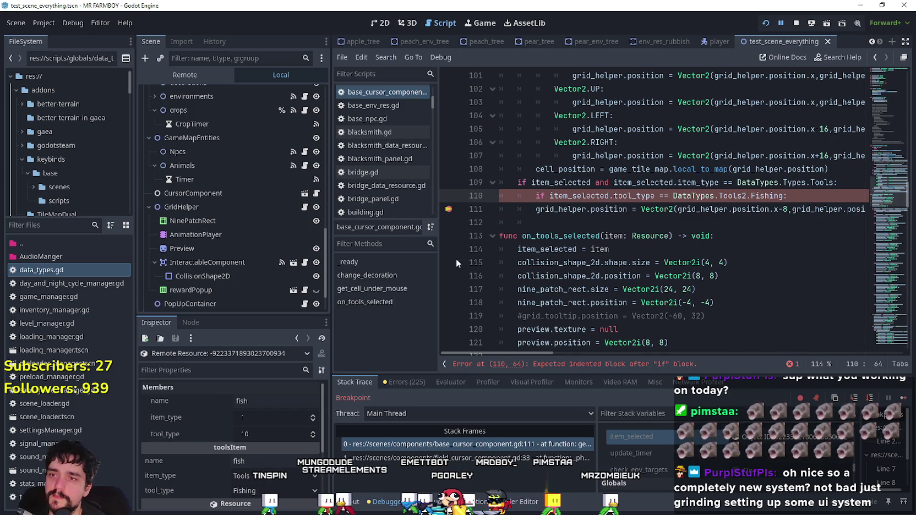
{"action": "left_click", "coordinate": [536, 209]}
{"action": "key", "text": "Tab"}
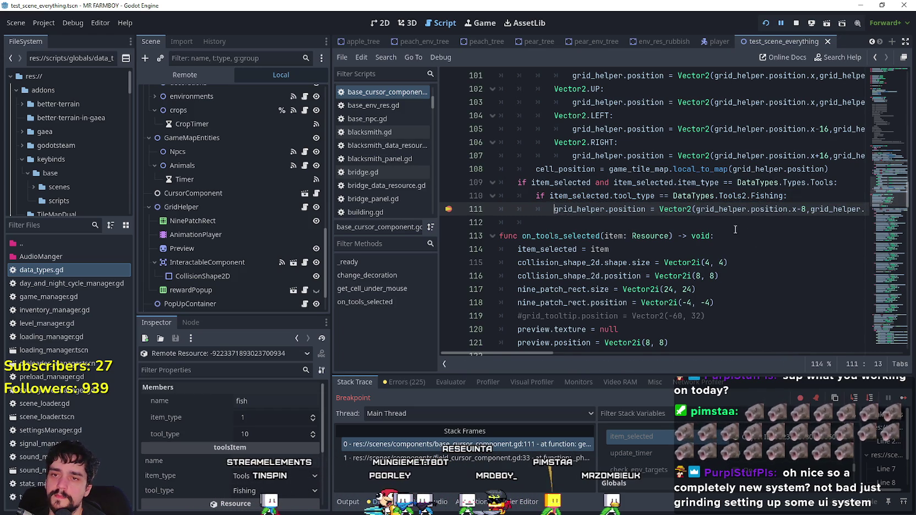
{"action": "left_click_drag", "start_coordinate": [696, 210], "coordinate": [785, 214]}
{"action": "mouse_move", "coordinate": [529, 353]}
{"action": "left_mouse_down"}
{"action": "mouse_move", "coordinate": [555, 351]}
{"action": "mouse_move", "coordinate": [517, 351]}
{"action": "left_mouse_up"}
- Inspect grid_helper's target, a remote fish-crop StaticBody2D, then open a new line under the Fishing check
{"action": "scroll", "coordinate": [646, 227], "scroll_direction": "up", "scroll_amount": 5}
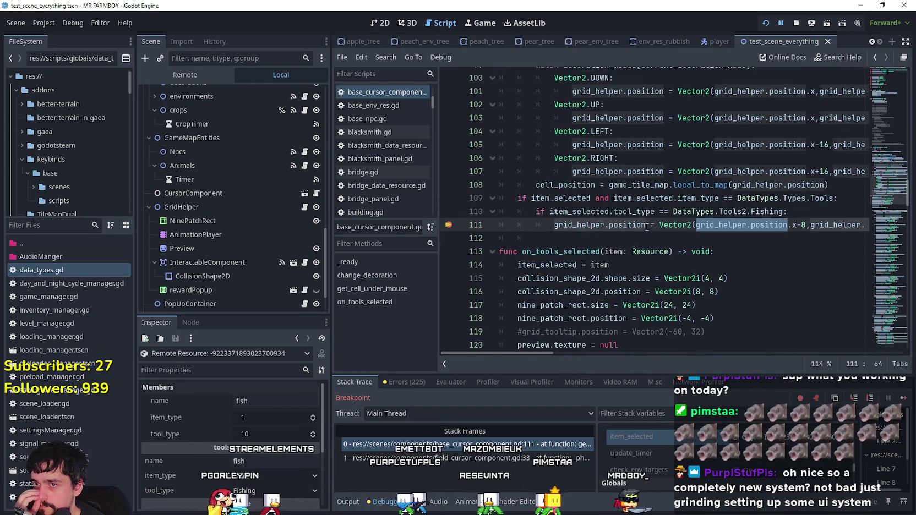
{"action": "scroll", "coordinate": [646, 227], "scroll_direction": "up", "scroll_amount": 2}
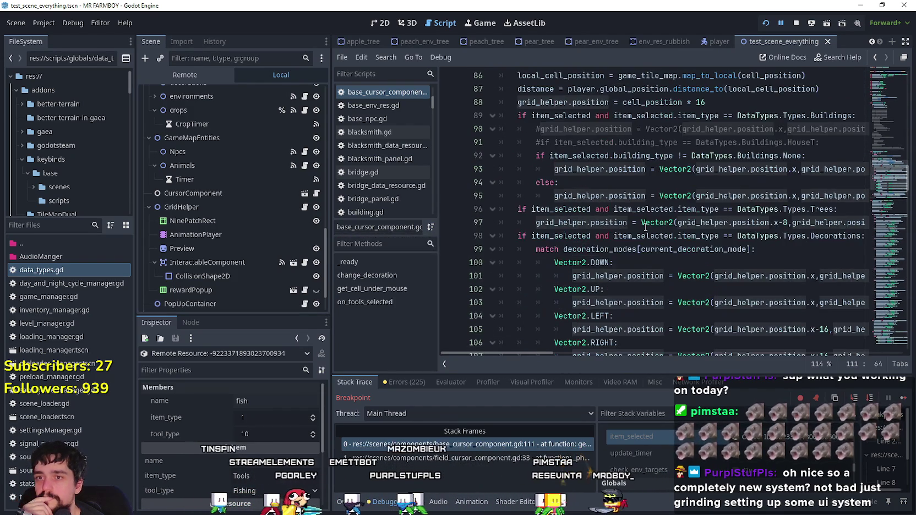
{"action": "scroll", "coordinate": [646, 227], "scroll_direction": "down", "scroll_amount": 4}
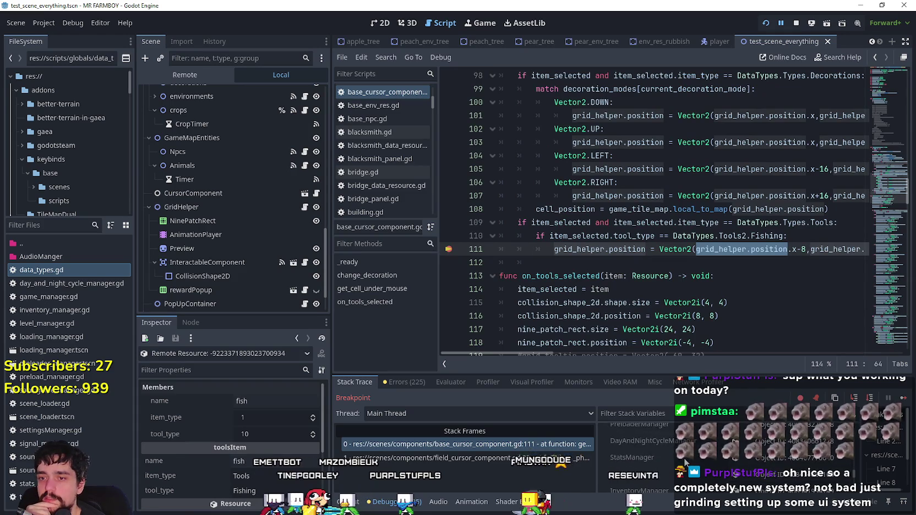
{"action": "scroll", "coordinate": [855, 467], "scroll_direction": "up", "scroll_amount": 3}
{"action": "scroll", "coordinate": [855, 458], "scroll_direction": "down", "scroll_amount": 3}
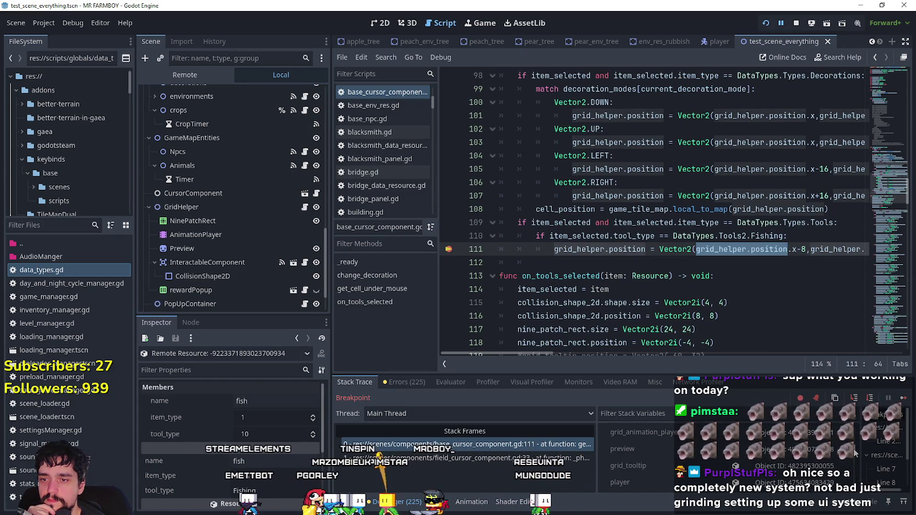
{"action": "scroll", "coordinate": [853, 448], "scroll_direction": "down", "scroll_amount": 1}
{"action": "scroll", "coordinate": [790, 466], "scroll_direction": "down", "scroll_amount": 3}
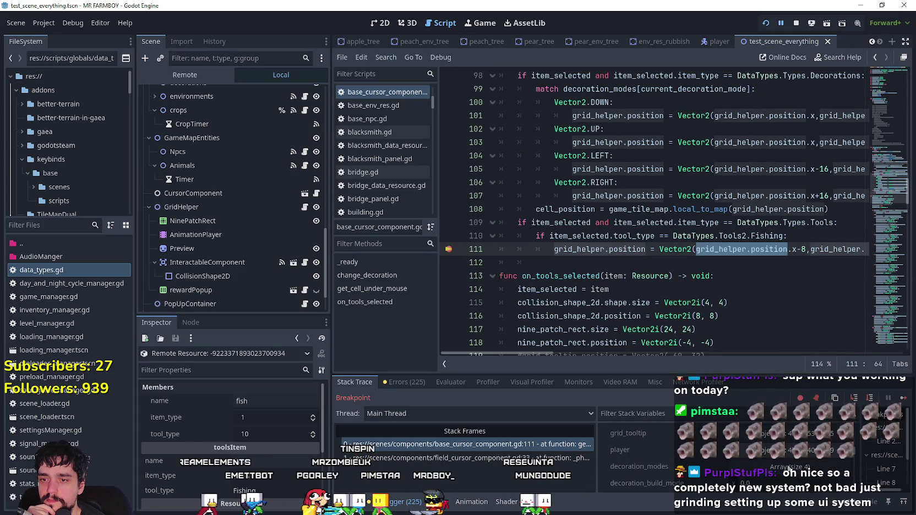
{"action": "scroll", "coordinate": [790, 468], "scroll_direction": "up", "scroll_amount": 1}
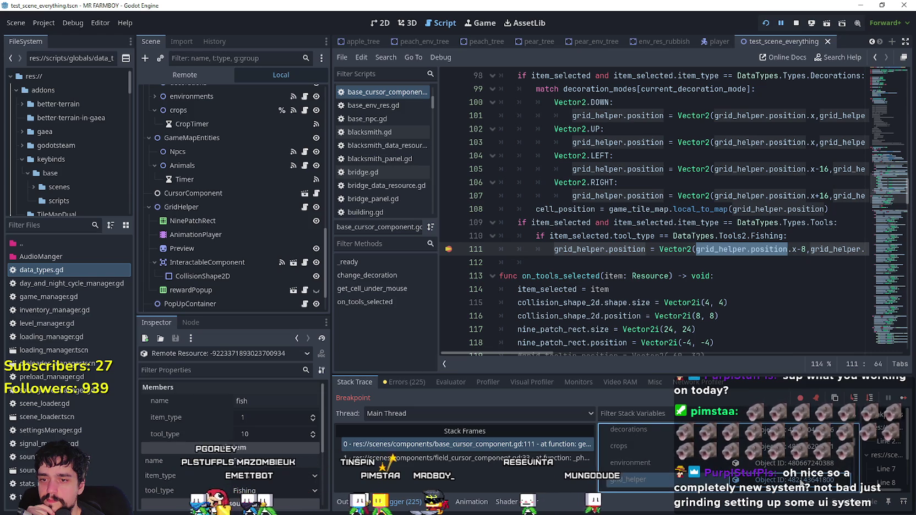
{"action": "left_click", "coordinate": [628, 480]}
{"action": "left_click", "coordinate": [265, 402]}
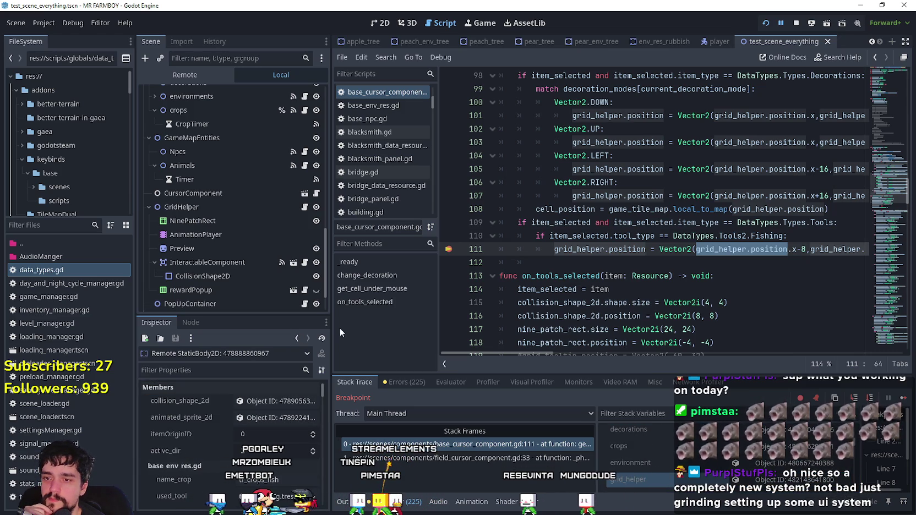
{"action": "left_click", "coordinate": [813, 232]}
{"action": "key", "text": "Return"}
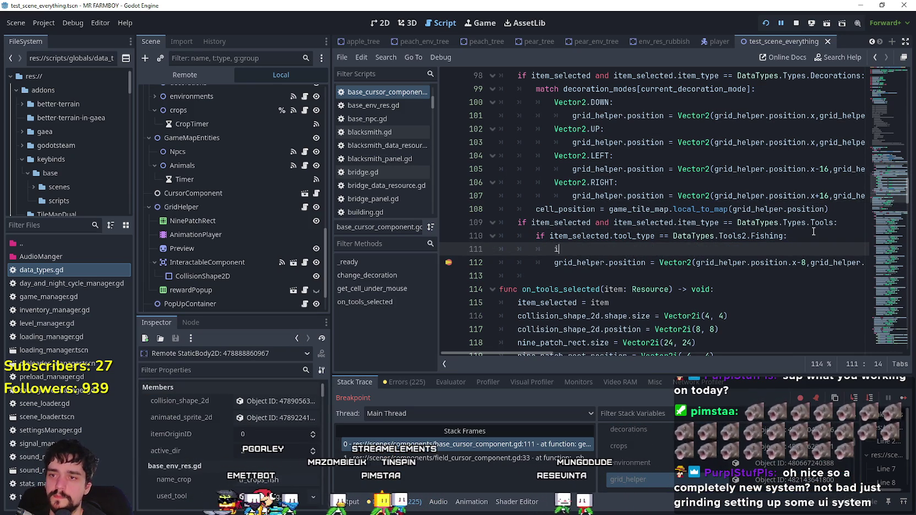
- Replace the Vector2 x-8 offset on line 112 with a copy of grid_helper.position
{"action": "type", "text": "if grid"}
{"action": "type", "text": "_helper"}
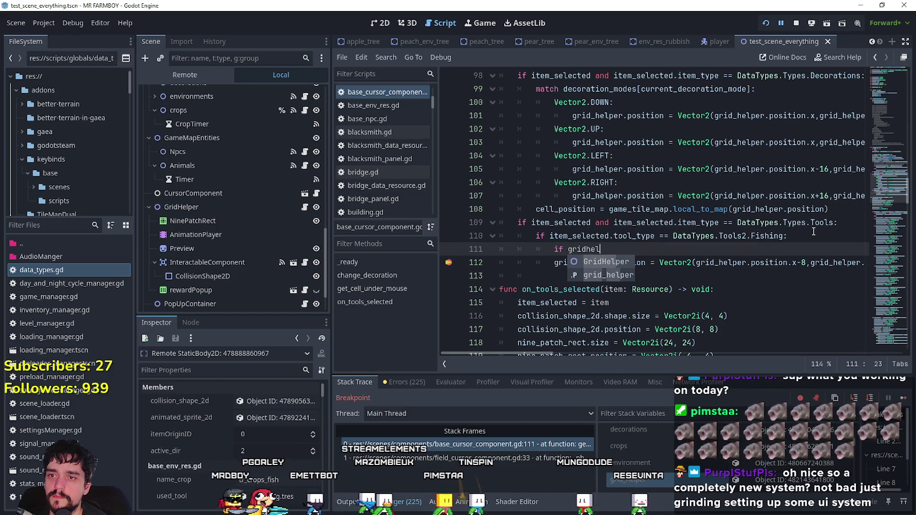
{"action": "type", "text": "."}
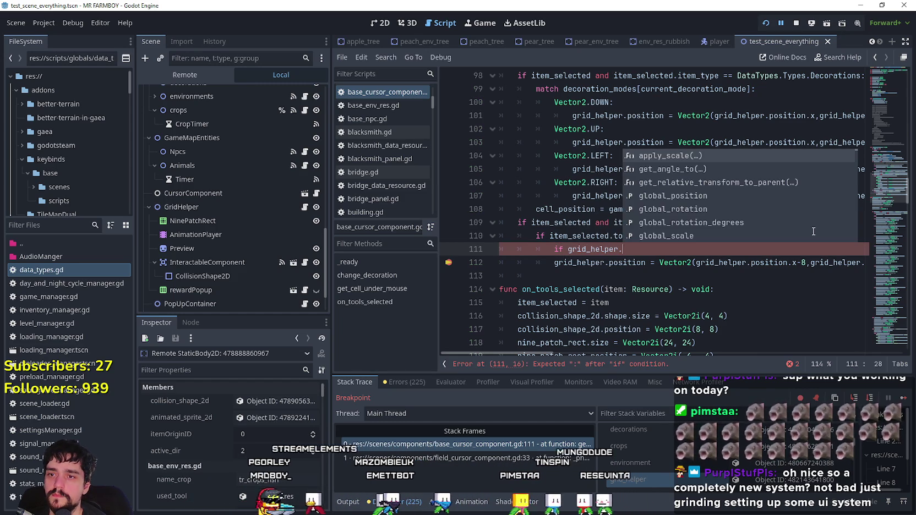
{"action": "type", "text": "target"}
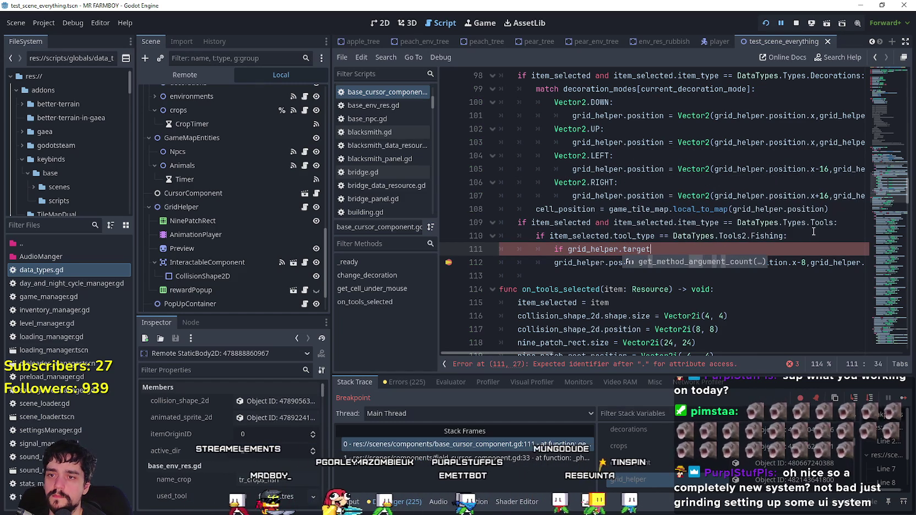
{"action": "key", "text": "BackSpace"}
{"action": "key", "text": "BackSpace"}
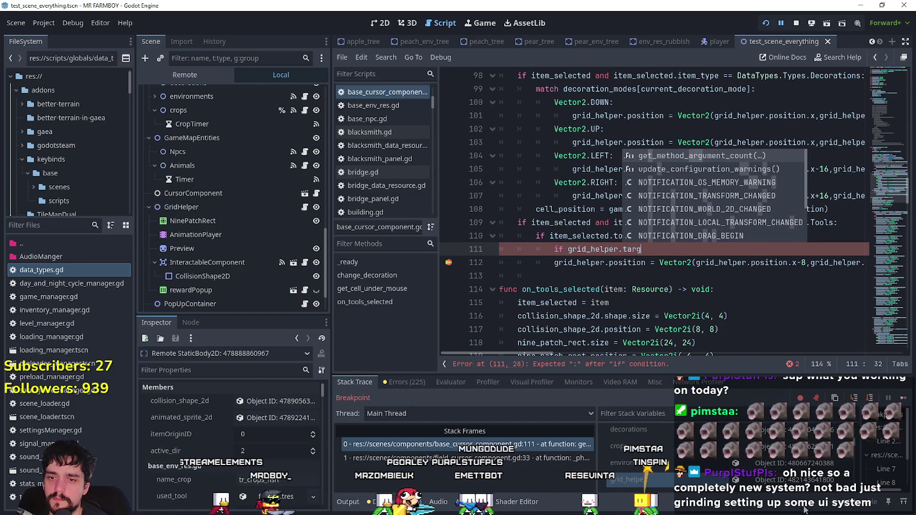
{"action": "left_click", "coordinate": [788, 479]}
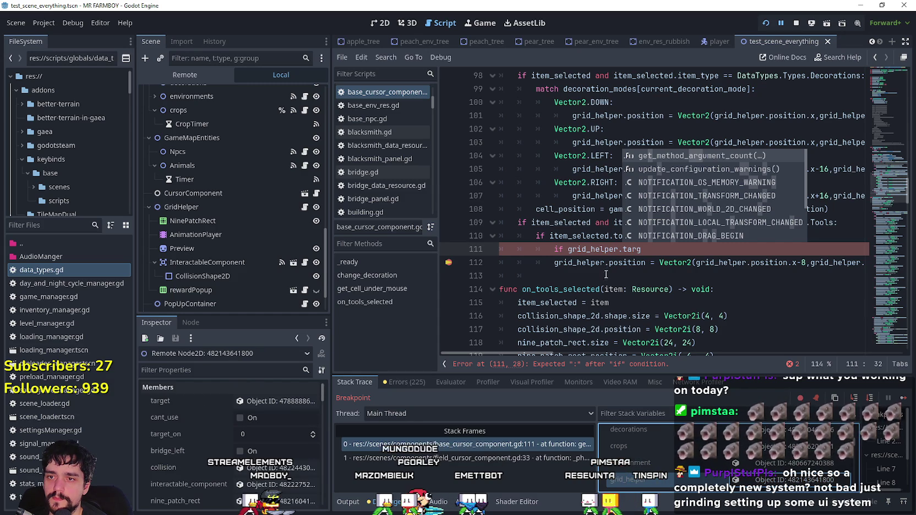
{"action": "left_click", "coordinate": [588, 265]}
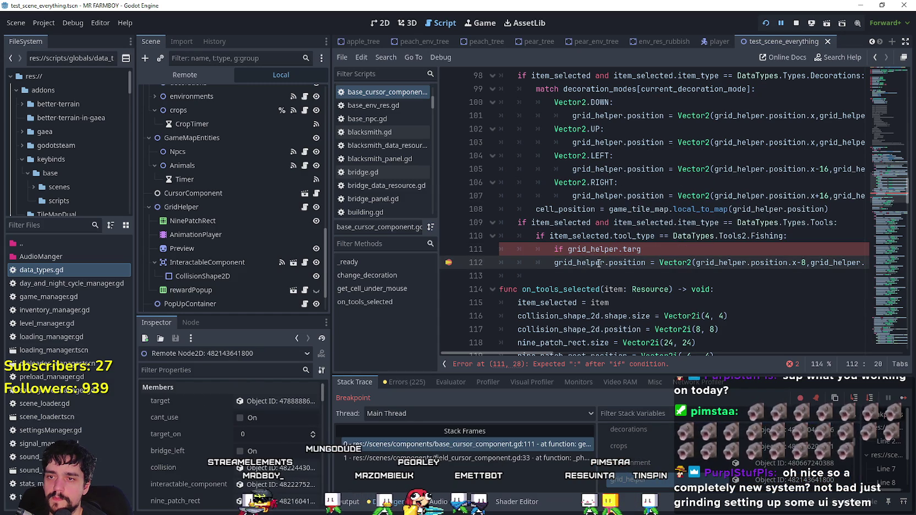
{"action": "double_click", "coordinate": [613, 264]}
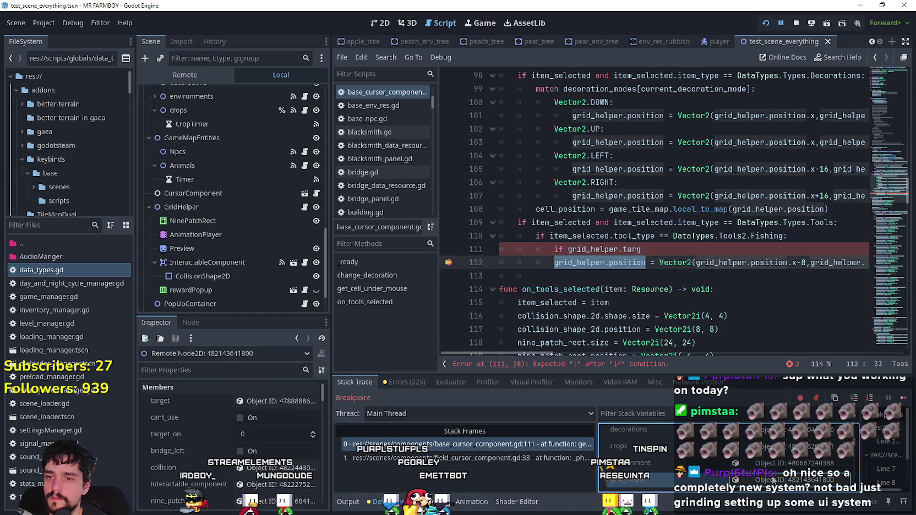
{"action": "key", "text": "shift+Home"}
{"action": "key", "text": "ctrl+c"}
{"action": "left_click_drag", "start_coordinate": [659, 263], "coordinate": [866, 262]}
{"action": "key", "text": "ctrl+v"}
{"action": "left_click_drag", "start_coordinate": [671, 263], "coordinate": [492, 261]}
{"action": "left_click", "coordinate": [743, 267]}
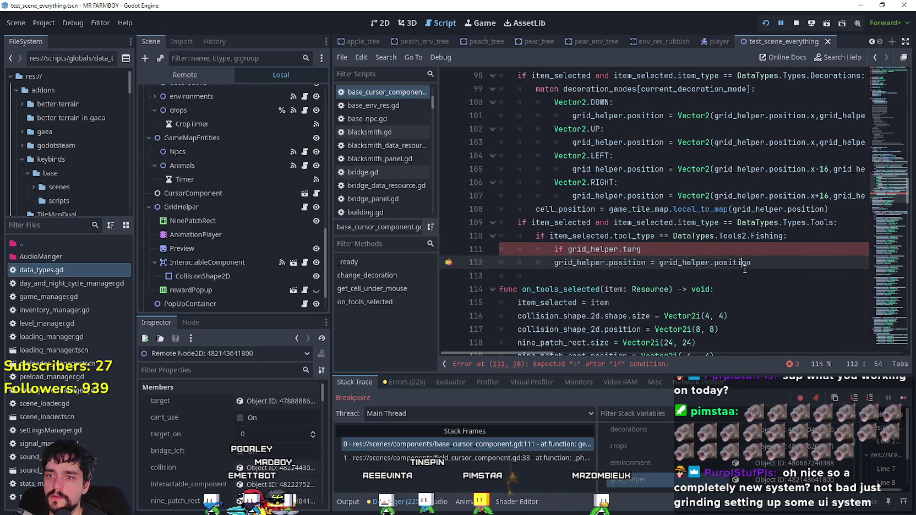
- Change the assigned value to grid_helper.target.global_position
{"action": "left_click_drag", "start_coordinate": [653, 246], "coordinate": [507, 247]}
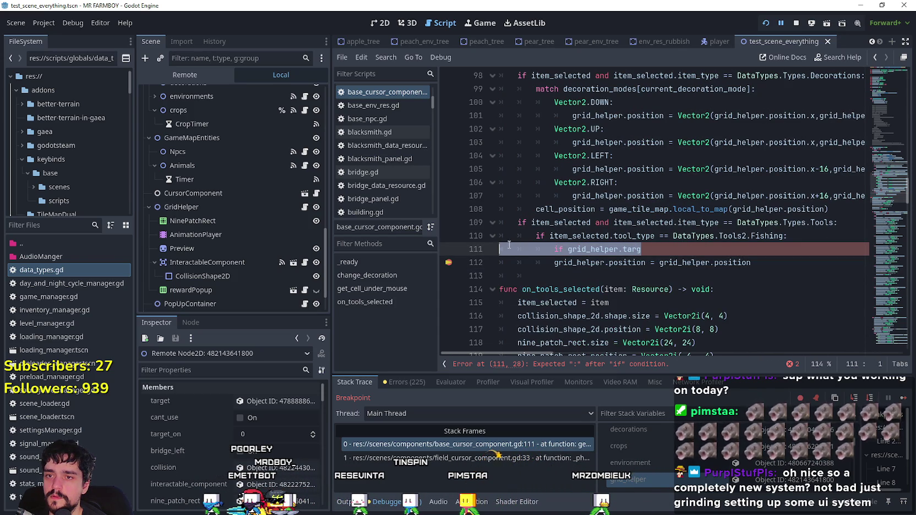
{"action": "left_click", "coordinate": [714, 263]}
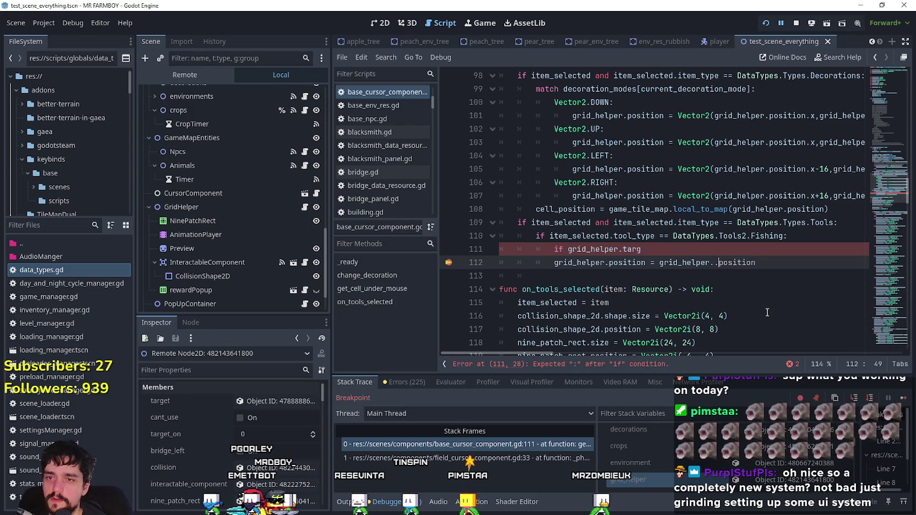
{"action": "type", "text": "target."}
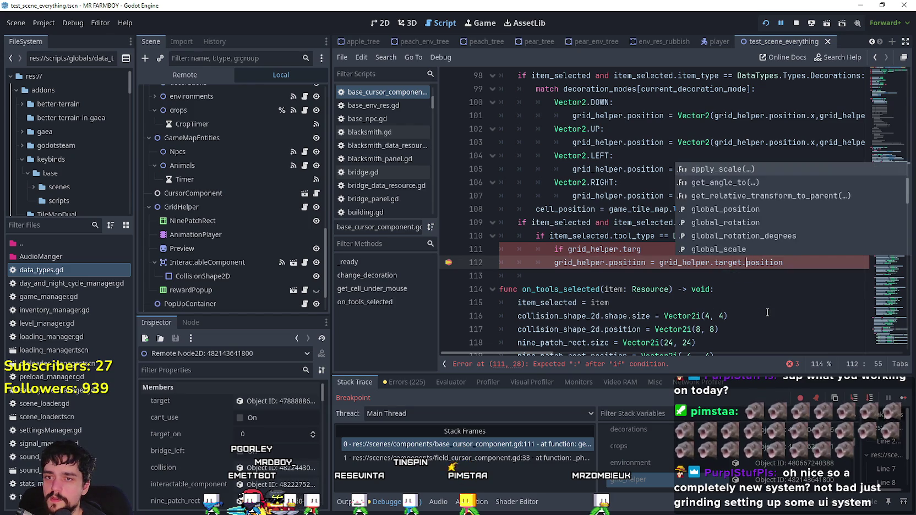
{"action": "key", "text": "BackSpace"}
{"action": "key", "text": "BackSpace"}
{"action": "key", "text": "BackSpace"}
{"action": "type", "text": "global_position"}
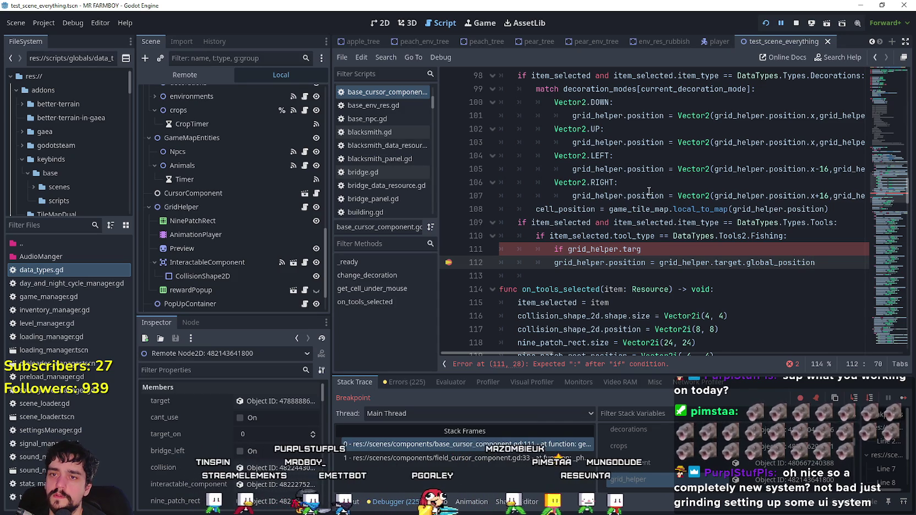
- Delete the unfinished 'if grid_helper.target' line on line 111 and save the scene
{"action": "double_click", "coordinate": [650, 190]}
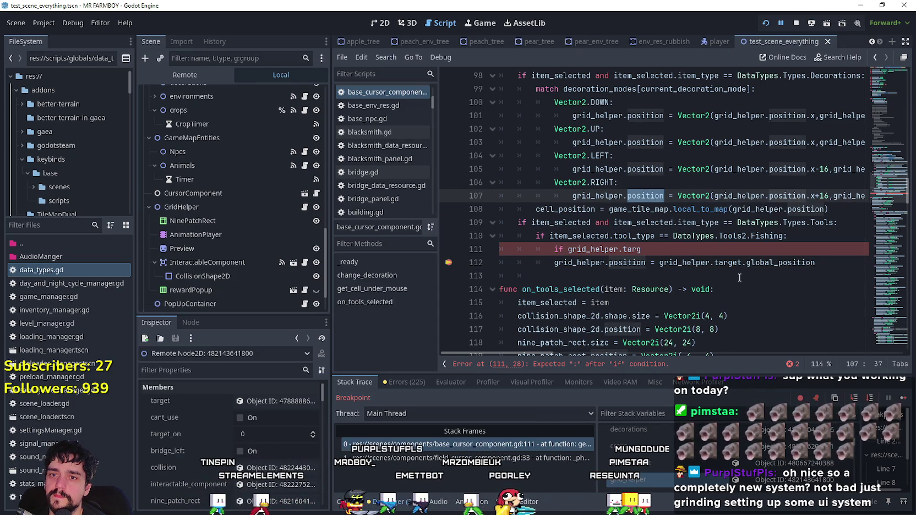
{"action": "mouse_move", "coordinate": [546, 353]}
{"action": "left_mouse_down"}
{"action": "mouse_move", "coordinate": [574, 353]}
{"action": "mouse_move", "coordinate": [546, 354]}
{"action": "left_mouse_up"}
{"action": "left_click_drag", "start_coordinate": [644, 249], "coordinate": [488, 248]}
{"action": "key", "text": "BackSpace"}
{"action": "key", "text": "BackSpace"}
{"action": "key", "text": "ctrl+s"}
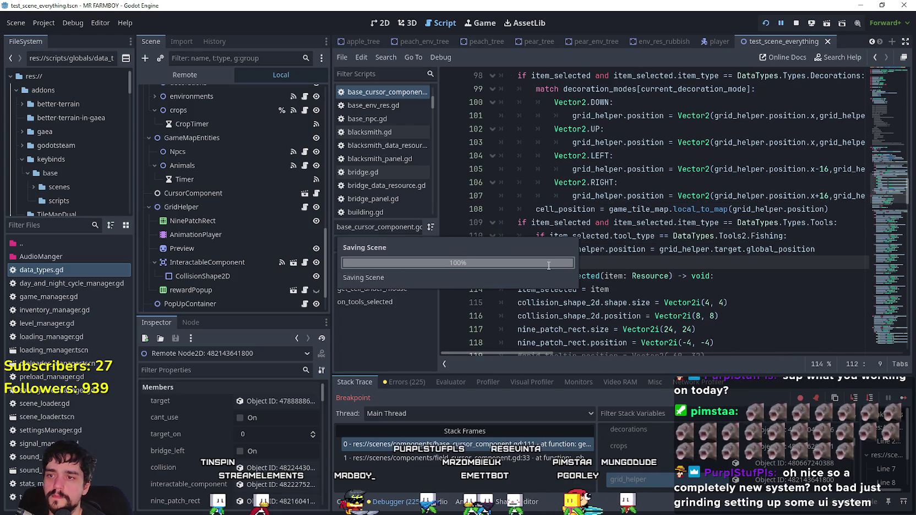
{"action": "left_click", "coordinate": [661, 249]}
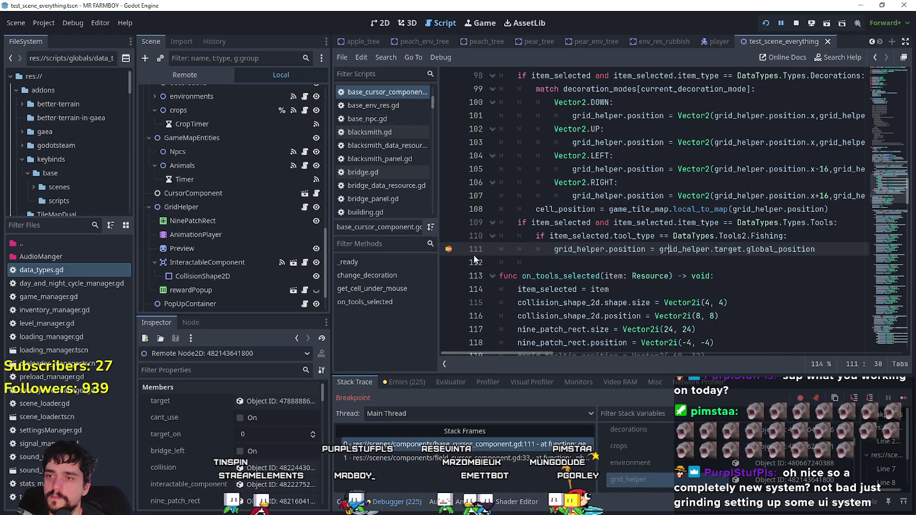
- Resume the game, walk the farmer along the river to the brown patch, then pause and return to Godot
{"action": "key", "text": "F12"}
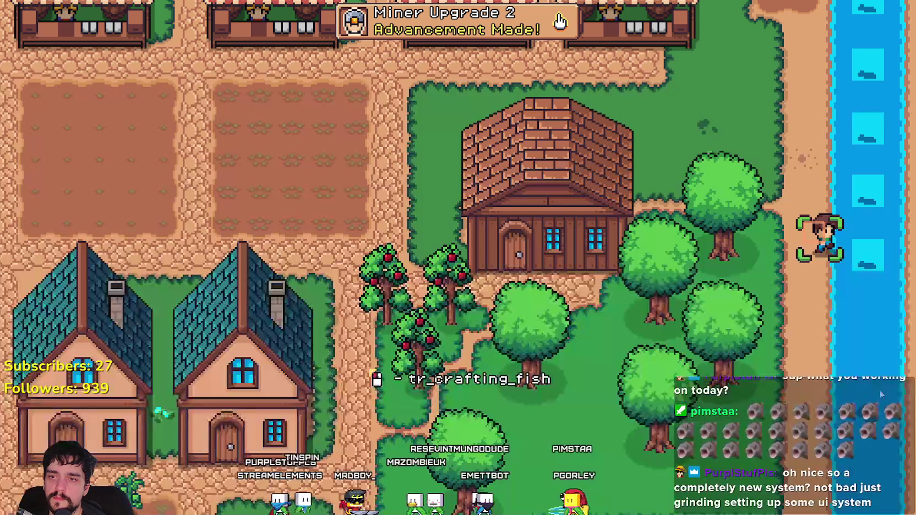
{"action": "key", "text": "w"}
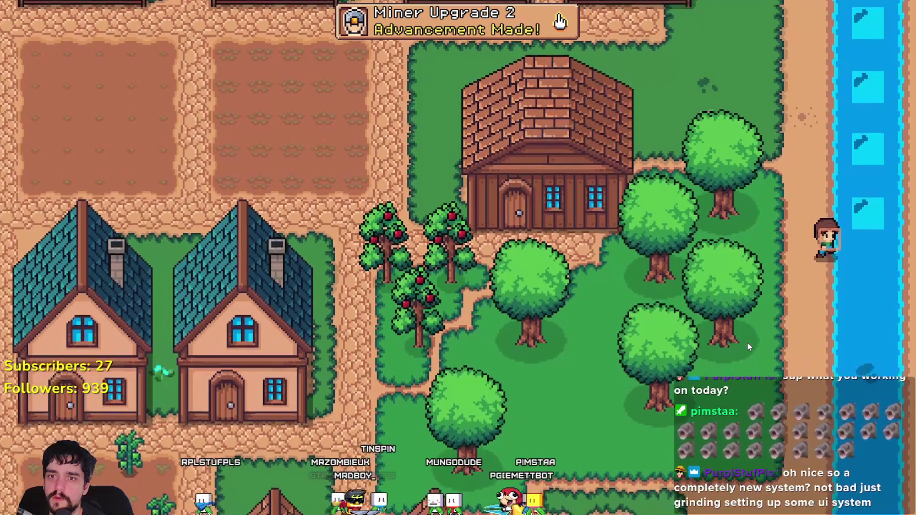
{"action": "key", "text": "a"}
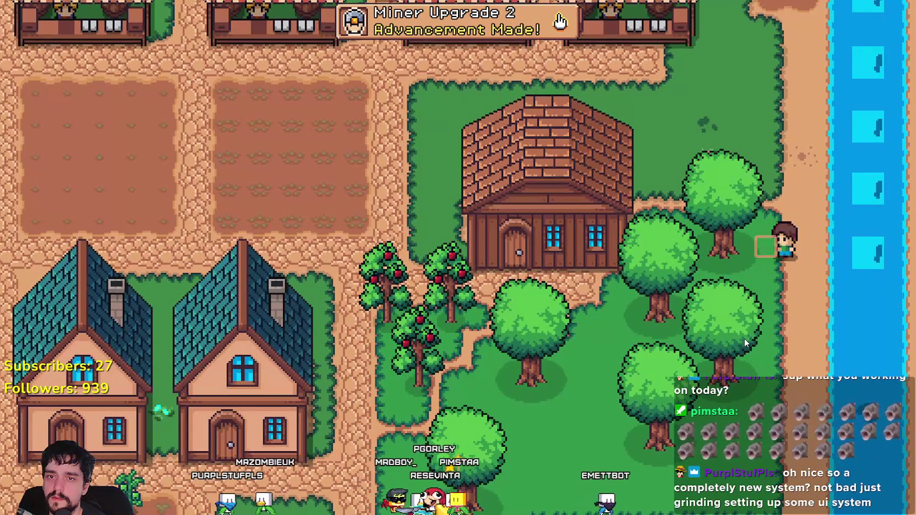
{"action": "key", "text": "w"}
{"action": "key", "text": "d"}
{"action": "key", "text": "w"}
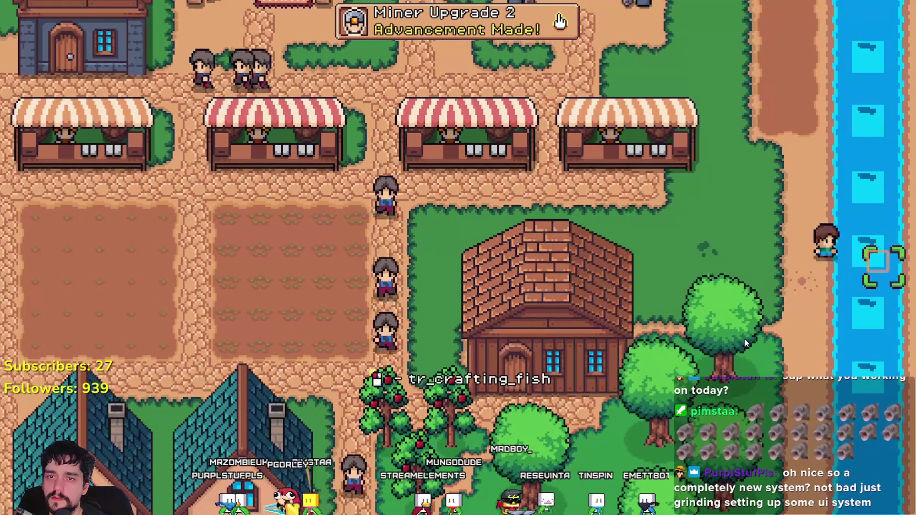
{"action": "key", "text": "w"}
{"action": "key", "text": "w"}
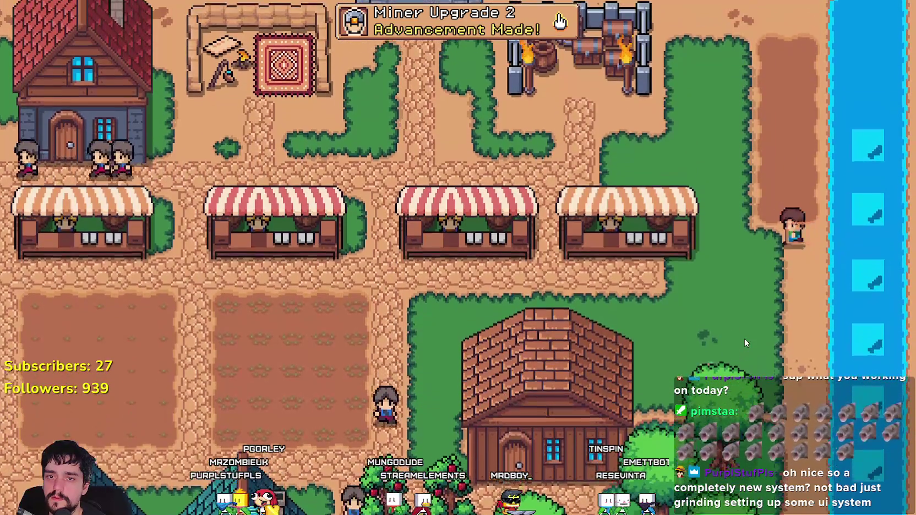
{"action": "key", "text": "a"}
{"action": "key", "text": "d"}
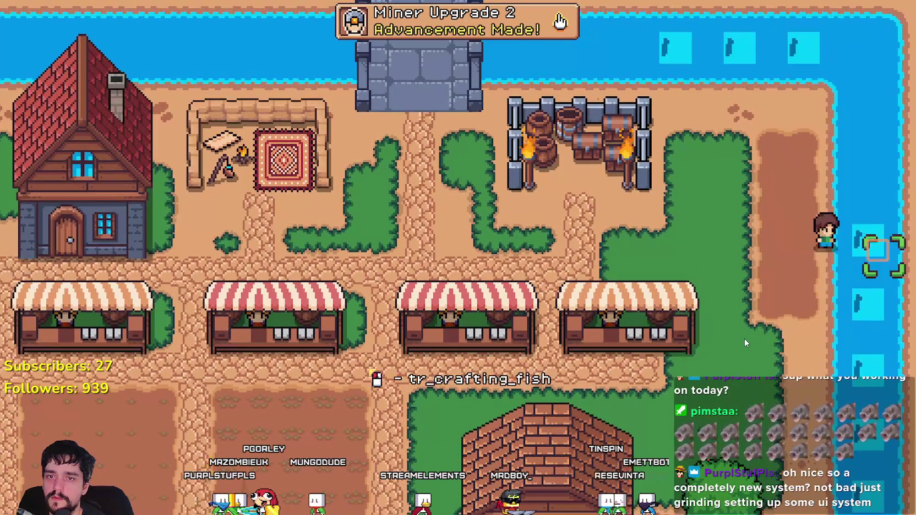
{"action": "key", "text": "w"}
{"action": "key", "text": "a"}
{"action": "key", "text": "w"}
{"action": "key", "text": "d"}
{"action": "key", "text": "s"}
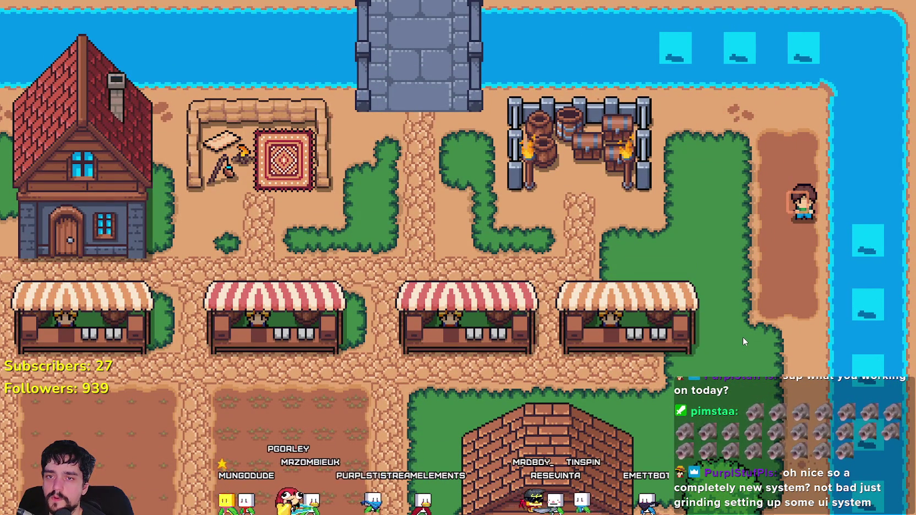
{"action": "key", "text": "Escape"}
{"action": "key", "text": "alt+Tab"}
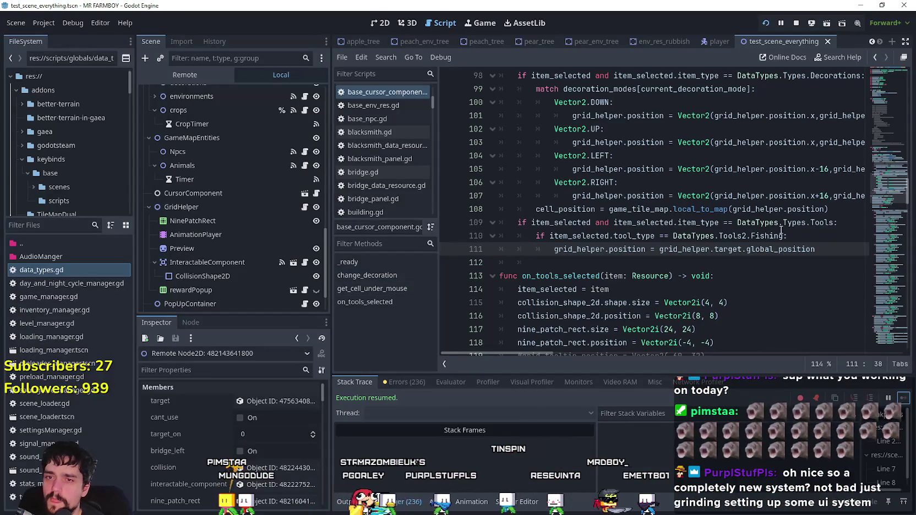
- Select the Tools/Fishing lines 109–111 in the script
{"action": "left_click", "coordinate": [795, 237]}
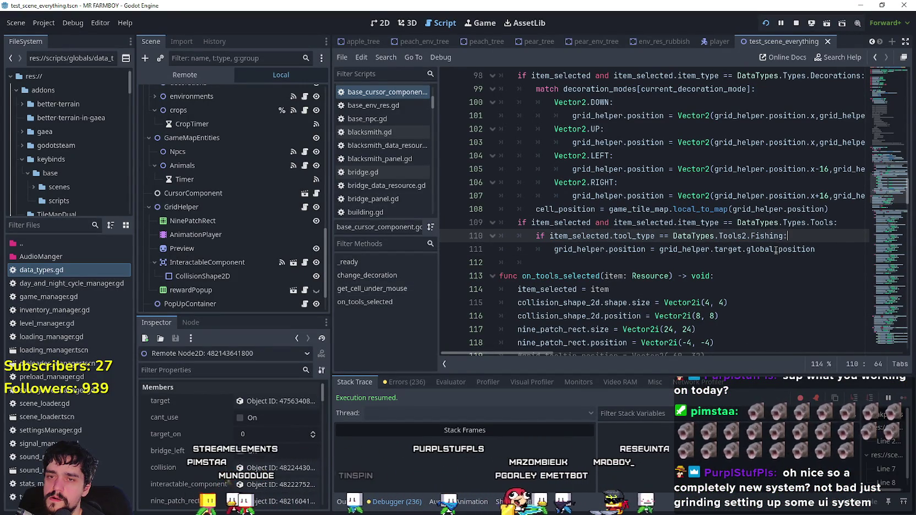
{"action": "left_click_drag", "start_coordinate": [809, 249], "coordinate": [476, 228]}
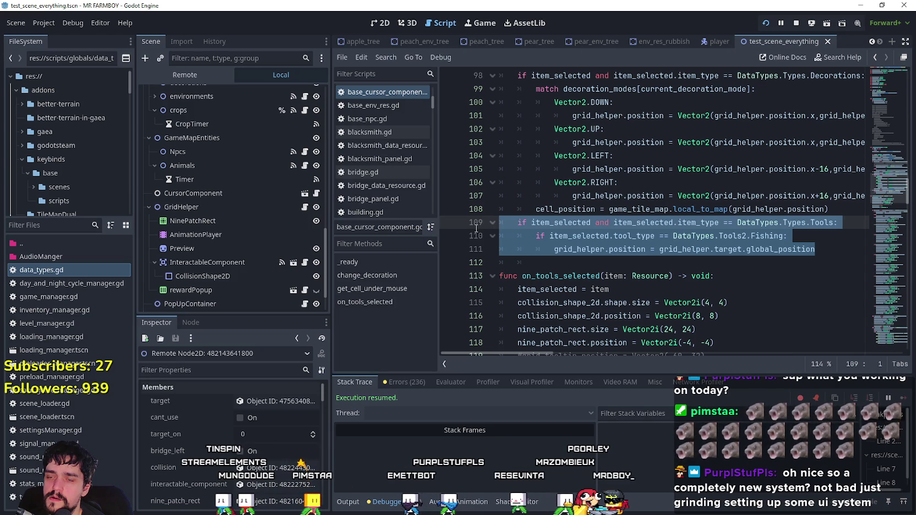
{"action": "left_click_drag", "start_coordinate": [476, 249], "coordinate": [496, 223]}
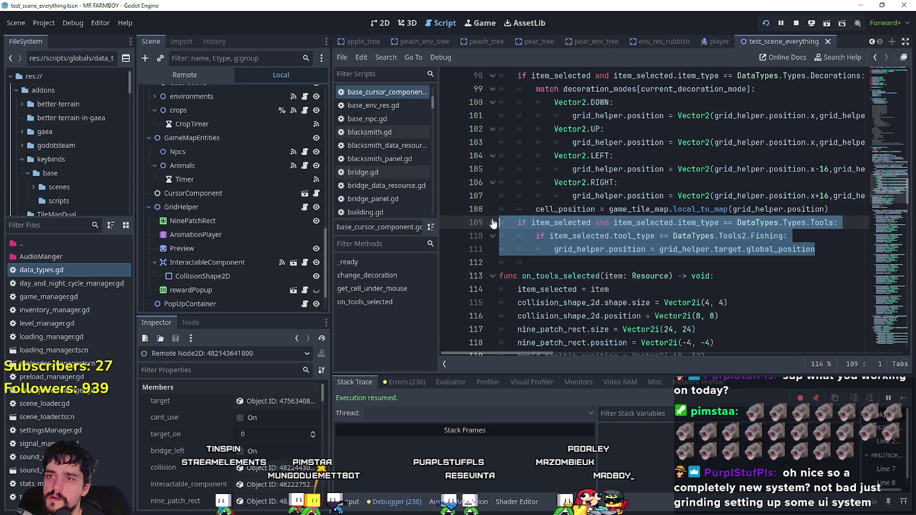
{"action": "scroll", "coordinate": [495, 220], "scroll_direction": "up", "scroll_amount": 3}
{"action": "scroll", "coordinate": [614, 233], "scroll_direction": "down", "scroll_amount": 3}
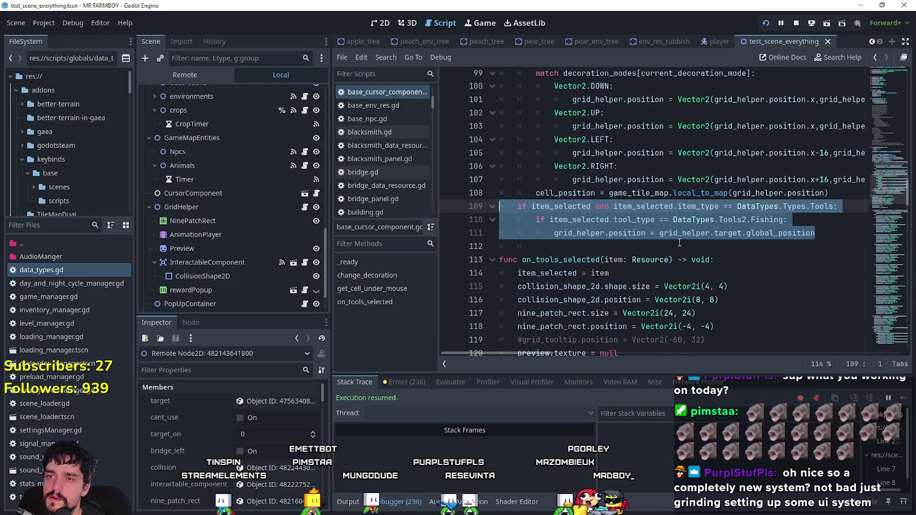
{"action": "left_click", "coordinate": [821, 222]}
{"action": "left_click_drag", "start_coordinate": [834, 236], "coordinate": [448, 207]}
{"action": "key", "text": "ctrl+c"}
{"action": "scroll", "coordinate": [485, 212], "scroll_direction": "up", "scroll_amount": 3}
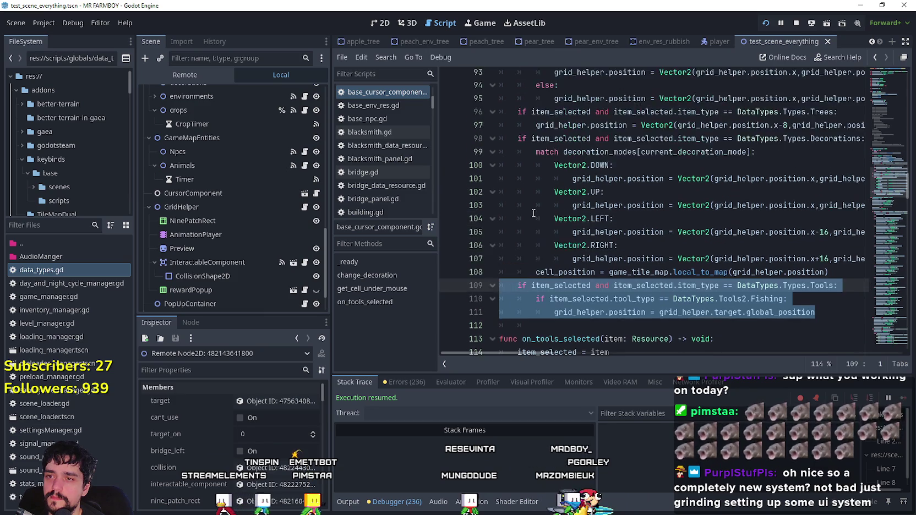
{"action": "scroll", "coordinate": [529, 214], "scroll_direction": "down", "scroll_amount": 1}
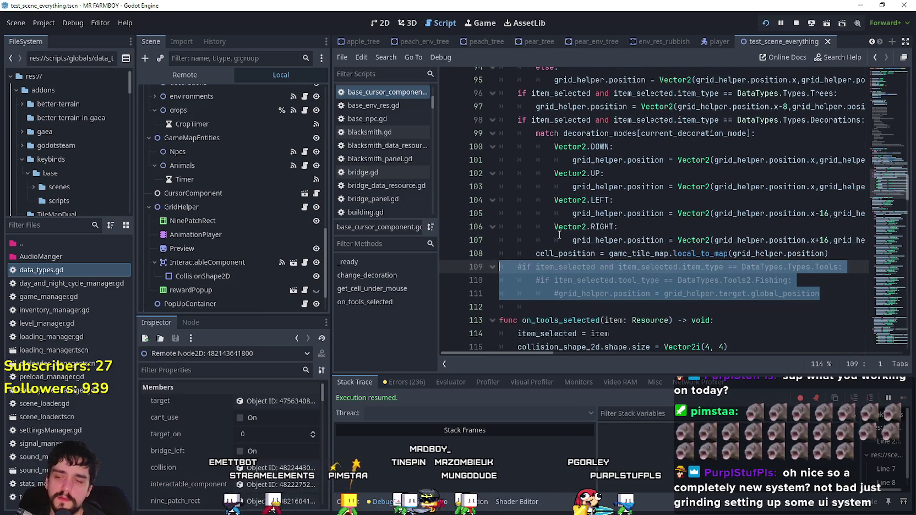
{"action": "scroll", "coordinate": [556, 235], "scroll_direction": "up", "scroll_amount": 7}
{"action": "scroll", "coordinate": [542, 241], "scroll_direction": "down", "scroll_amount": 5}
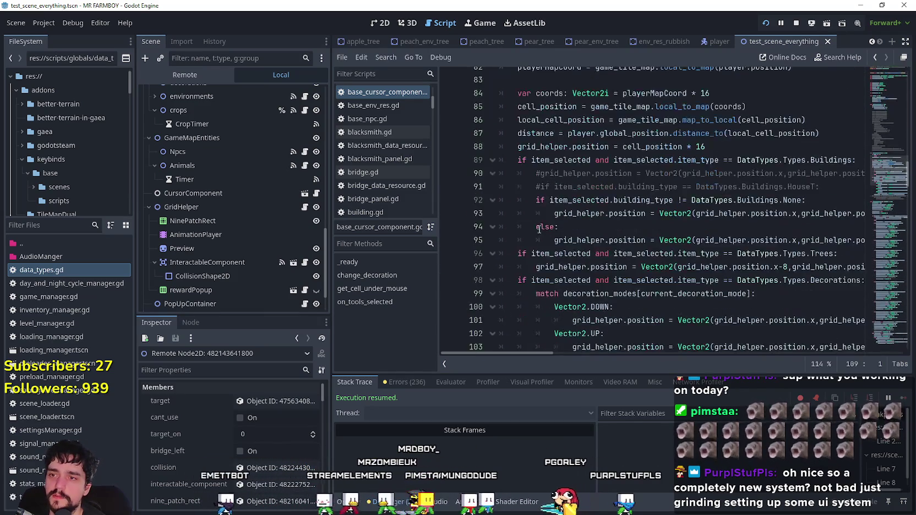
{"action": "scroll", "coordinate": [539, 226], "scroll_direction": "down", "scroll_amount": 1}
{"action": "scroll", "coordinate": [523, 209], "scroll_direction": "up", "scroll_amount": 2}
{"action": "scroll", "coordinate": [520, 202], "scroll_direction": "up", "scroll_amount": 3}
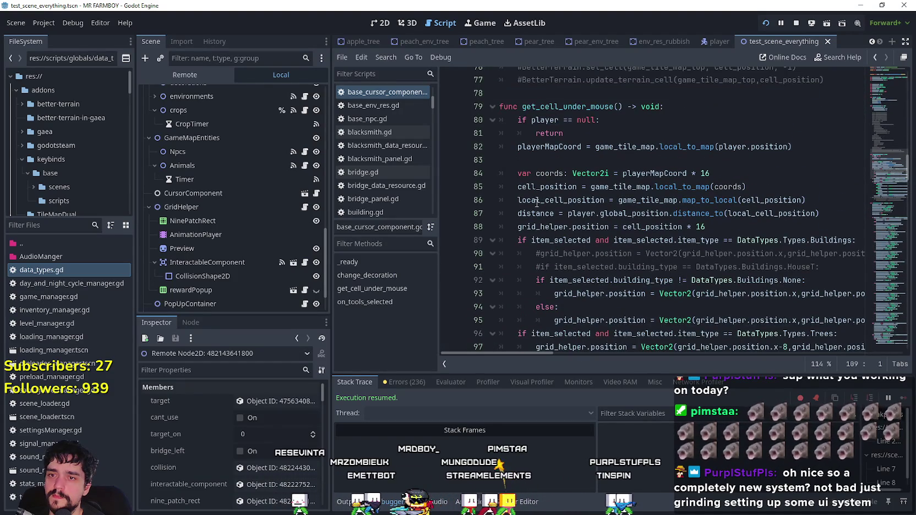
- Paste the Tools/Fishing block after line 88, start a return line beneath it, and resume the game
{"action": "left_click", "coordinate": [726, 231]}
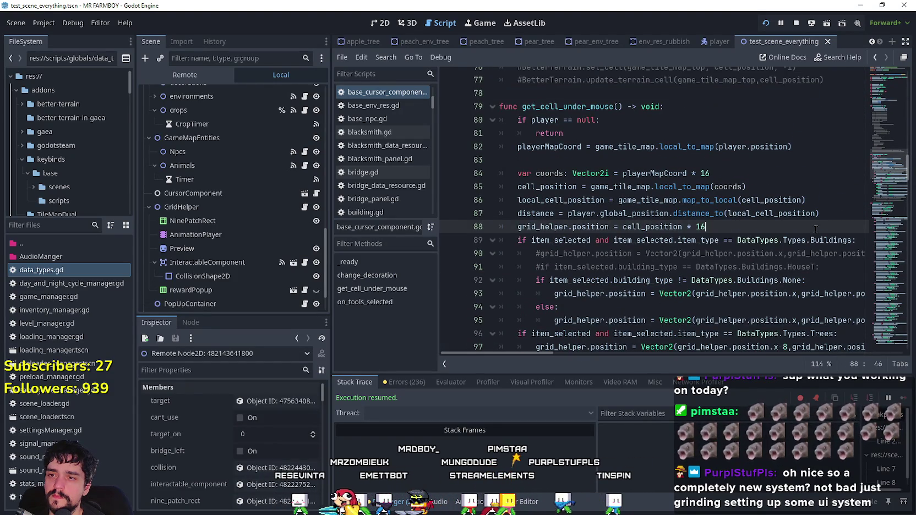
{"action": "key", "text": "Return"}
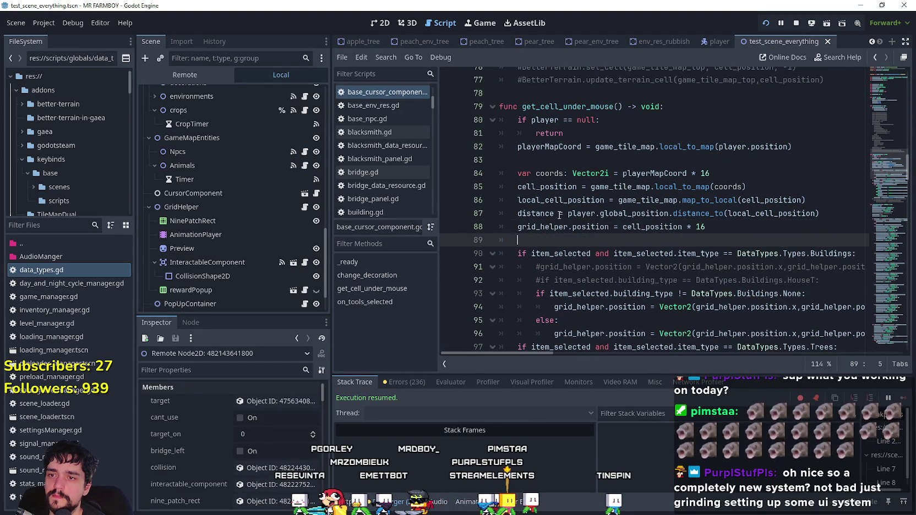
{"action": "key", "text": "ctrl+v"}
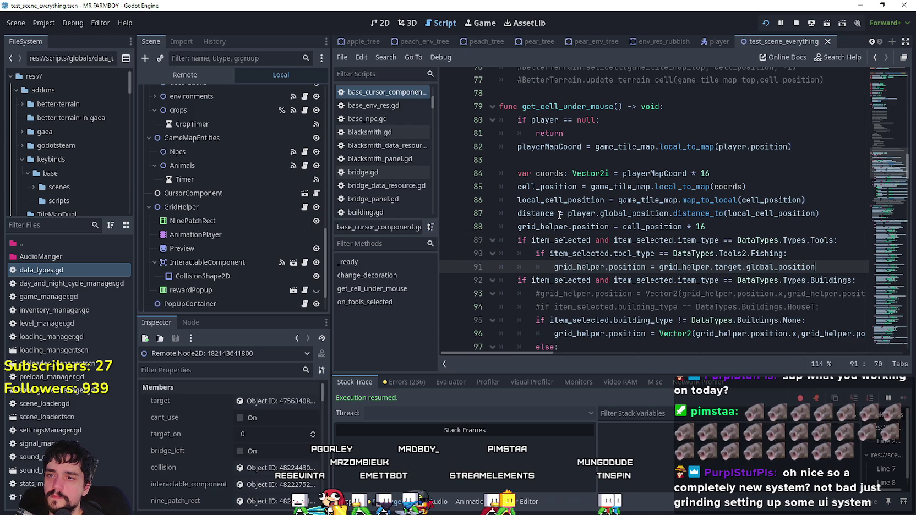
{"action": "key", "text": "Return"}
{"action": "type", "text": "ret"}
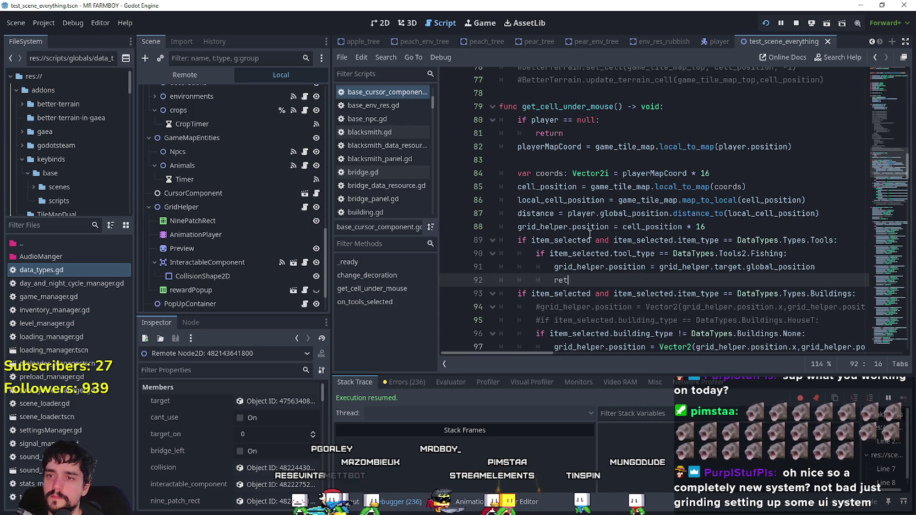
{"action": "key", "text": "Escape"}
{"action": "key", "text": "alt+Tab"}
{"action": "key", "text": "Escape"}
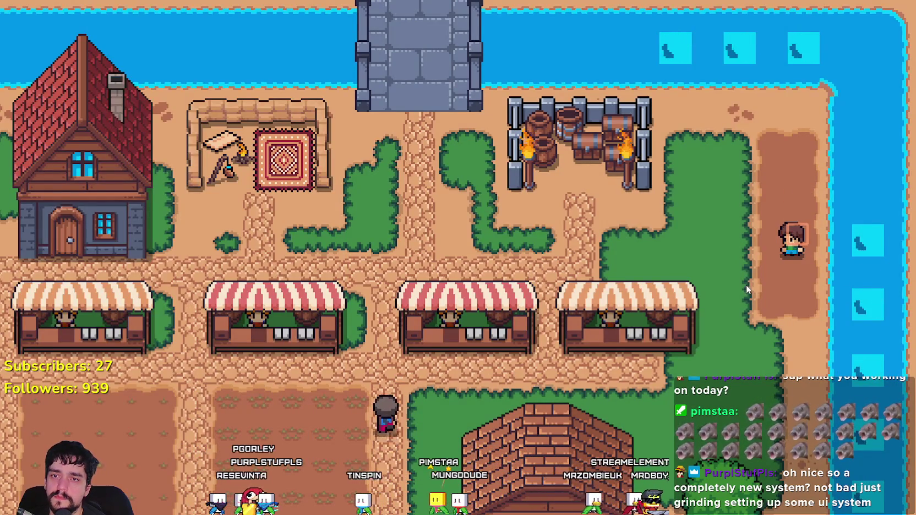
- Pause the game and change position to global_position in the fishing block on line 91
{"action": "key", "text": "Escape"}
{"action": "key", "text": "alt+Tab"}
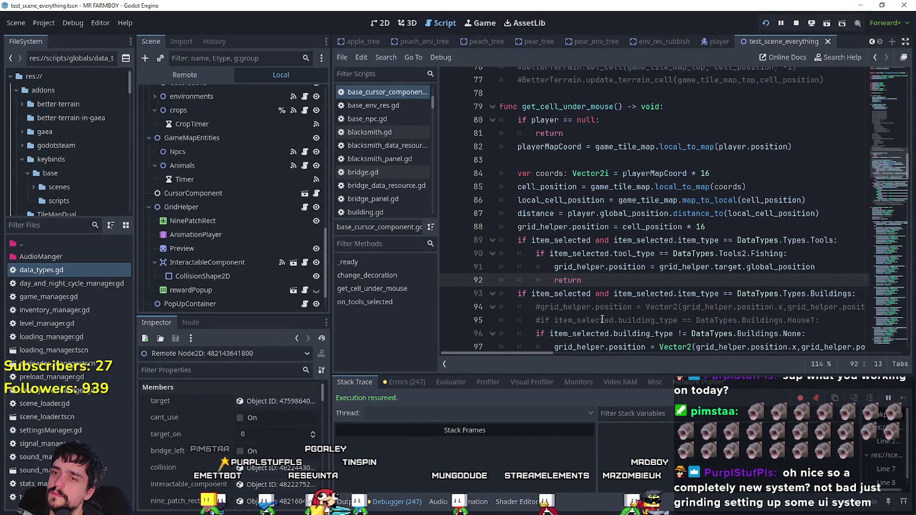
{"action": "left_click_drag", "start_coordinate": [593, 273], "coordinate": [487, 235]}
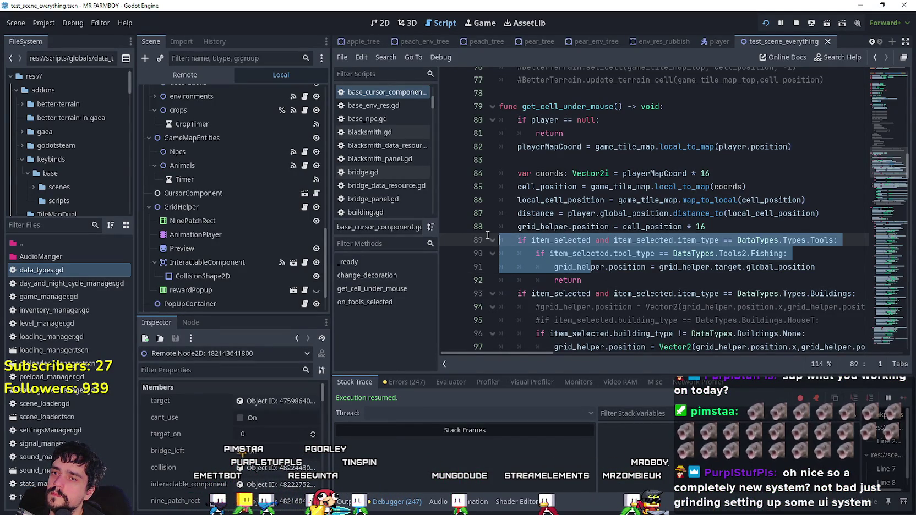
{"action": "left_click_drag", "start_coordinate": [582, 280], "coordinate": [489, 247]}
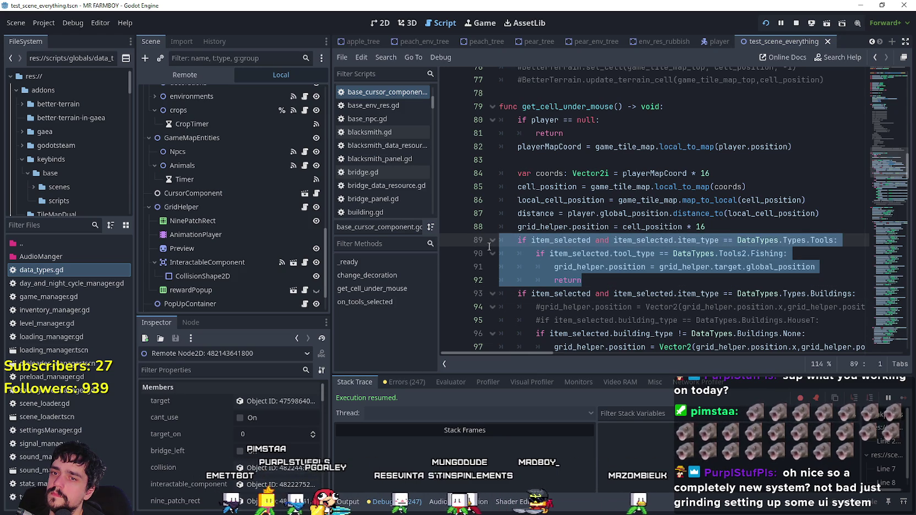
{"action": "double_click", "coordinate": [628, 267]}
{"action": "type", "text": "global"}
{"action": "key", "text": "Return"}
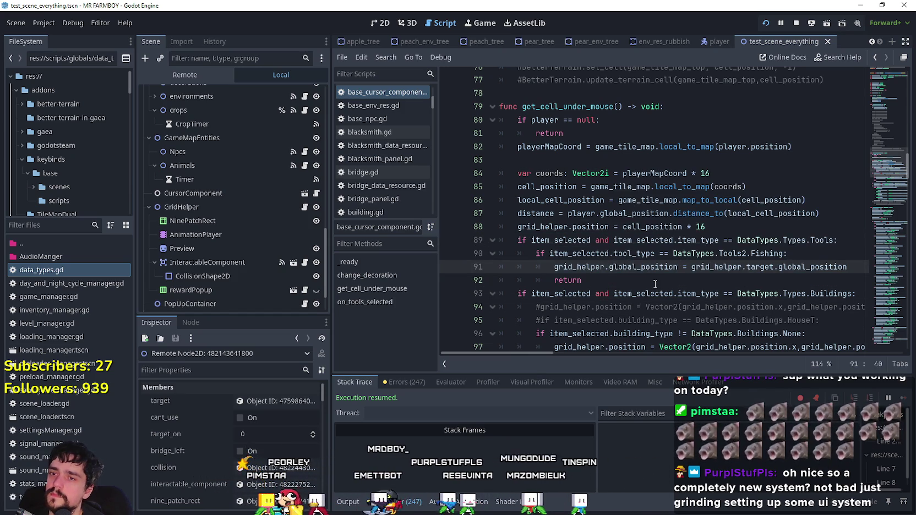
- Move the four-line Tools/Fishing block to just after the null-check return, save, and resume the game
{"action": "left_click_drag", "start_coordinate": [582, 280], "coordinate": [446, 246]}
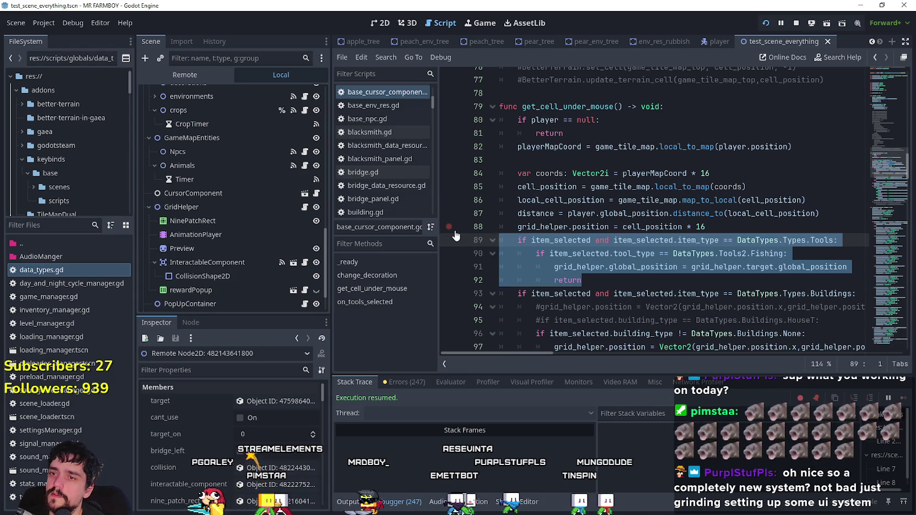
{"action": "key", "text": "BackSpace"}
{"action": "key", "text": "BackSpace"}
{"action": "left_click", "coordinate": [554, 165]}
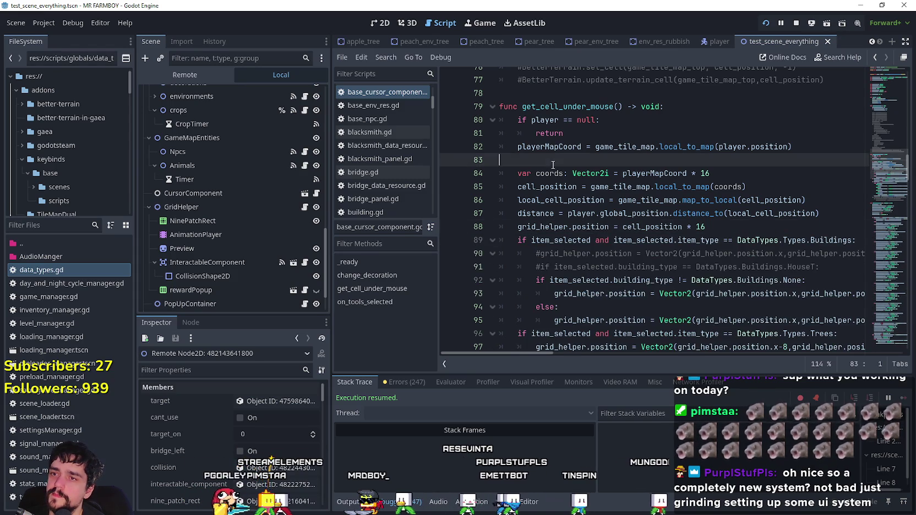
{"action": "left_click", "coordinate": [585, 135]}
{"action": "key", "text": "Return"}
{"action": "type", "text": "if item_selected and item_selected.item_type == DataTypes.Types.Tools: \t\tif item_selected.tool_type == DataTypes.Tools2.Fishing: \t\t\tgrid_helper.global_position = grid_helper.target.global_position \t\t\treturn"}
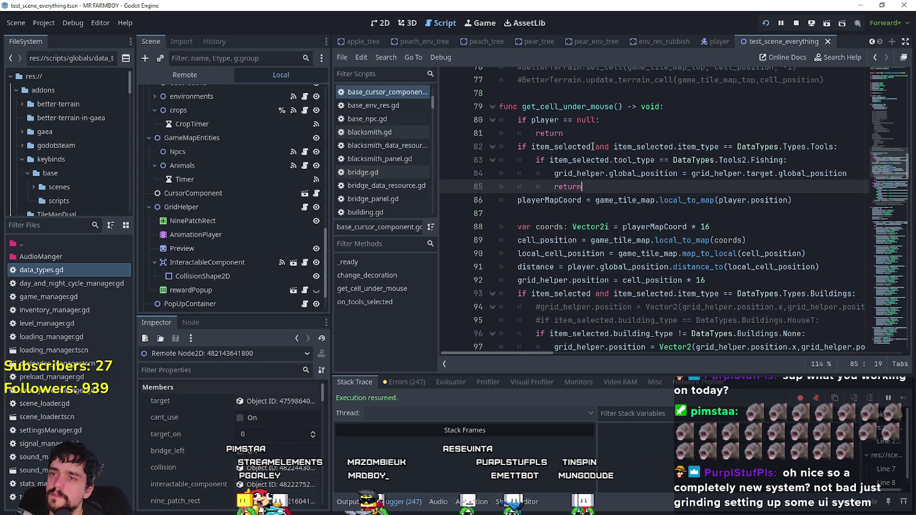
{"action": "key", "text": "ctrl+s"}
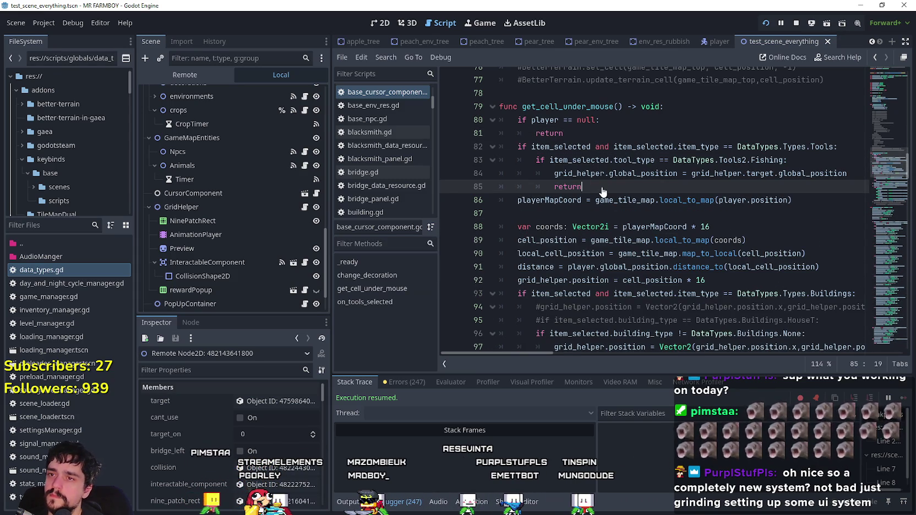
{"action": "key", "text": "alt+Tab"}
{"action": "key", "text": "Escape"}
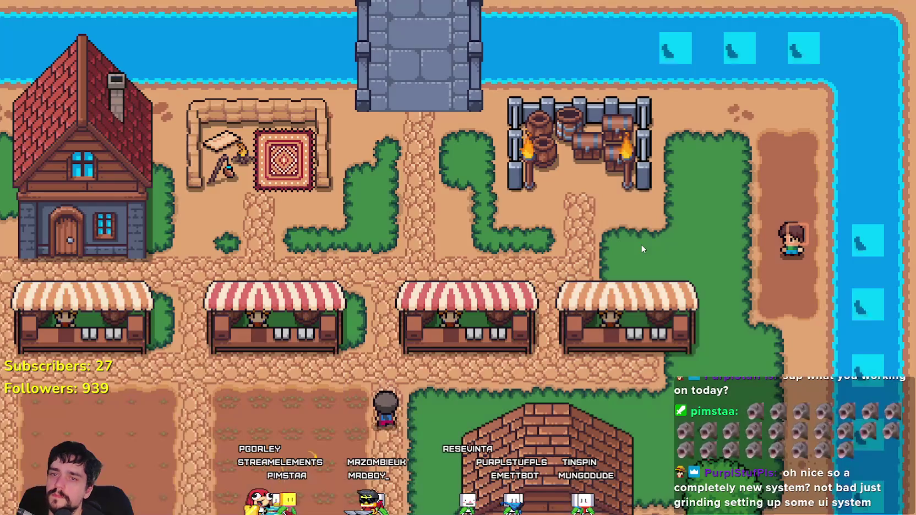
- Walk the player onto the stone bridge, then pause and switch between game and editor until the breakpoint hits
{"action": "key", "text": "w"}
{"action": "key", "text": "d"}
{"action": "key", "text": "w"}
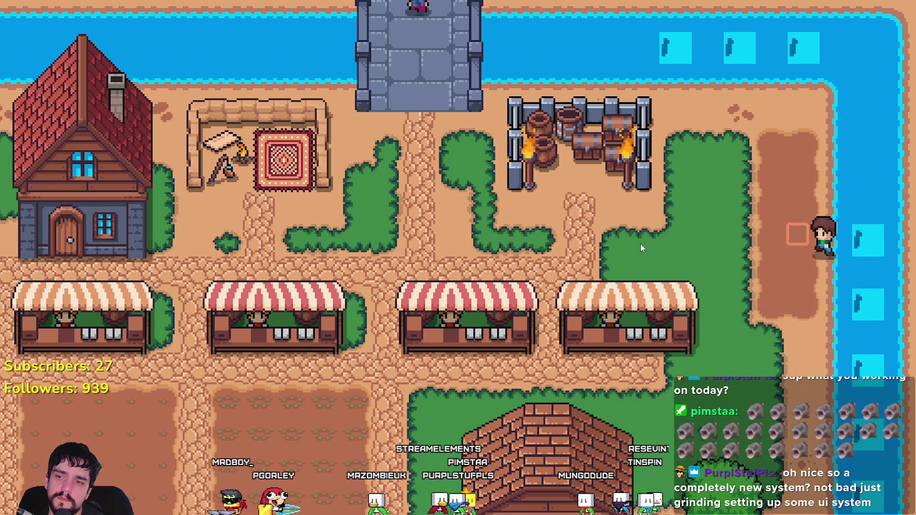
{"action": "key", "text": "Escape"}
{"action": "key", "text": "alt+Tab"}
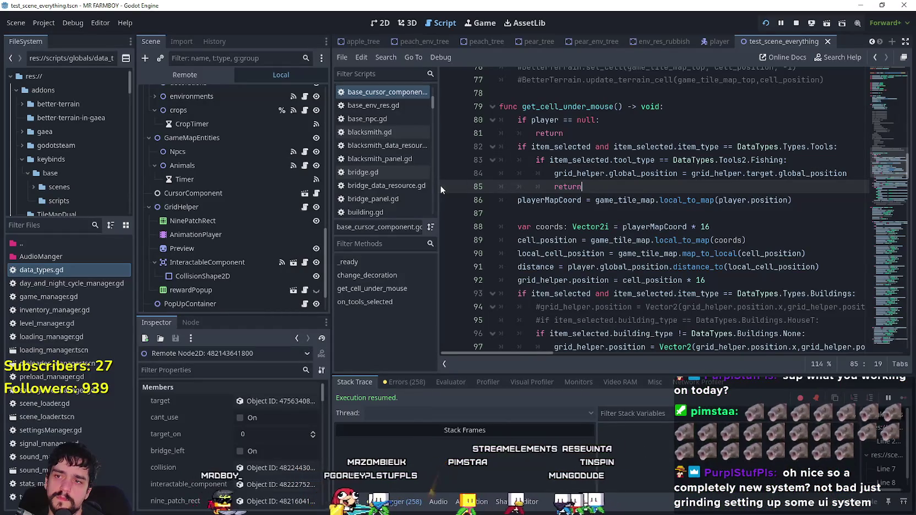
{"action": "key", "text": "alt+Tab"}
{"action": "key", "text": "Escape"}
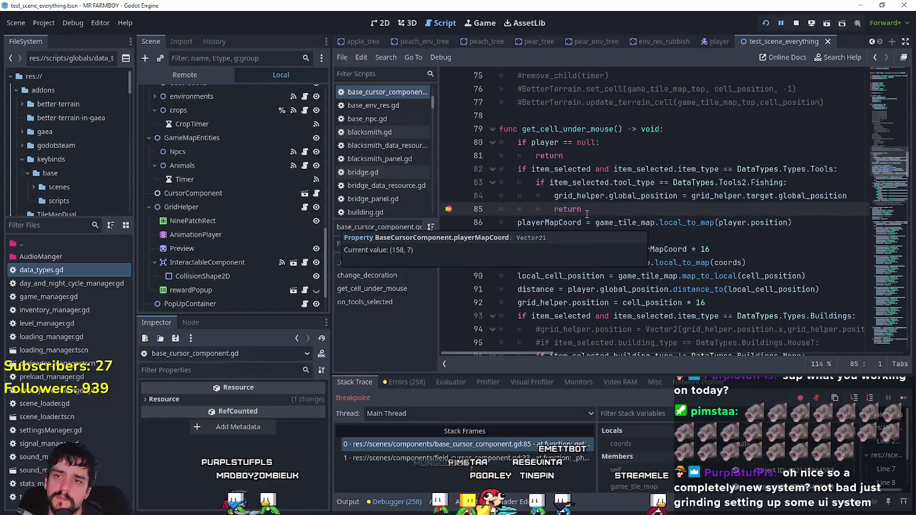
- Continue past the breakpoint and look over the preview.position code around line 126
{"action": "left_click", "coordinate": [903, 398]}
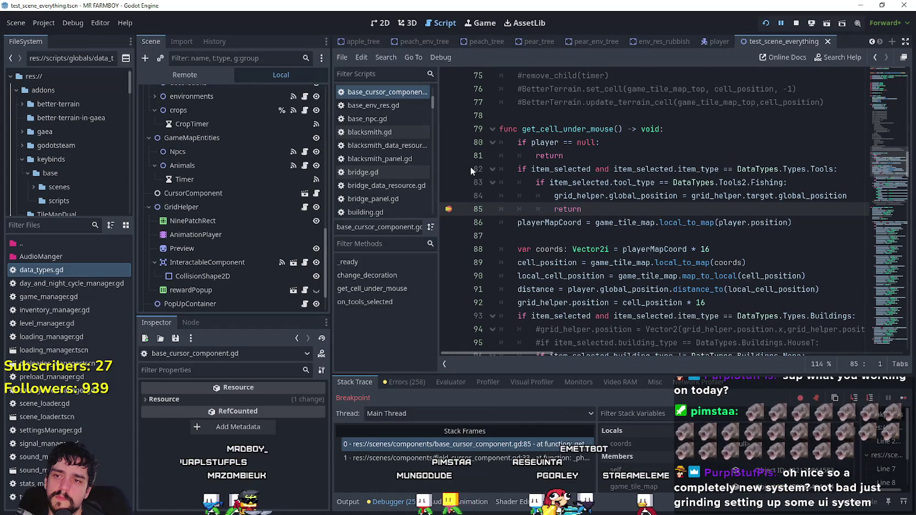
{"action": "scroll", "coordinate": [484, 170], "scroll_direction": "down", "scroll_amount": 12}
{"action": "scroll", "coordinate": [515, 180], "scroll_direction": "up", "scroll_amount": 7}
{"action": "scroll", "coordinate": [516, 182], "scroll_direction": "down", "scroll_amount": 11}
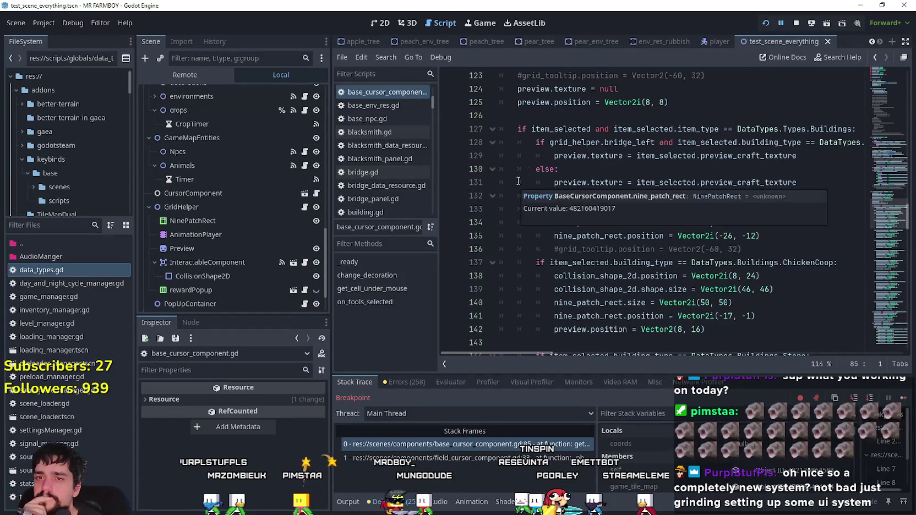
{"action": "left_click", "coordinate": [579, 105]}
{"action": "left_click", "coordinate": [573, 114]}
- Scroll to the end of on_tools_selected and toggle a breakpoint on line 237's grid_tooltip.hide()
{"action": "scroll", "coordinate": [573, 118], "scroll_direction": "up", "scroll_amount": 4}
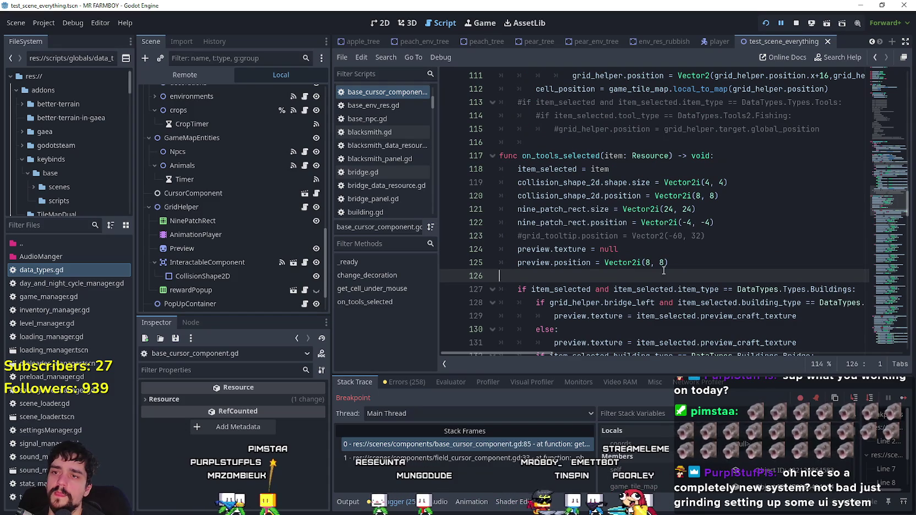
{"action": "scroll", "coordinate": [683, 221], "scroll_direction": "down", "scroll_amount": 8}
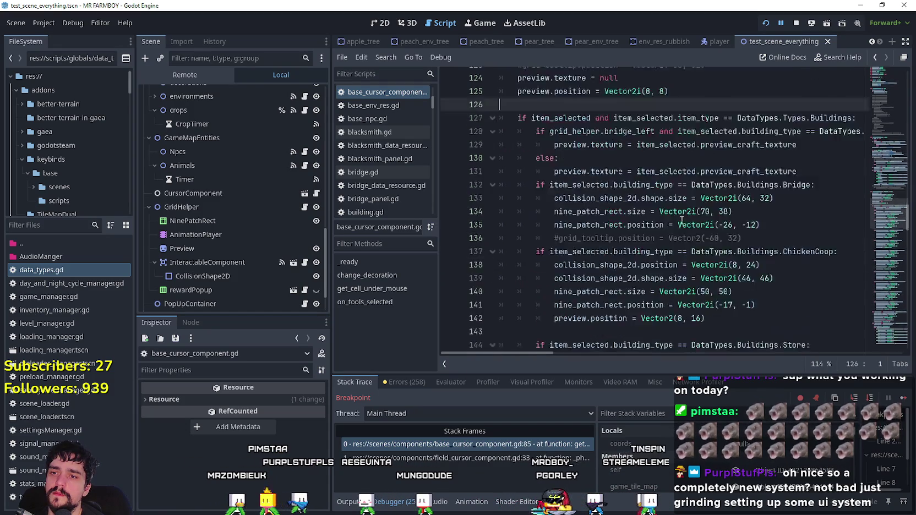
{"action": "scroll", "coordinate": [589, 209], "scroll_direction": "up", "scroll_amount": 6}
{"action": "scroll", "coordinate": [594, 208], "scroll_direction": "down", "scroll_amount": 15}
{"action": "scroll", "coordinate": [597, 207], "scroll_direction": "down", "scroll_amount": 13}
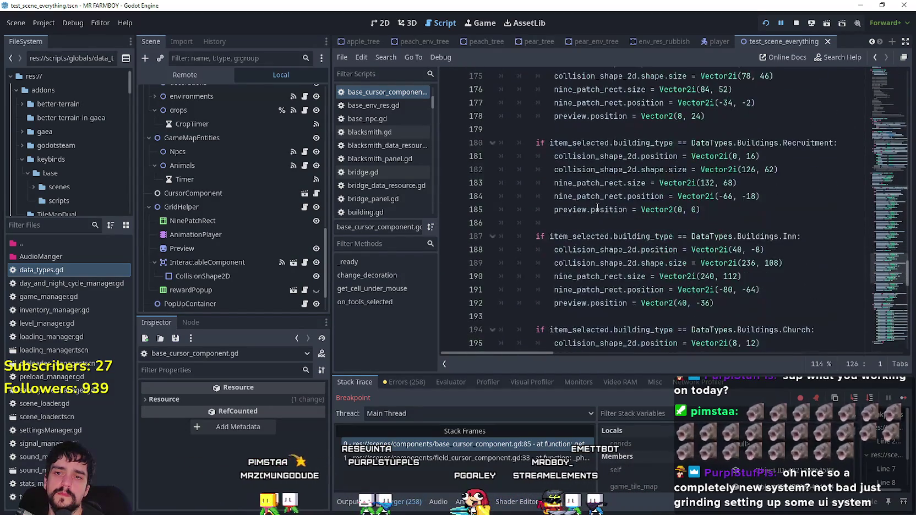
{"action": "scroll", "coordinate": [598, 207], "scroll_direction": "down", "scroll_amount": 2}
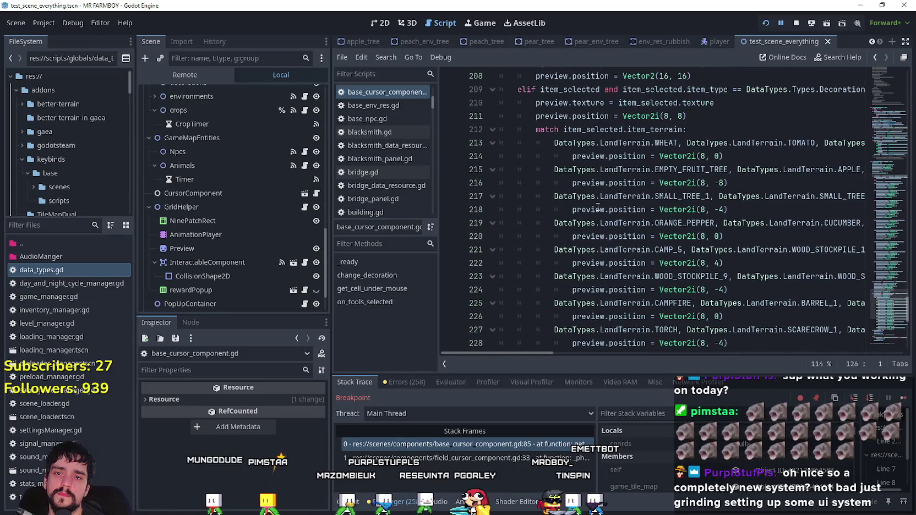
{"action": "scroll", "coordinate": [598, 208], "scroll_direction": "down", "scroll_amount": 8}
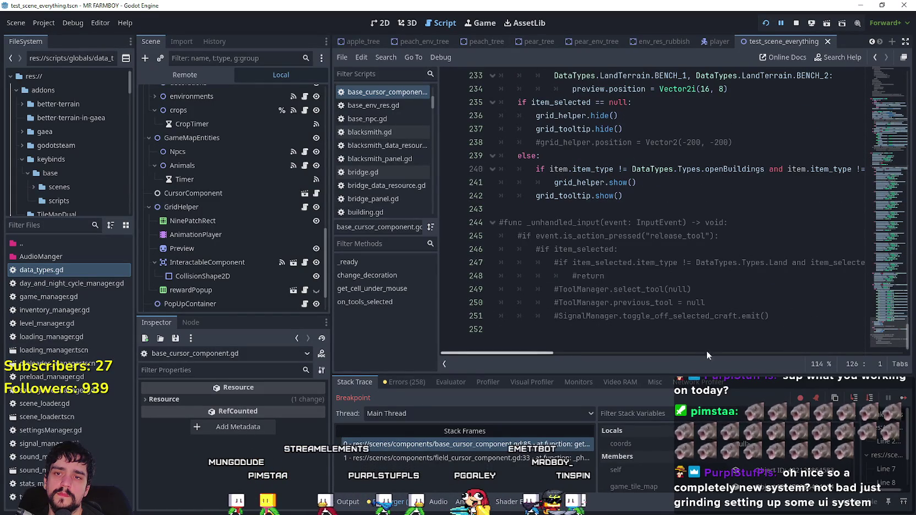
{"action": "mouse_move", "coordinate": [553, 354]}
{"action": "left_mouse_down"}
{"action": "mouse_move", "coordinate": [627, 354]}
{"action": "mouse_move", "coordinate": [481, 332]}
{"action": "left_mouse_up"}
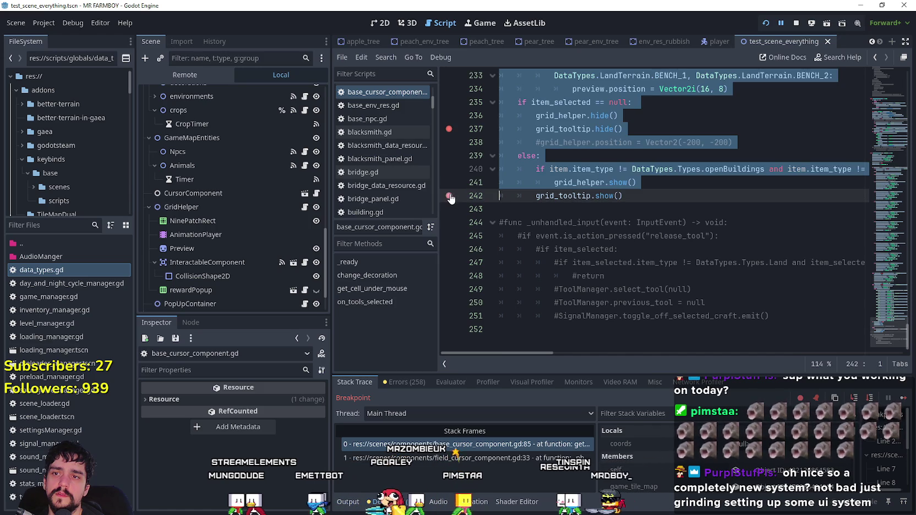
- Clear the code selection and continue execution to the line 242 breakpoint
{"action": "left_click", "coordinate": [583, 116]}
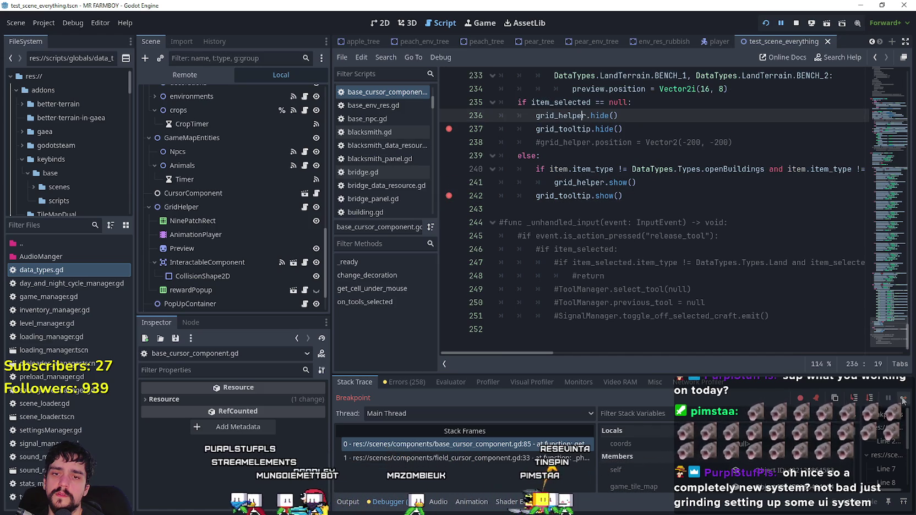
{"action": "left_click", "coordinate": [903, 399]}
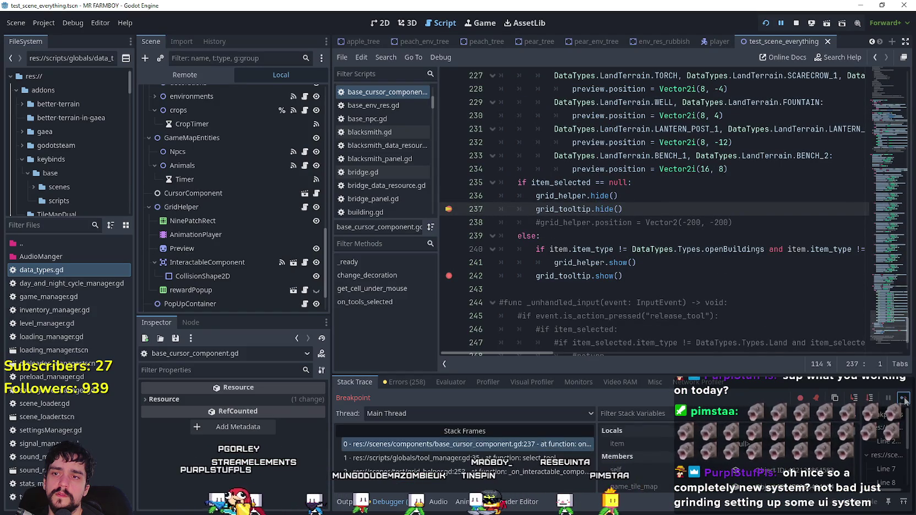
{"action": "left_click", "coordinate": [903, 398]}
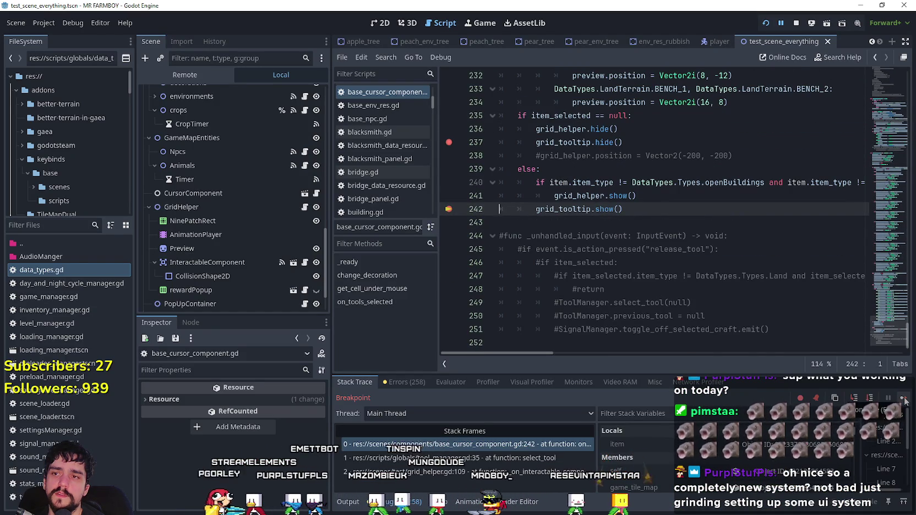
{"action": "mouse_move", "coordinate": [544, 354]}
{"action": "left_mouse_down"}
{"action": "mouse_move", "coordinate": [570, 355]}
{"action": "mouse_move", "coordinate": [523, 356]}
{"action": "left_mouse_up"}
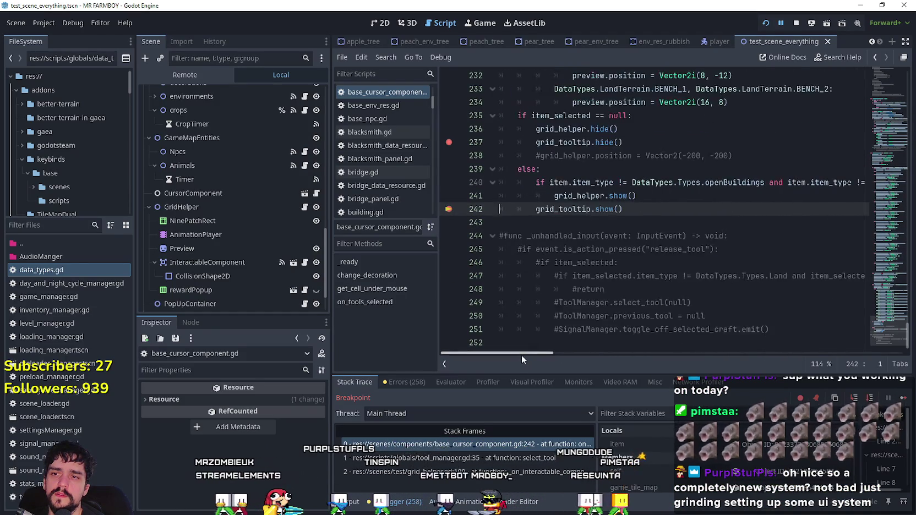
{"action": "scroll", "coordinate": [522, 352], "scroll_direction": "up", "scroll_amount": 3}
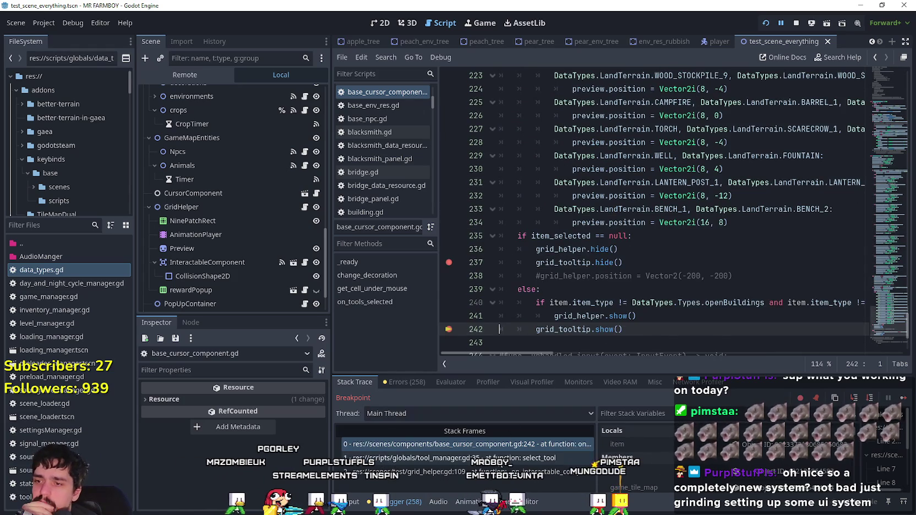
- Inspect the tool_manager.gd caller frame and the select_tool call at grid_helper.gd line 109
{"action": "left_click", "coordinate": [503, 457]}
{"action": "left_click", "coordinate": [510, 471]}
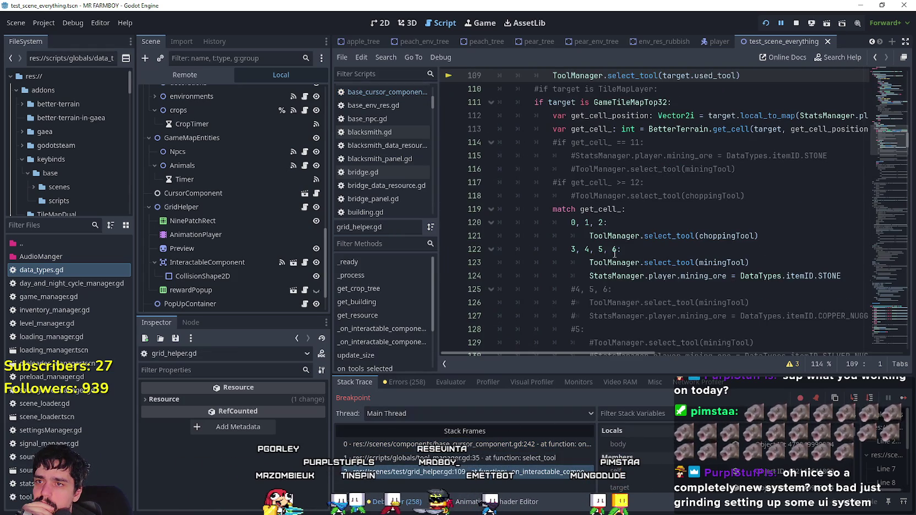
{"action": "scroll", "coordinate": [602, 240], "scroll_direction": "up", "scroll_amount": 3}
{"action": "scroll", "coordinate": [552, 201], "scroll_direction": "up", "scroll_amount": 2}
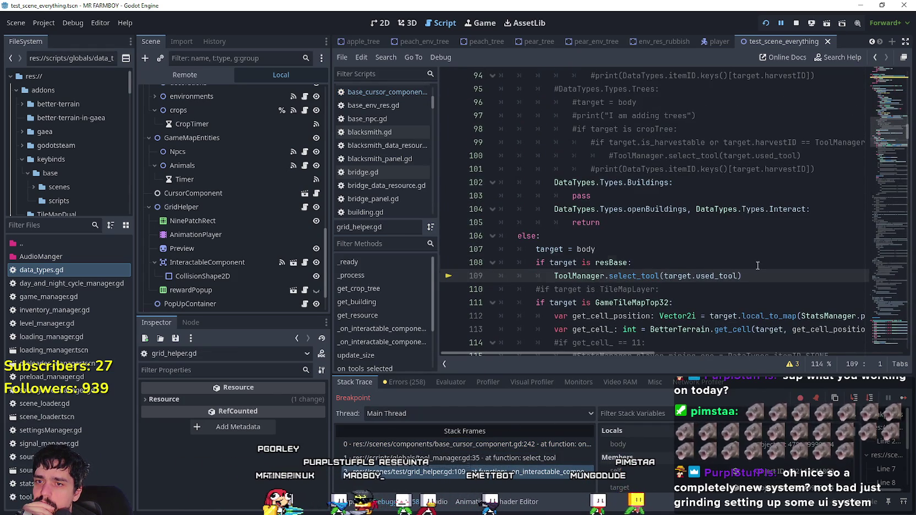
{"action": "left_click", "coordinate": [480, 275]}
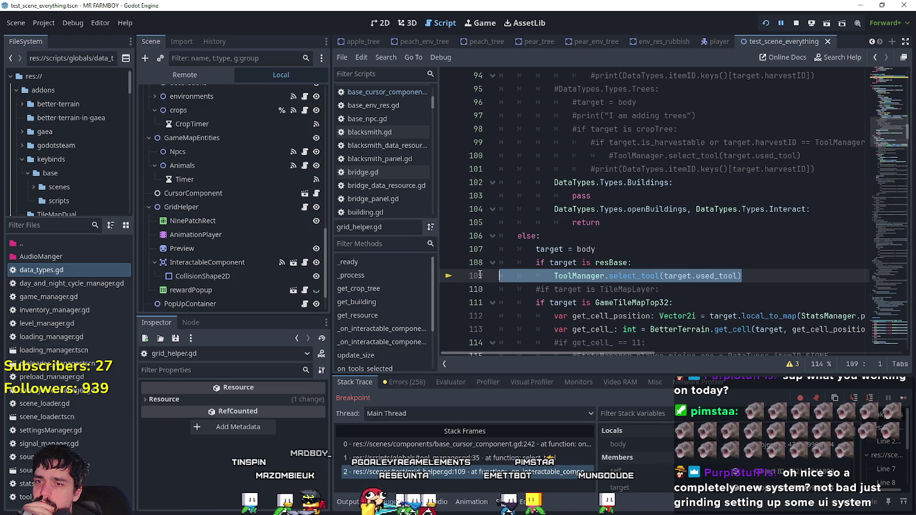
{"action": "scroll", "coordinate": [516, 246], "scroll_direction": "down", "scroll_amount": 9}
{"action": "scroll", "coordinate": [516, 246], "scroll_direction": "down", "scroll_amount": 3}
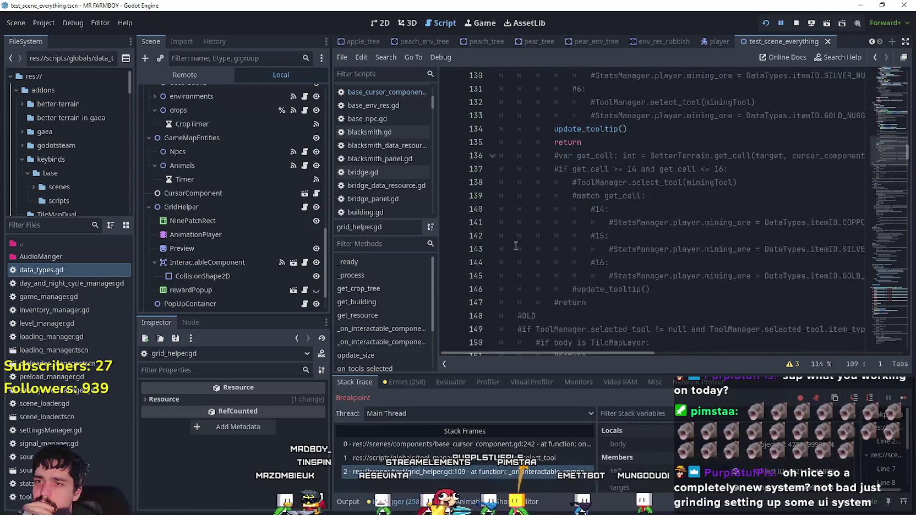
{"action": "scroll", "coordinate": [516, 245], "scroll_direction": "up", "scroll_amount": 6}
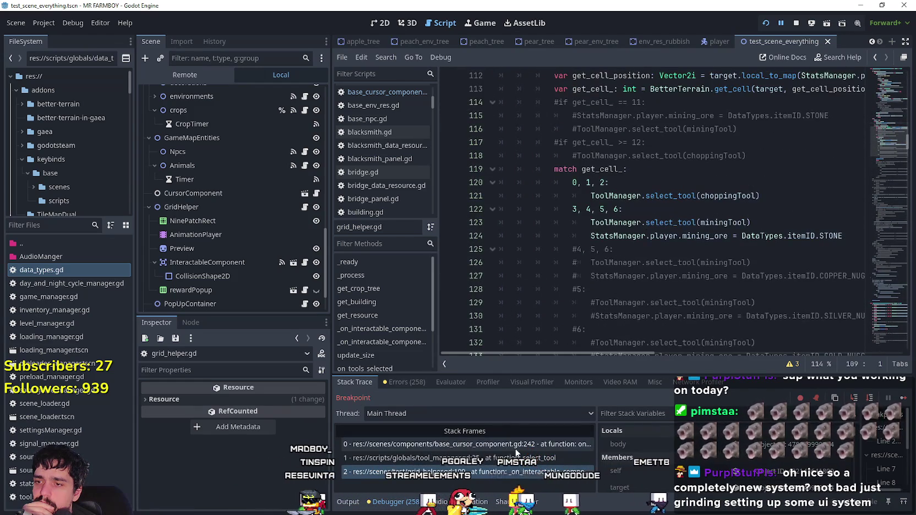
- Return to the line 242 frame and keep resuming through the line 237 and 242 breakpoints
{"action": "left_click", "coordinate": [897, 394]}
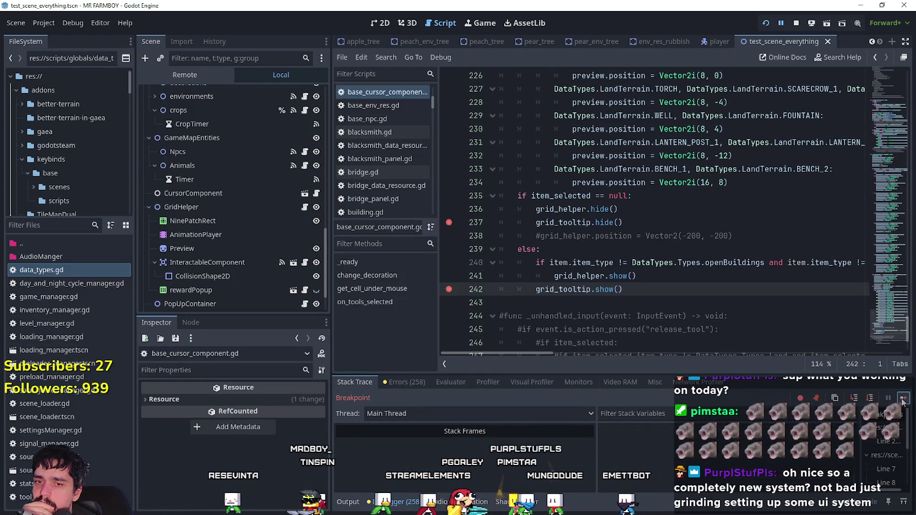
{"action": "left_click", "coordinate": [902, 399]}
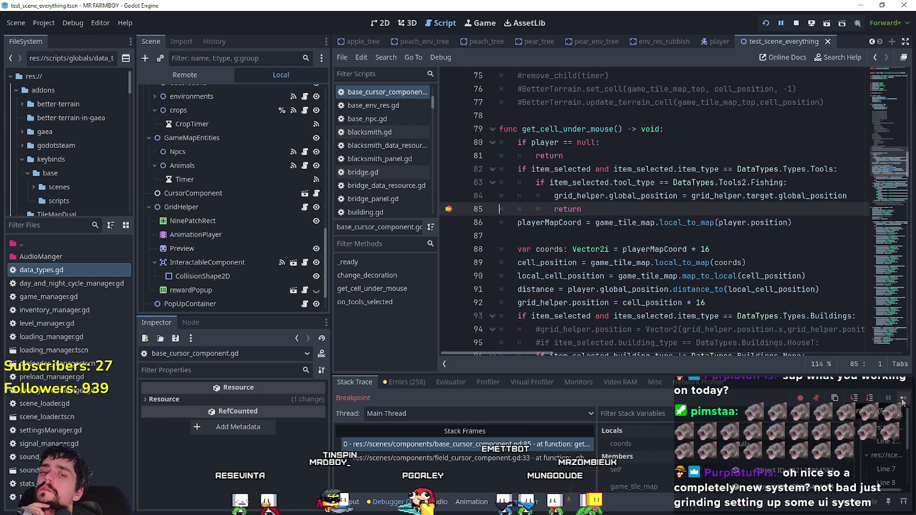
{"action": "left_click", "coordinate": [903, 399]}
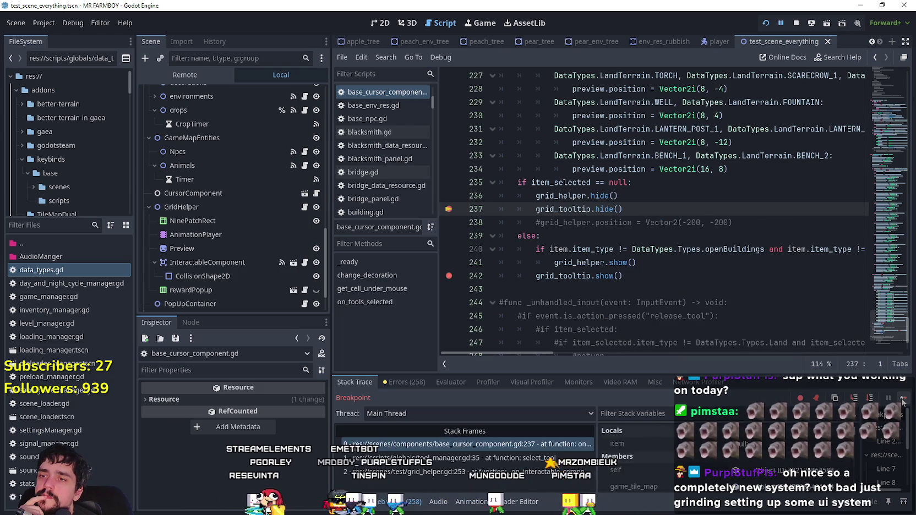
{"action": "left_click", "coordinate": [902, 399]}
{"action": "left_click", "coordinate": [902, 399]}
{"action": "left_click", "coordinate": [902, 399]}
{"action": "left_click", "coordinate": [903, 399]}
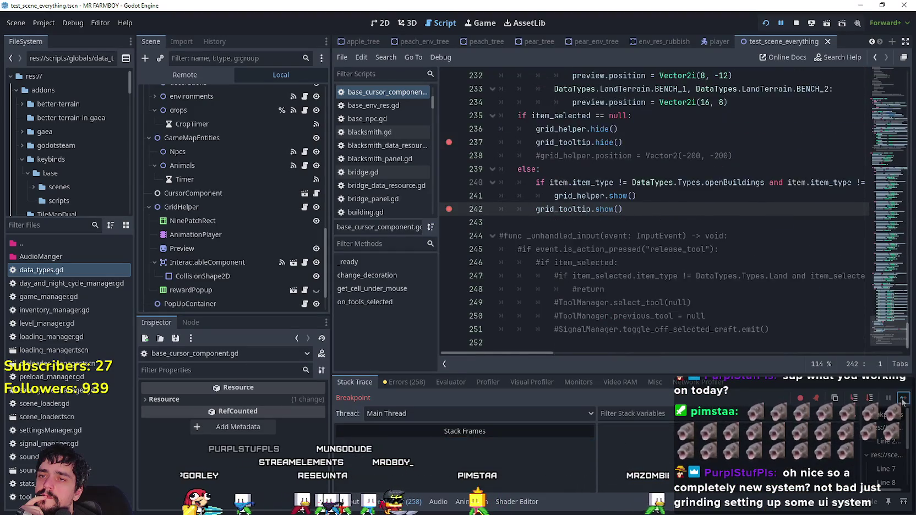
{"action": "left_click", "coordinate": [902, 399]}
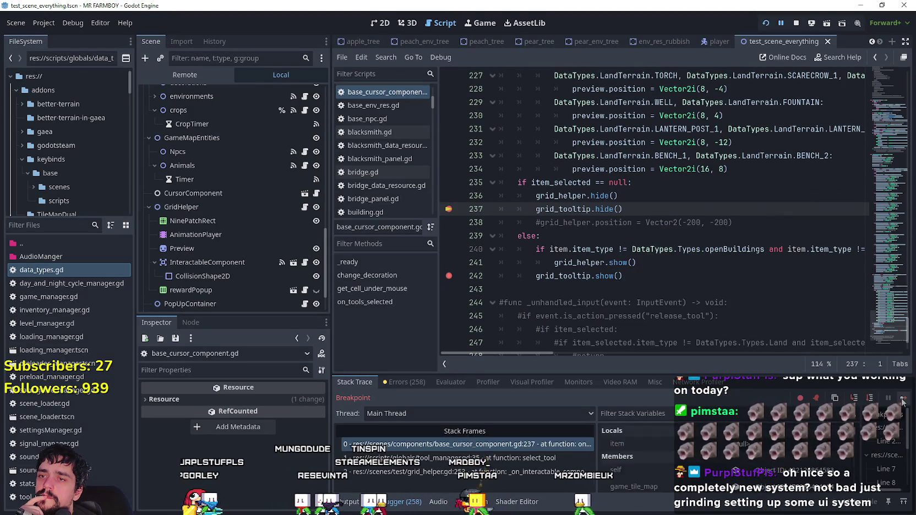
{"action": "left_click", "coordinate": [902, 399]}
{"action": "left_click", "coordinate": [902, 399]}
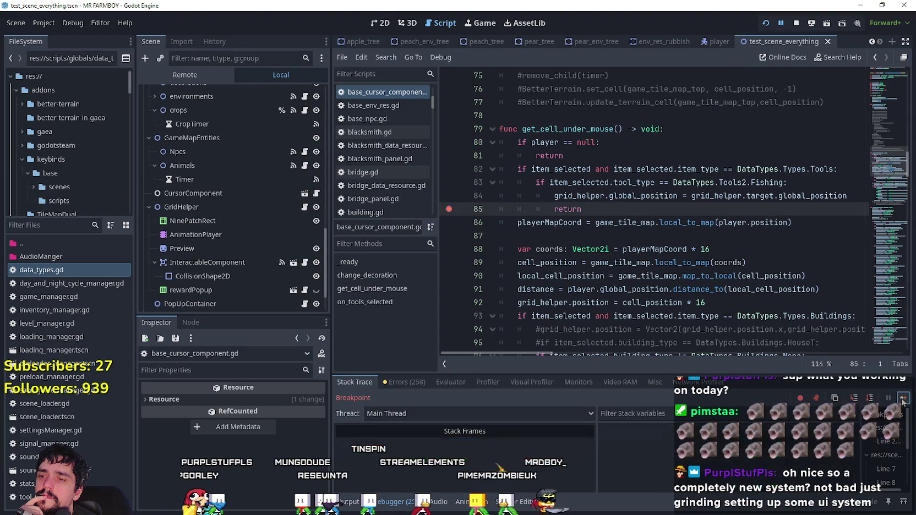
- Continue from line 85 to the line 242 breakpoint and view the grid_helper.gd line 109 caller
{"action": "left_click", "coordinate": [902, 399]}
{"action": "left_click", "coordinate": [903, 399]}
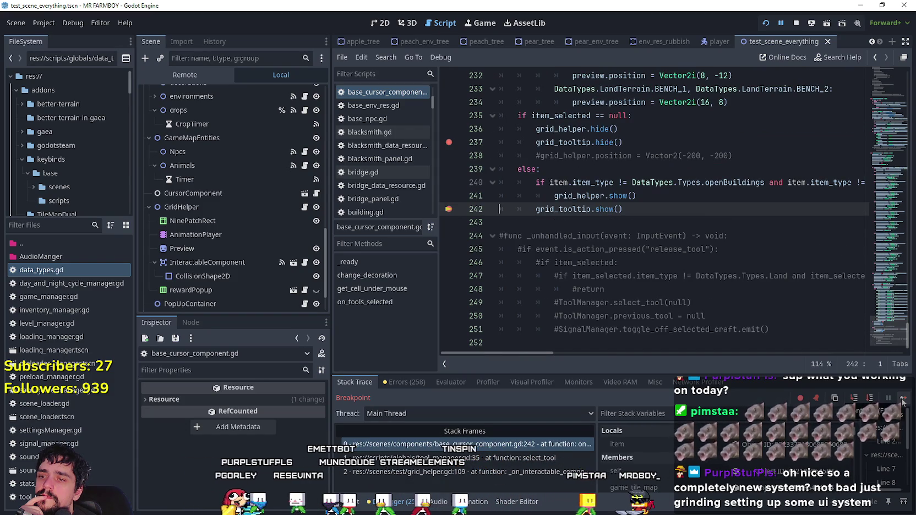
{"action": "left_click", "coordinate": [467, 472]}
{"action": "scroll", "coordinate": [641, 243], "scroll_direction": "up", "scroll_amount": 2}
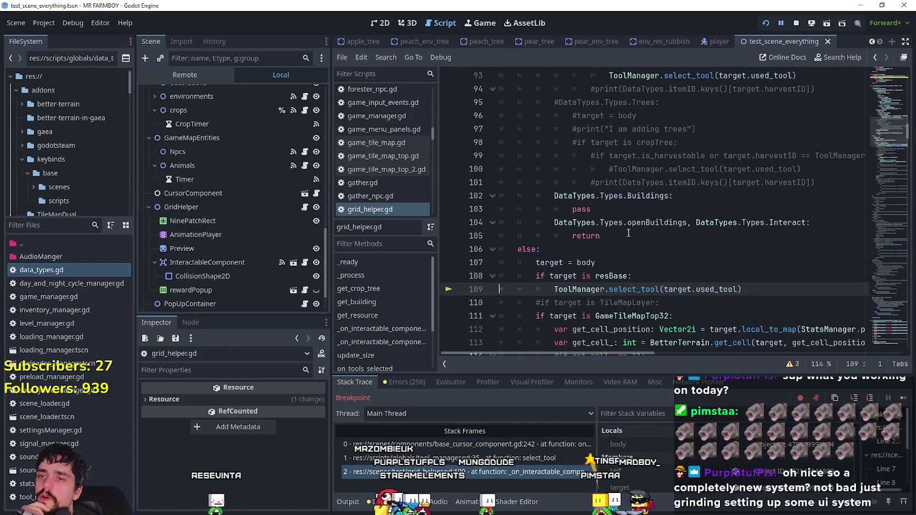
- Review the grid_helper.gd code above line 108, then return to the line 242 frame
{"action": "scroll", "coordinate": [631, 245], "scroll_direction": "up", "scroll_amount": 5}
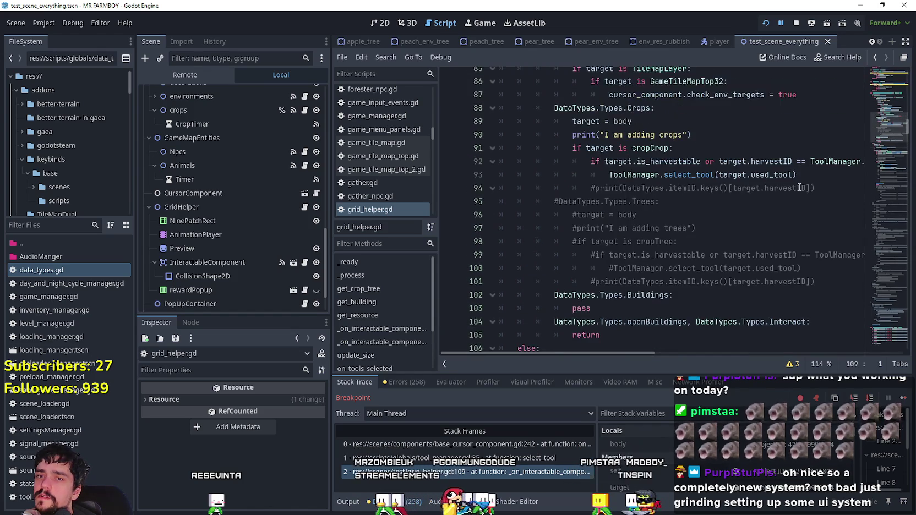
{"action": "mouse_move", "coordinate": [885, 117]}
{"action": "left_mouse_down"}
{"action": "mouse_move", "coordinate": [883, 108]}
{"action": "mouse_move", "coordinate": [888, 132]}
{"action": "left_mouse_up"}
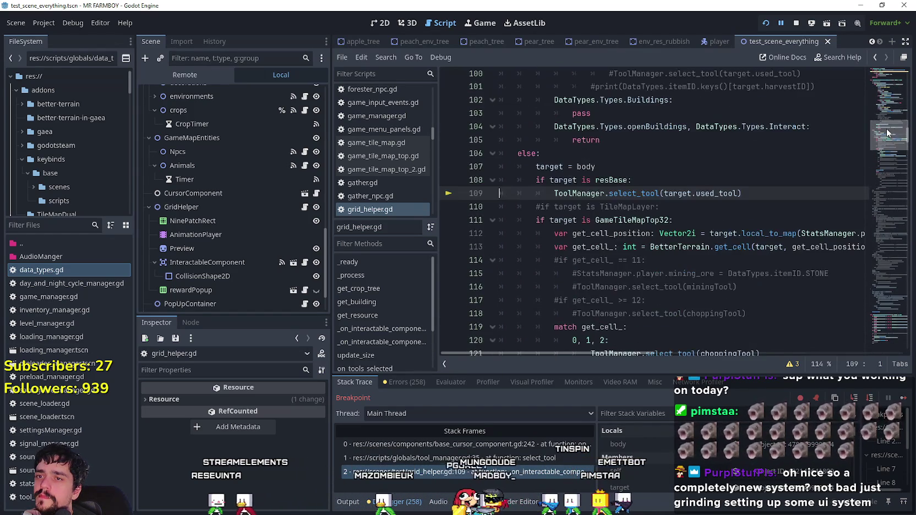
{"action": "left_click", "coordinate": [803, 180]}
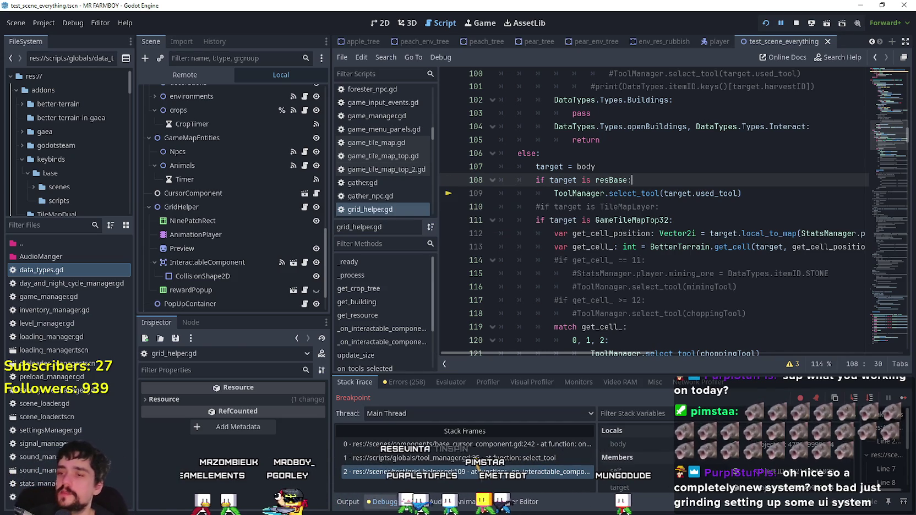
{"action": "left_click", "coordinate": [385, 444]}
{"action": "scroll", "coordinate": [183, 92], "scroll_direction": "down", "scroll_amount": 2}
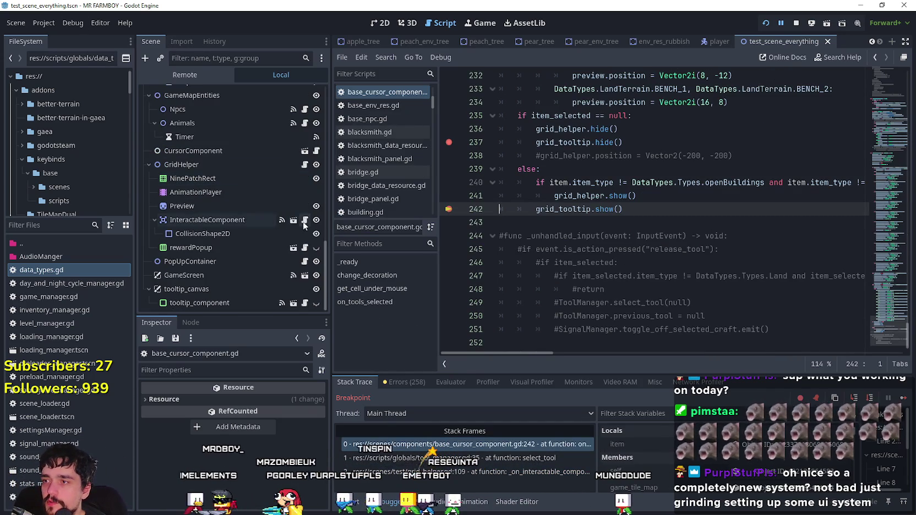
- Open the GridHelper script, then CursorComponent's field_cursor_component.gd, and resume the game
{"action": "left_click", "coordinate": [307, 166]}
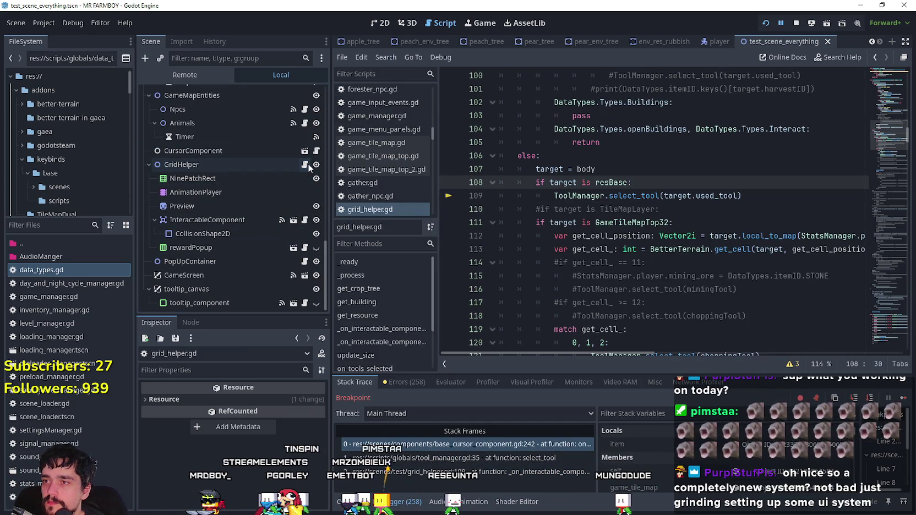
{"action": "left_click", "coordinate": [628, 209]}
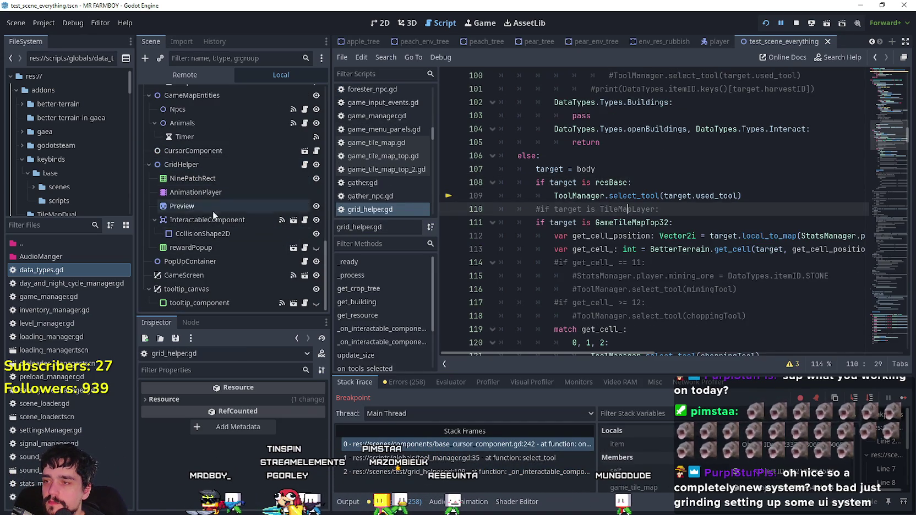
{"action": "left_click", "coordinate": [317, 151]}
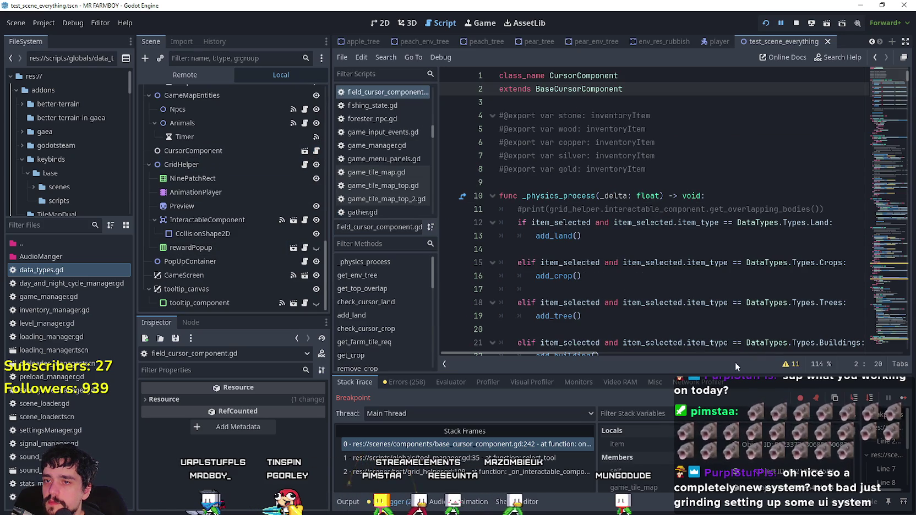
{"action": "key", "text": "F12"}
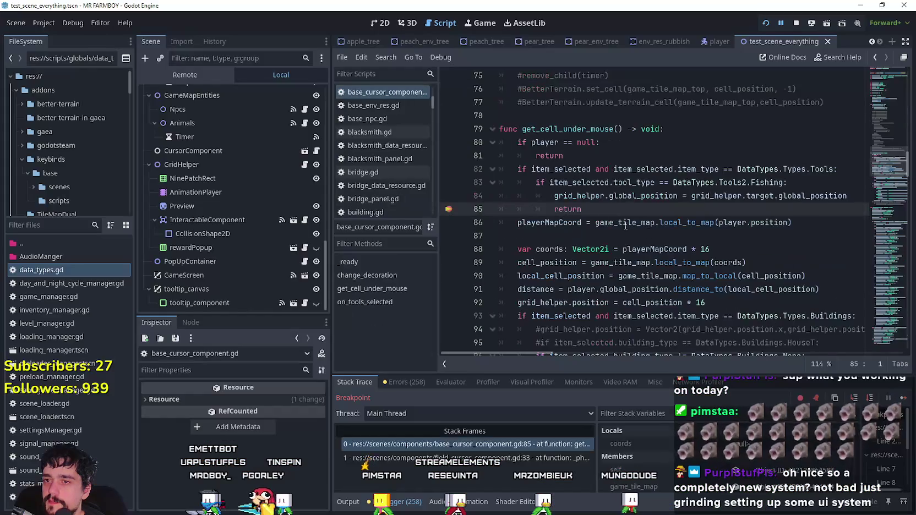
- Move the Tools/Fishing snap block from lines 82–85 to below the match block
{"action": "left_click_drag", "start_coordinate": [577, 213], "coordinate": [479, 171]}
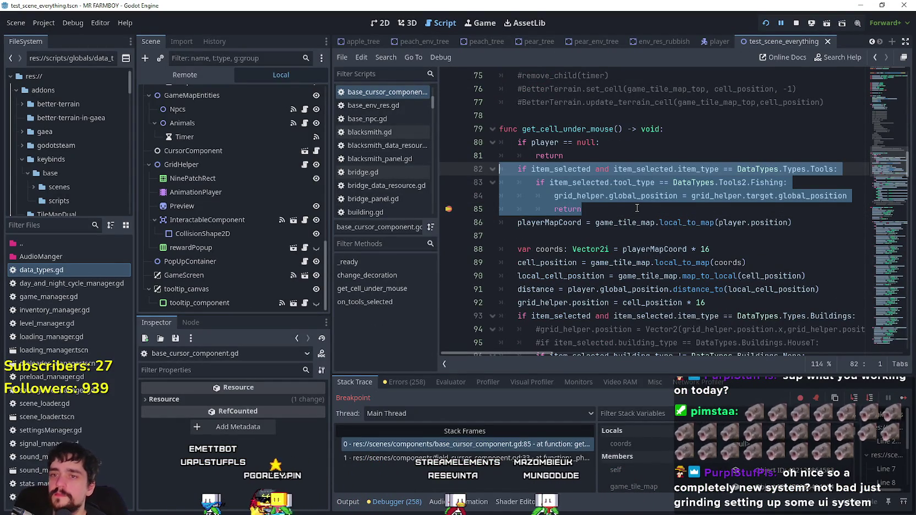
{"action": "key", "text": "alt+Down"}
{"action": "key", "text": "alt+Down"}
{"action": "key", "text": "alt+Down"}
{"action": "scroll", "coordinate": [637, 208], "scroll_direction": "down", "scroll_amount": 2}
{"action": "key", "text": "ctrl+x"}
{"action": "key", "text": "BackSpace"}
{"action": "scroll", "coordinate": [637, 208], "scroll_direction": "down", "scroll_amount": 1}
{"action": "key", "text": "Return"}
{"action": "scroll", "coordinate": [627, 206], "scroll_direction": "down", "scroll_amount": 2}
{"action": "key", "text": "BackSpace"}
{"action": "key", "text": "BackSpace"}
{"action": "scroll", "coordinate": [620, 205], "scroll_direction": "up", "scroll_amount": 3}
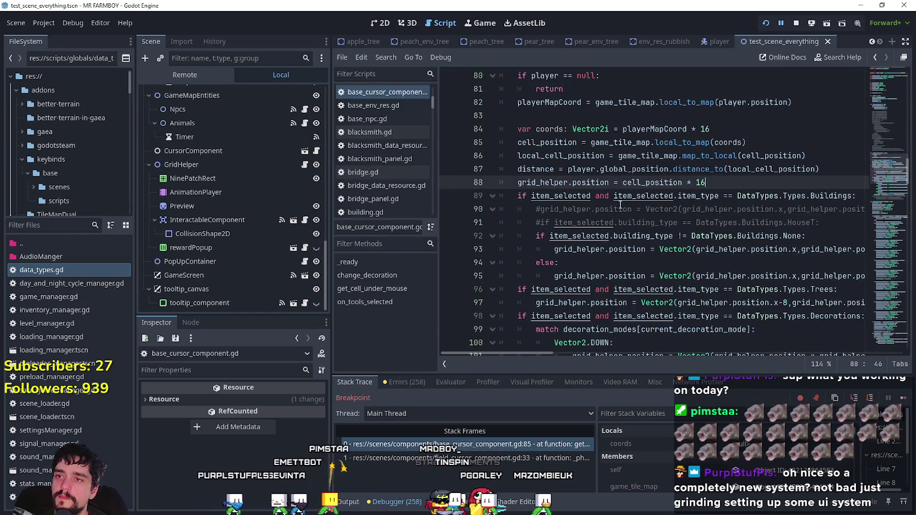
{"action": "scroll", "coordinate": [620, 205], "scroll_direction": "down", "scroll_amount": 7}
- Comment out the relocated Fishing block at lines 109–111 and save the script
{"action": "left_click_drag", "start_coordinate": [814, 209], "coordinate": [499, 182]}
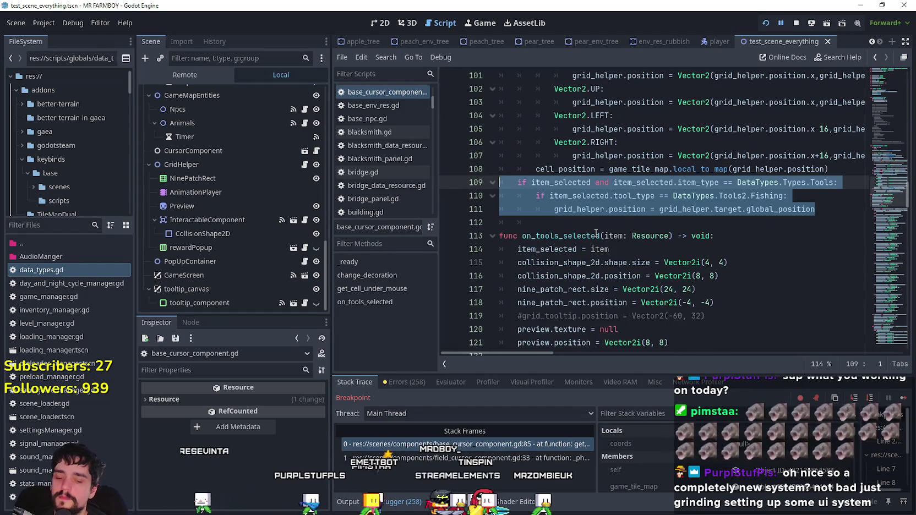
{"action": "key", "text": "ctrl+k"}
{"action": "key", "text": "ctrl+s"}
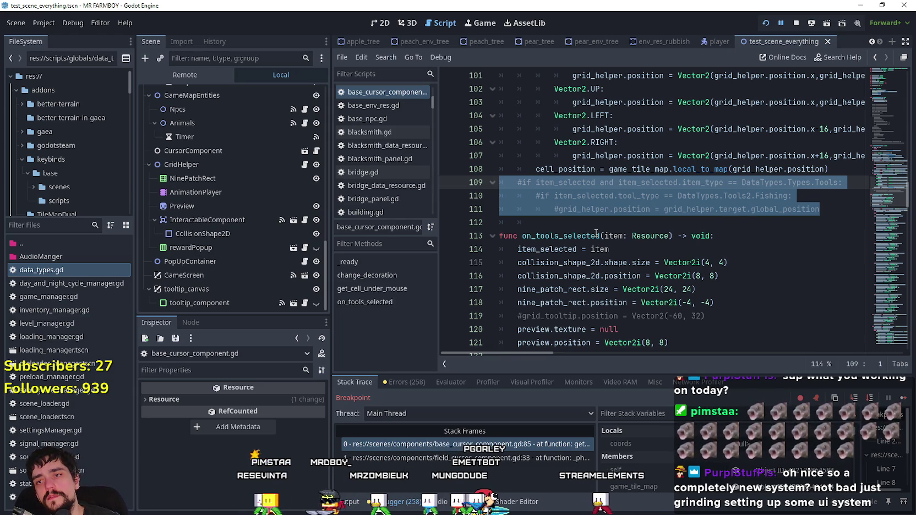
{"action": "left_click", "coordinate": [598, 235]}
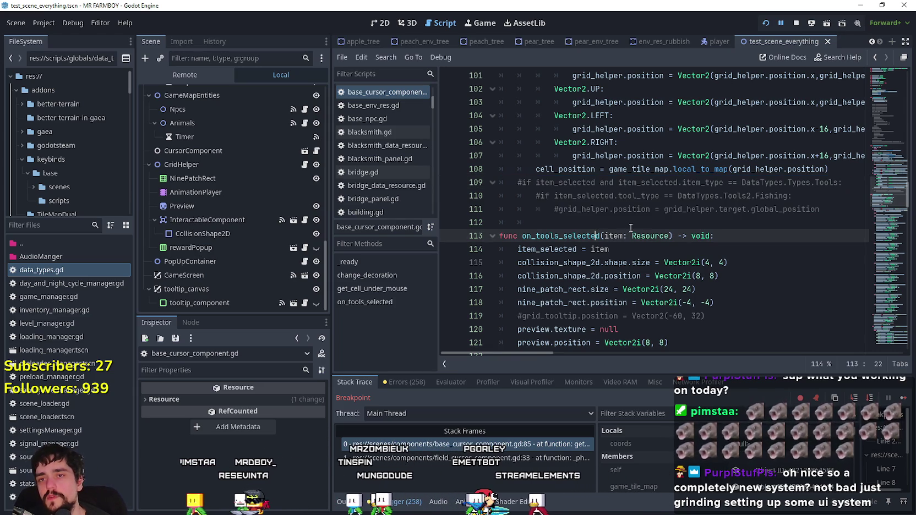
- Copy the commented Tools/Fishing if lines 109–110 and paste them after line 230
{"action": "left_click_drag", "start_coordinate": [792, 197], "coordinate": [435, 185]}
{"action": "scroll", "coordinate": [555, 232], "scroll_direction": "down", "scroll_amount": 10}
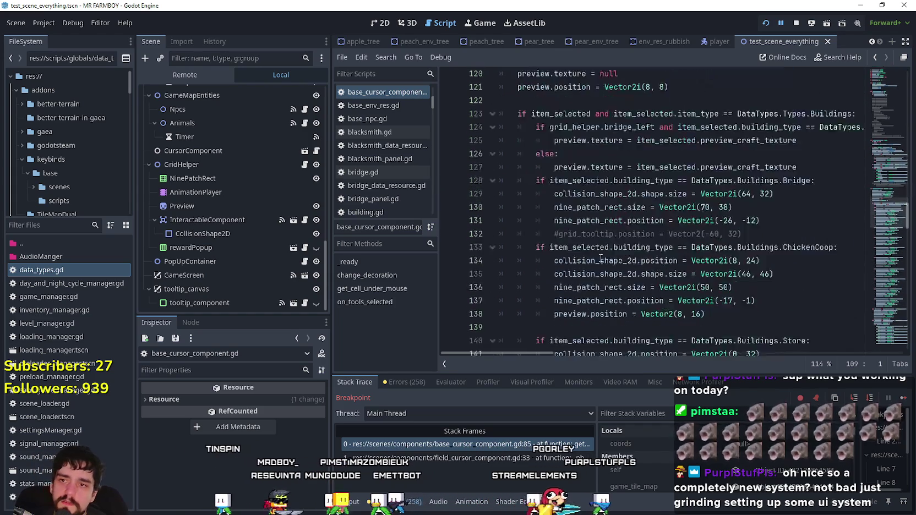
{"action": "scroll", "coordinate": [555, 232], "scroll_direction": "up", "scroll_amount": 6}
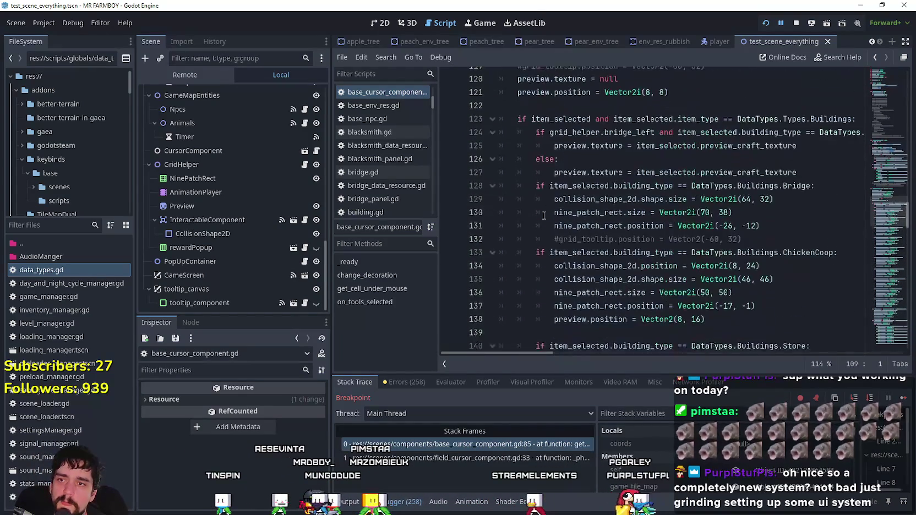
{"action": "scroll", "coordinate": [543, 210], "scroll_direction": "up", "scroll_amount": 2}
{"action": "scroll", "coordinate": [618, 134], "scroll_direction": "down", "scroll_amount": 5}
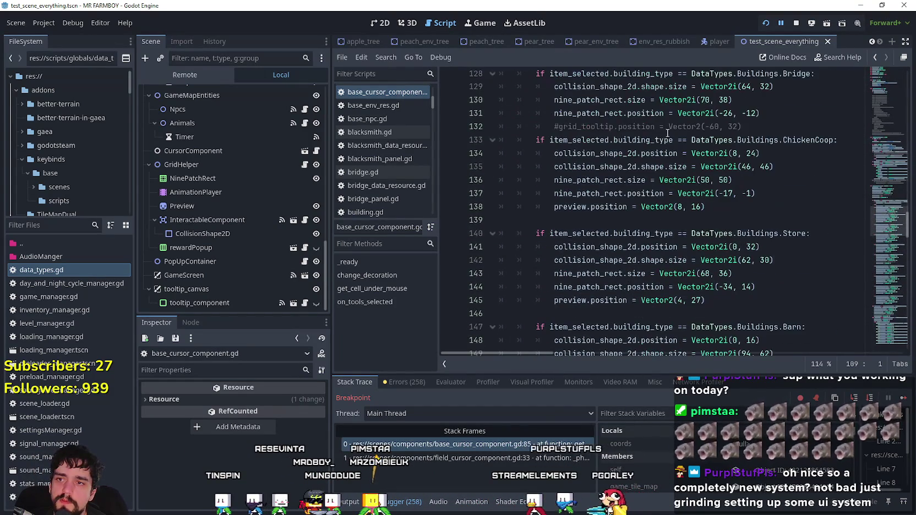
{"action": "scroll", "coordinate": [892, 275], "scroll_direction": "down", "scroll_amount": 20}
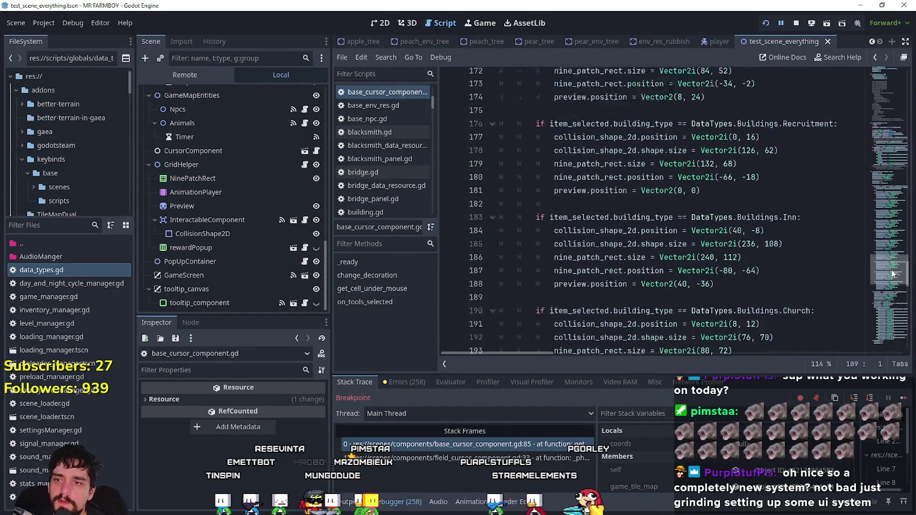
{"action": "left_click_drag", "start_coordinate": [890, 289], "coordinate": [889, 326]}
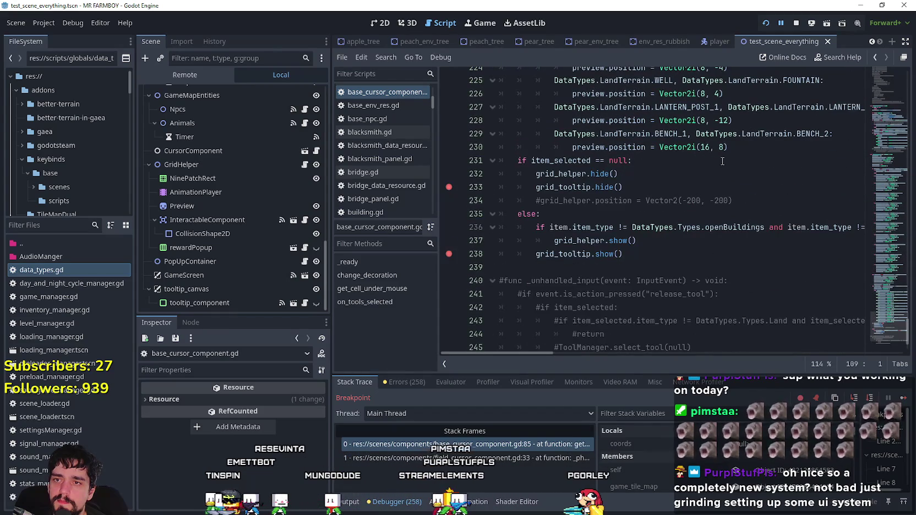
{"action": "left_click", "coordinate": [773, 146]}
{"action": "key", "text": "Return"}
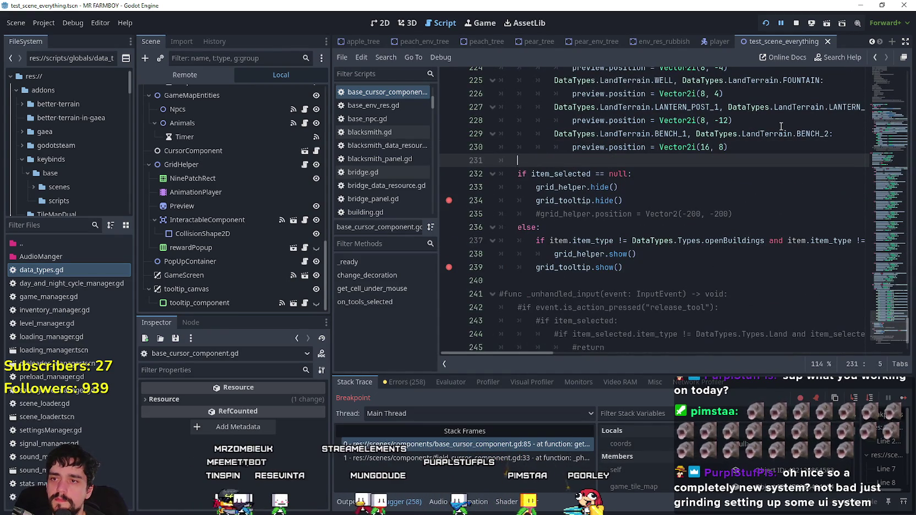
{"action": "key", "text": "ctrl+v"}
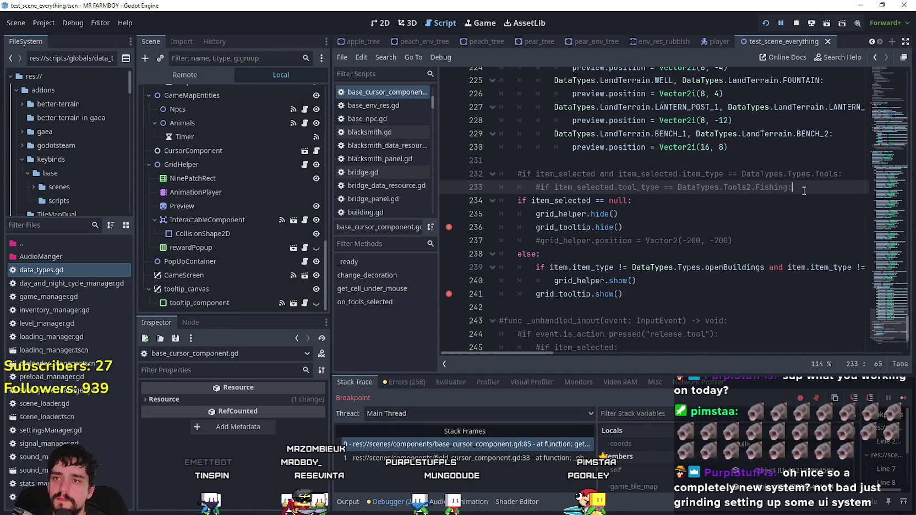
{"action": "key", "text": "Return"}
- Uncomment the pasted Tools and Fishing checks at lines 232–233
{"action": "left_click_drag", "start_coordinate": [793, 188], "coordinate": [508, 174]}
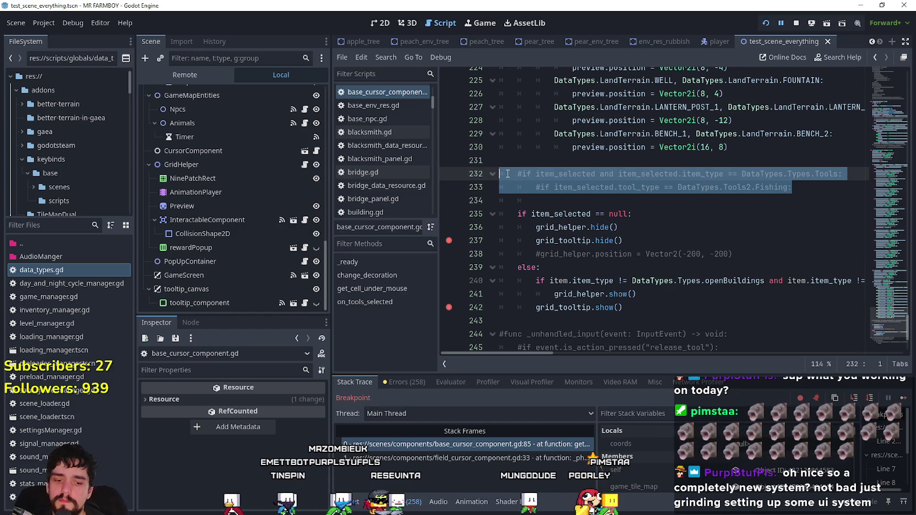
{"action": "key", "text": "ctrl+l"}
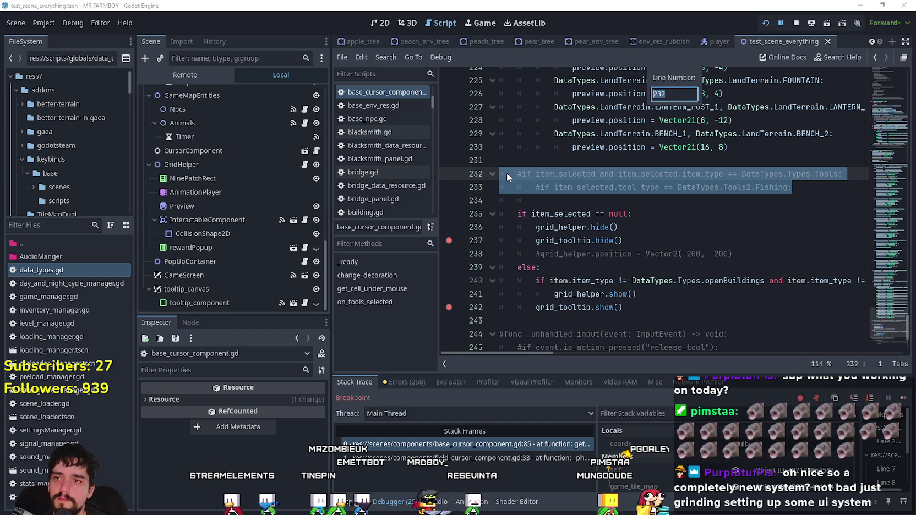
{"action": "key", "text": "Escape"}
{"action": "left_click", "coordinate": [528, 163], "text": "shift"}
{"action": "left_click", "coordinate": [500, 173], "text": "shift"}
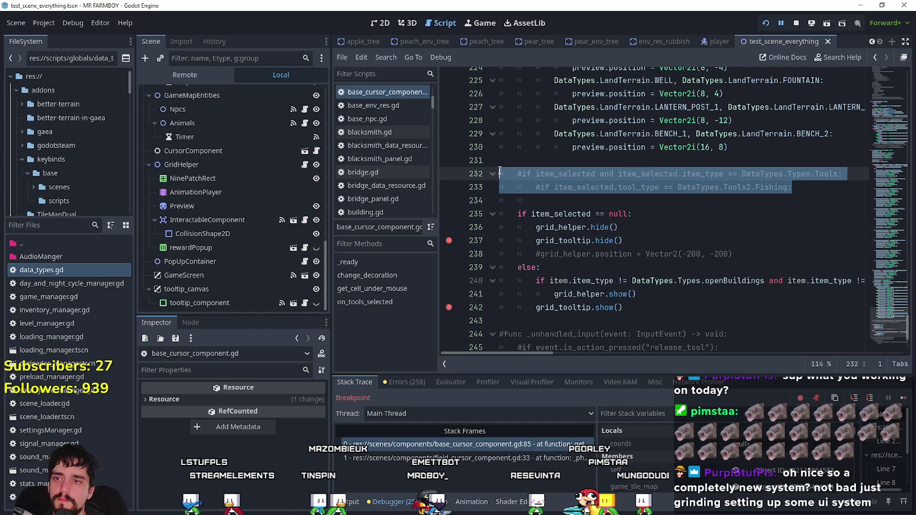
{"action": "key", "text": "ctrl+k"}
{"action": "scroll", "coordinate": [505, 182], "scroll_direction": "up", "scroll_amount": 8}
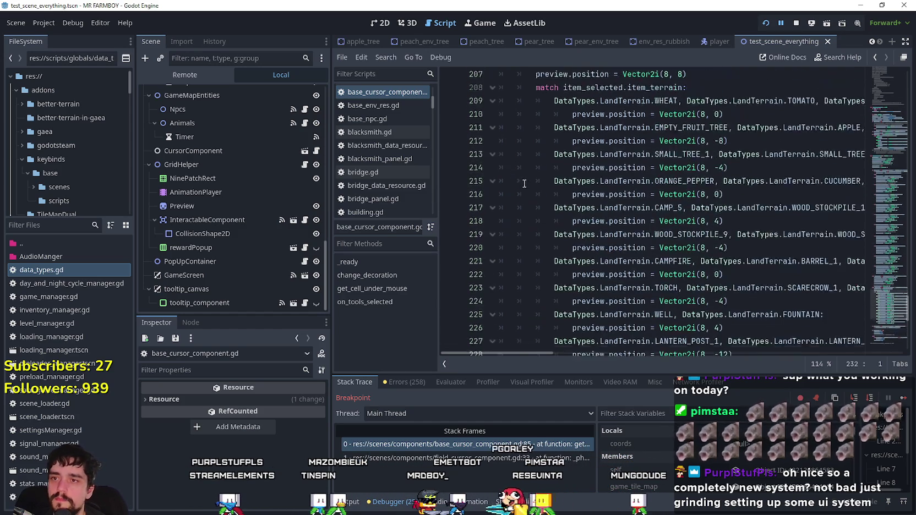
{"action": "scroll", "coordinate": [532, 158], "scroll_direction": "down", "scroll_amount": 9}
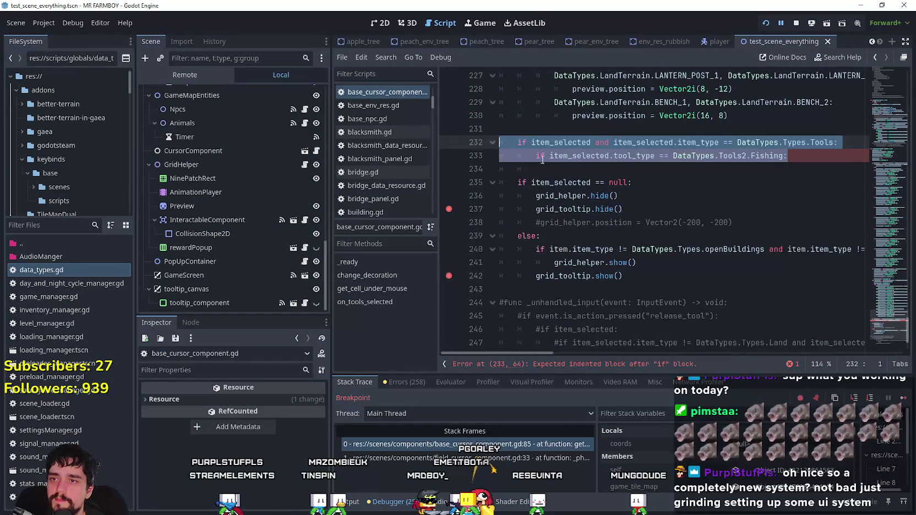
{"action": "scroll", "coordinate": [530, 142], "scroll_direction": "up", "scroll_amount": 3}
{"action": "scroll", "coordinate": [530, 145], "scroll_direction": "up", "scroll_amount": 4}
{"action": "scroll", "coordinate": [522, 163], "scroll_direction": "up", "scroll_amount": 20}
{"action": "scroll", "coordinate": [518, 164], "scroll_direction": "down", "scroll_amount": 20}
{"action": "scroll", "coordinate": [514, 174], "scroll_direction": "down", "scroll_amount": 7}
{"action": "left_click", "coordinate": [526, 223]}
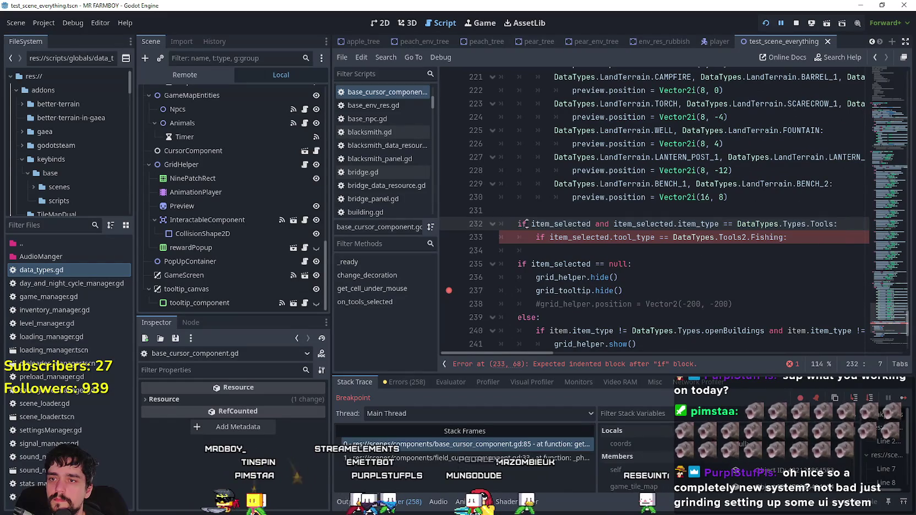
- Turn line 232's if into elif and start a preview.position assignment on line 234
{"action": "type", "text": "el"}
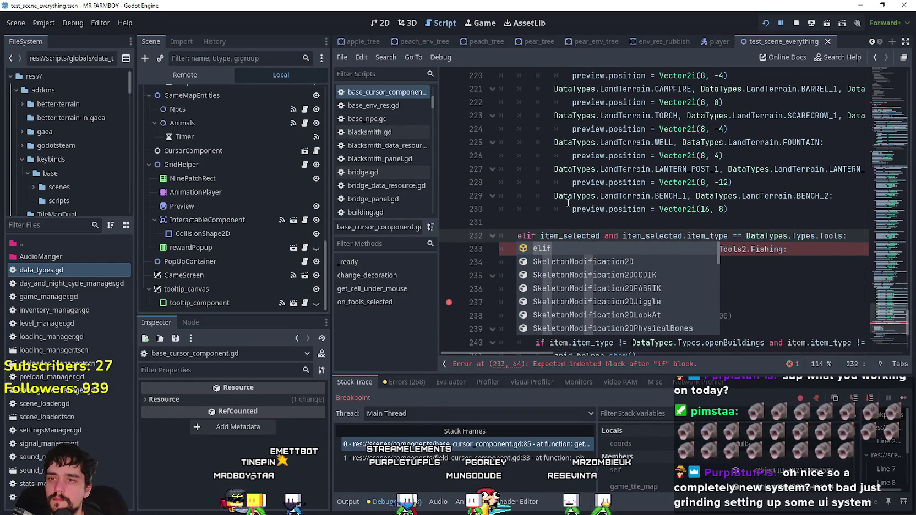
{"action": "left_click", "coordinate": [568, 202]}
{"action": "left_click", "coordinate": [824, 236]}
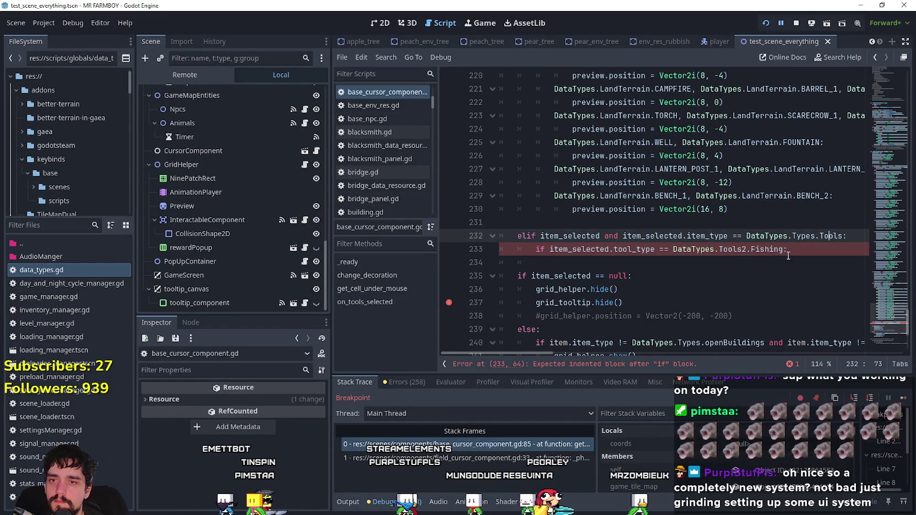
{"action": "key", "text": "Down"}
{"action": "key", "text": "Down"}
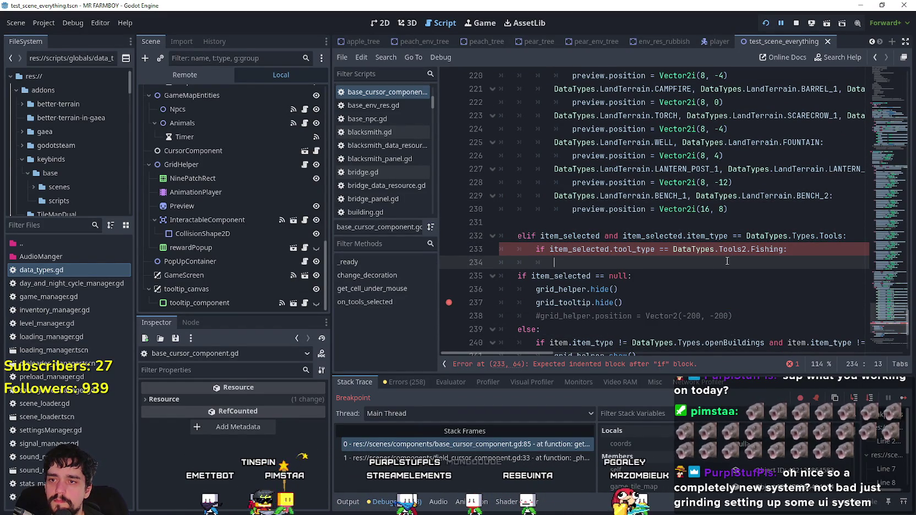
{"action": "double_click", "coordinate": [607, 208]}
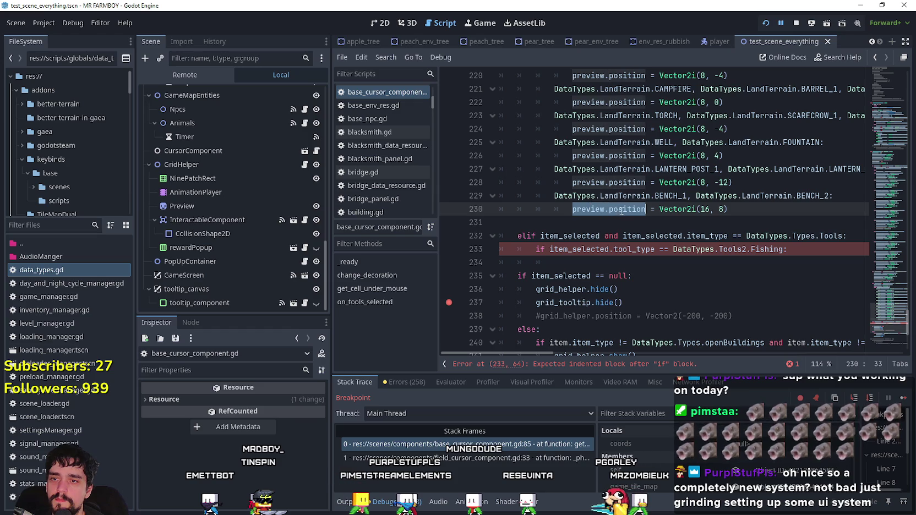
{"action": "left_click", "coordinate": [573, 265]}
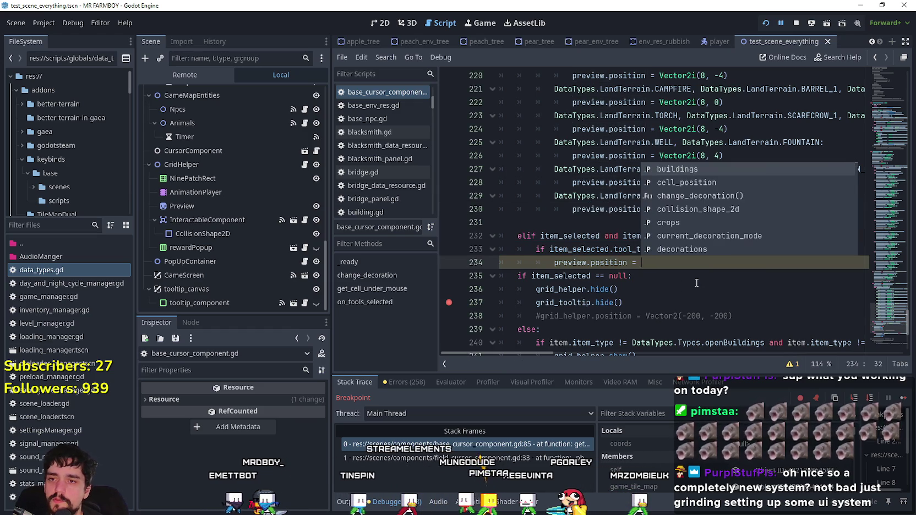
{"action": "left_click", "coordinate": [685, 262]}
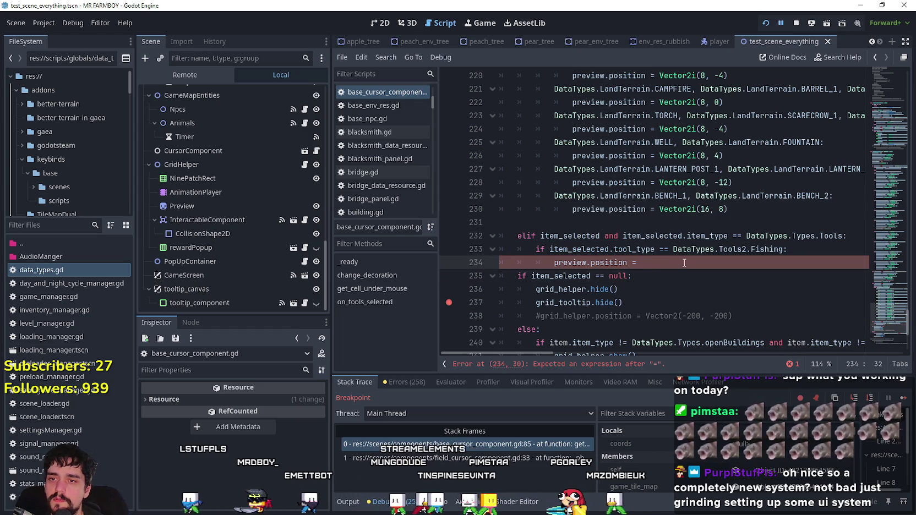
{"action": "key", "text": "Return"}
{"action": "scroll", "coordinate": [606, 220], "scroll_direction": "down", "scroll_amount": 4}
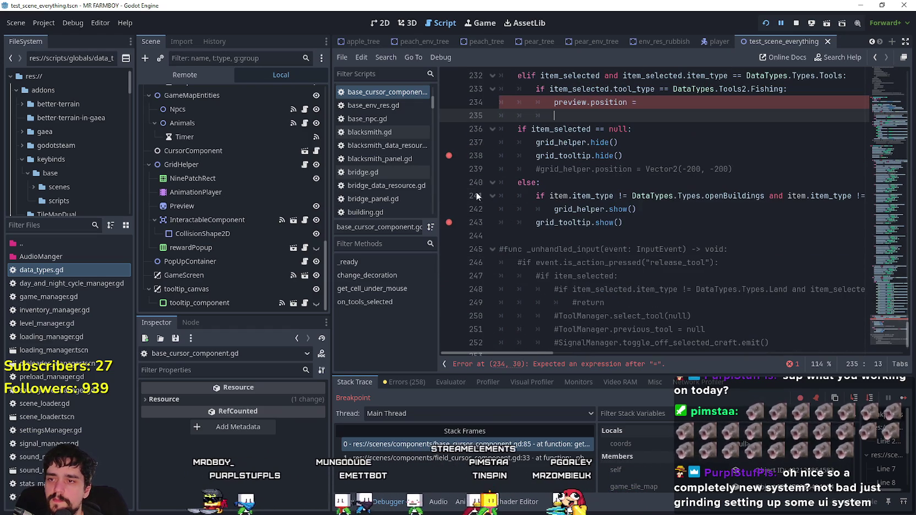
{"action": "left_click", "coordinate": [452, 156], "text": "shift"}
- Complete line 234 with grid_helper.target.global_position copied from line 111, and save
{"action": "left_click", "coordinate": [623, 222], "text": "shift"}
{"action": "scroll", "coordinate": [880, 285], "scroll_direction": "up", "scroll_amount": 10}
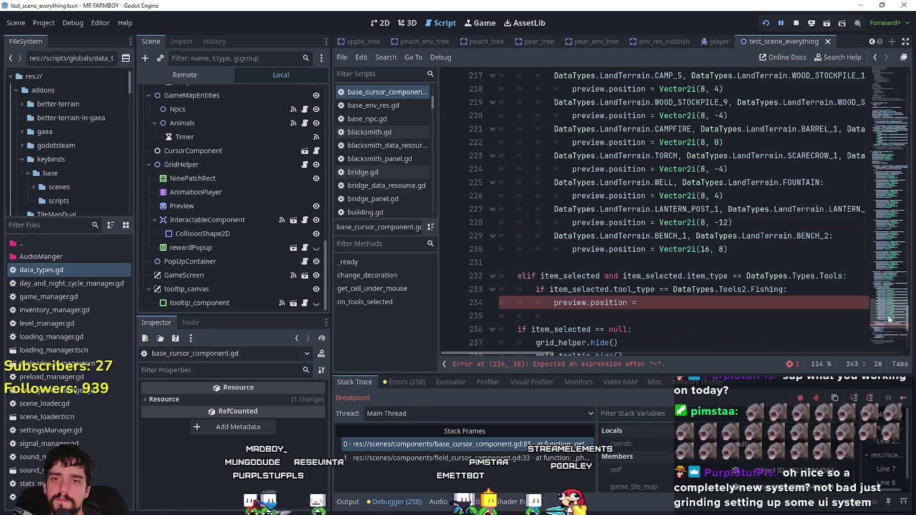
{"action": "mouse_move", "coordinate": [880, 284]}
{"action": "left_mouse_down"}
{"action": "mouse_move", "coordinate": [879, 159]}
{"action": "mouse_move", "coordinate": [879, 190]}
{"action": "left_mouse_up"}
{"action": "left_click_drag", "start_coordinate": [664, 200], "coordinate": [820, 200]}
{"action": "key", "text": "ctrl+c"}
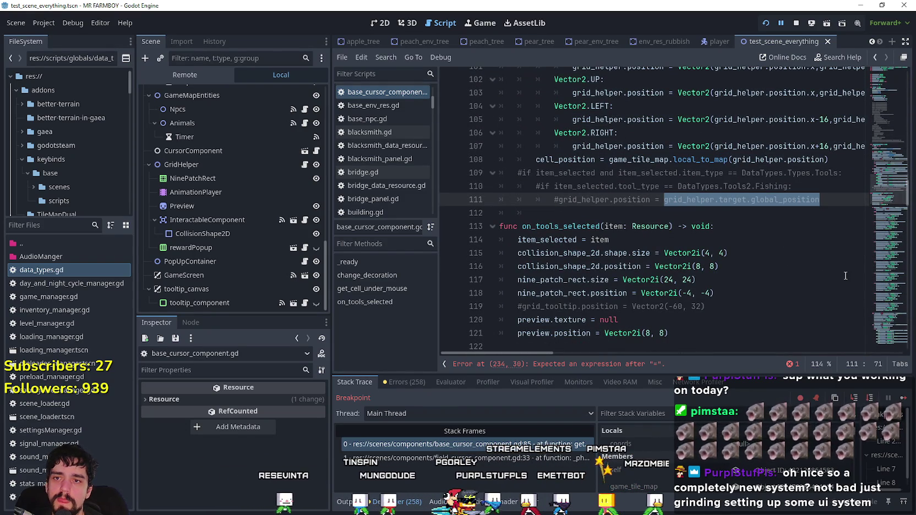
{"action": "left_click_drag", "start_coordinate": [893, 192], "coordinate": [887, 326]}
{"action": "left_click", "coordinate": [691, 238]}
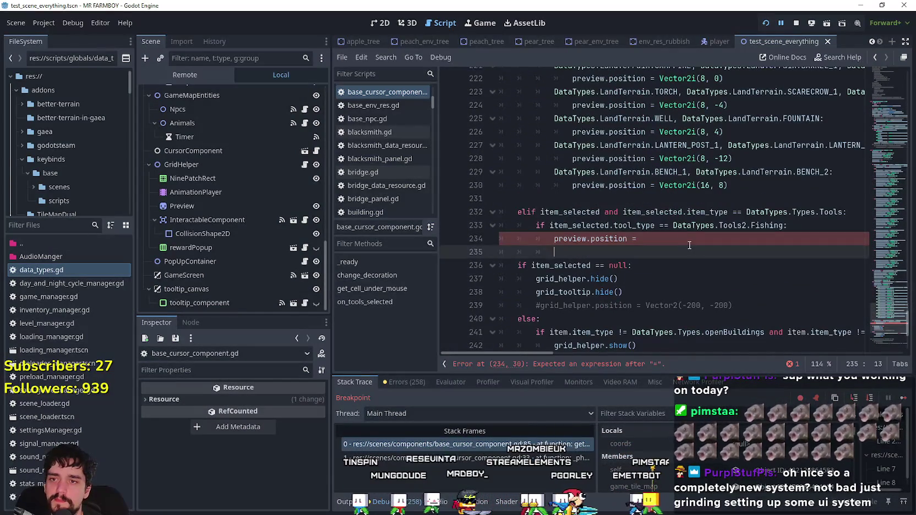
{"action": "key", "text": "ctrl+v"}
{"action": "left_click", "coordinate": [690, 252]}
{"action": "key", "text": "ctrl+s"}
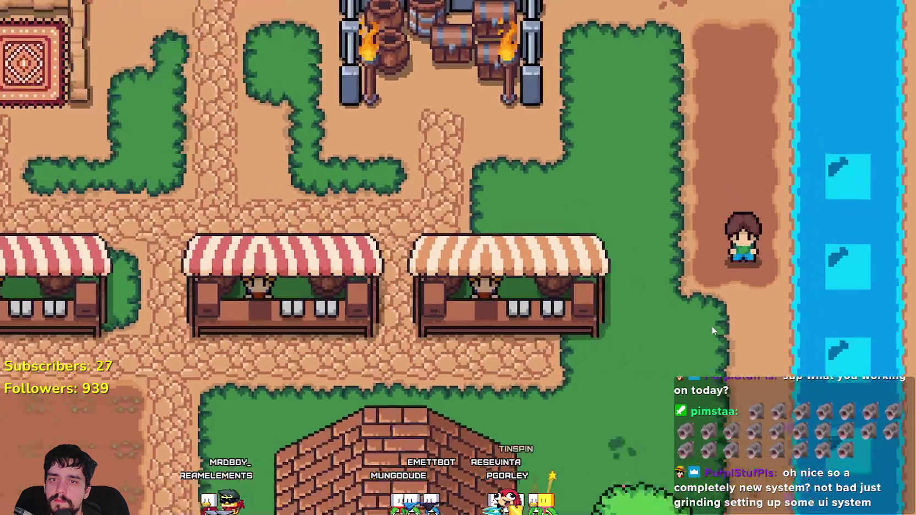
- Walk the farmer to the river edge with the fishing tool until the line 234 breakpoint hits
{"action": "key", "text": "d"}
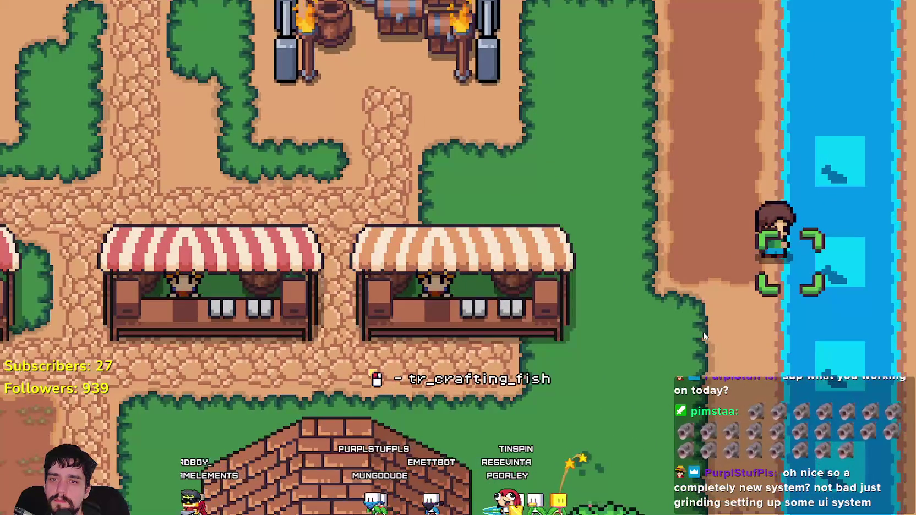
{"action": "key", "text": "a"}
{"action": "key", "text": "d"}
{"action": "key", "text": "s"}
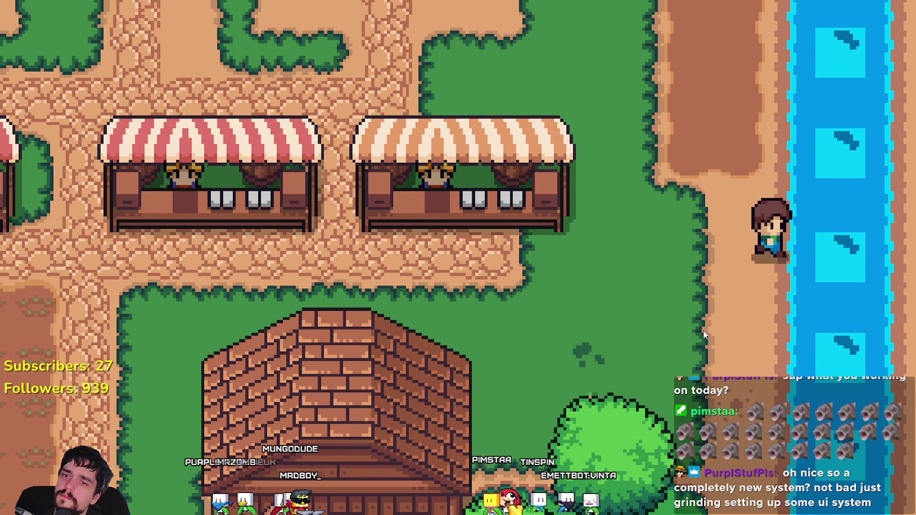
{"action": "key", "text": "s"}
{"action": "key", "text": "a"}
{"action": "key", "text": "d"}
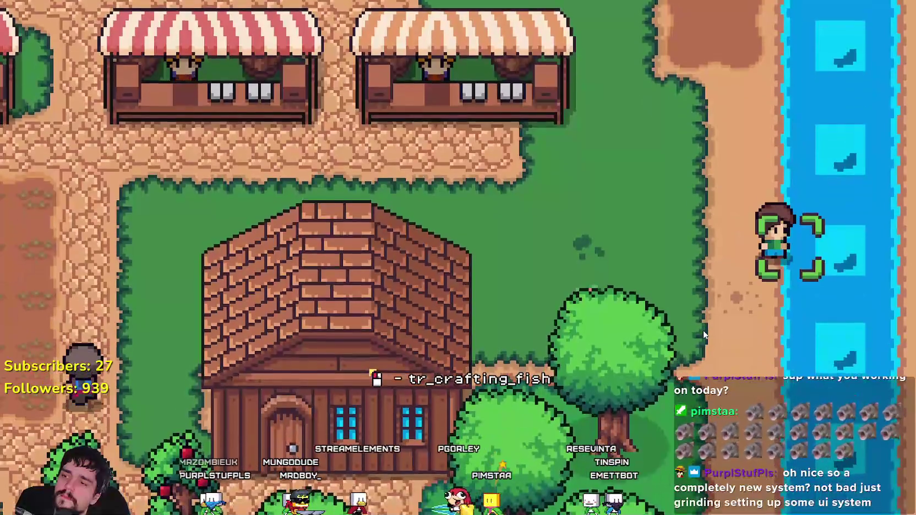
{"action": "key", "text": "alt+Tab"}
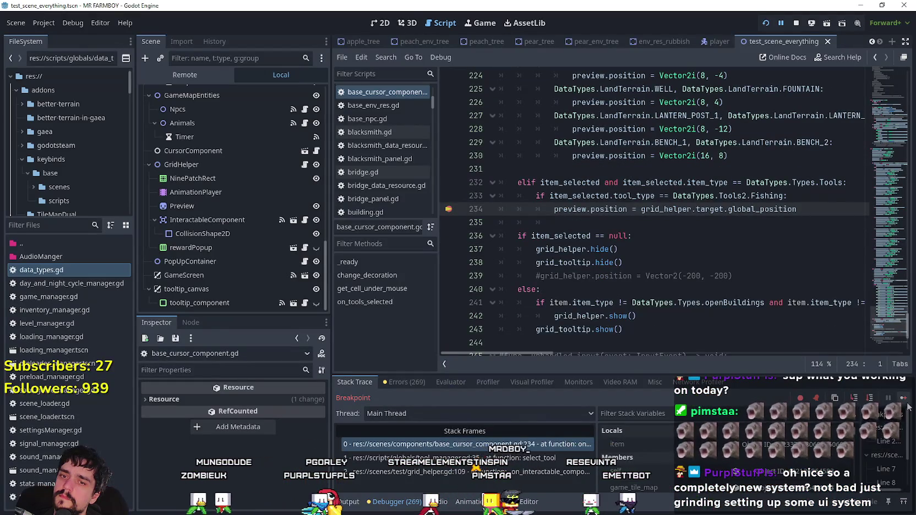
- Resume the game, change line 234 to global_position, save, and remove its breakpoint
{"action": "left_click", "coordinate": [903, 398]}
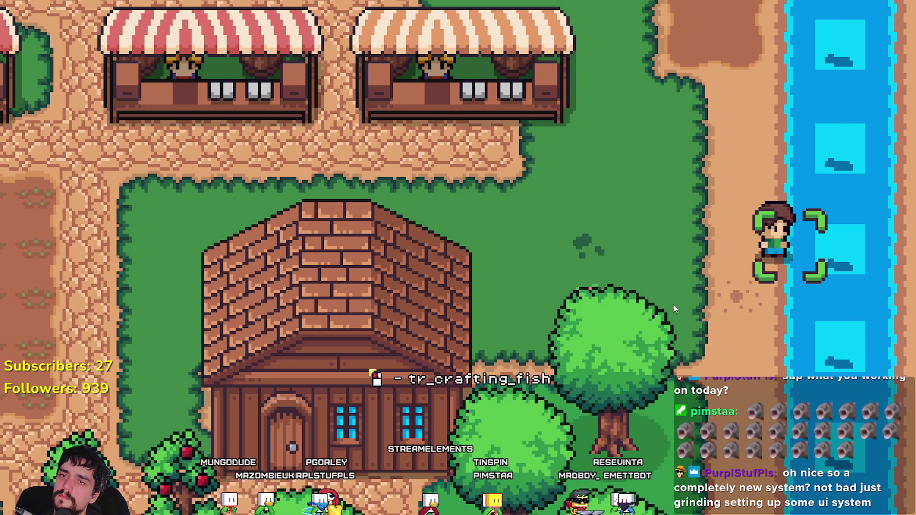
{"action": "key", "text": "alt+Tab"}
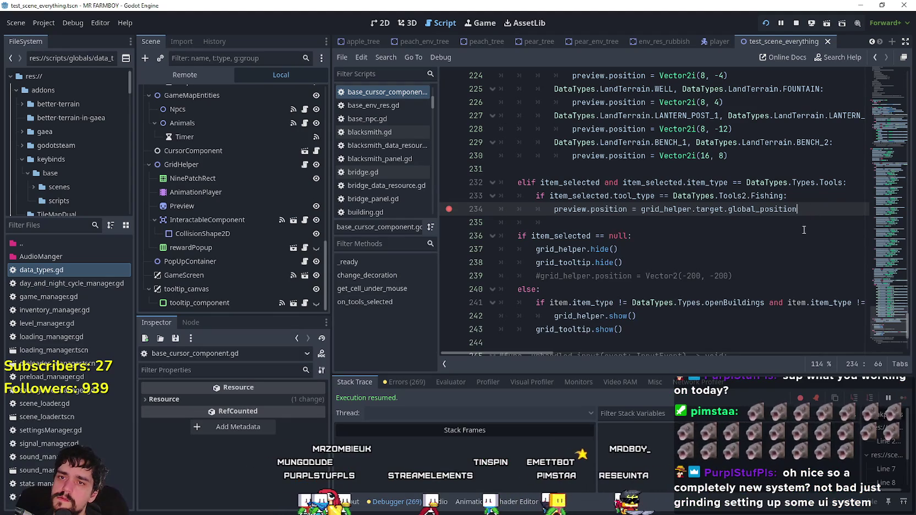
{"action": "double_click", "coordinate": [601, 210]}
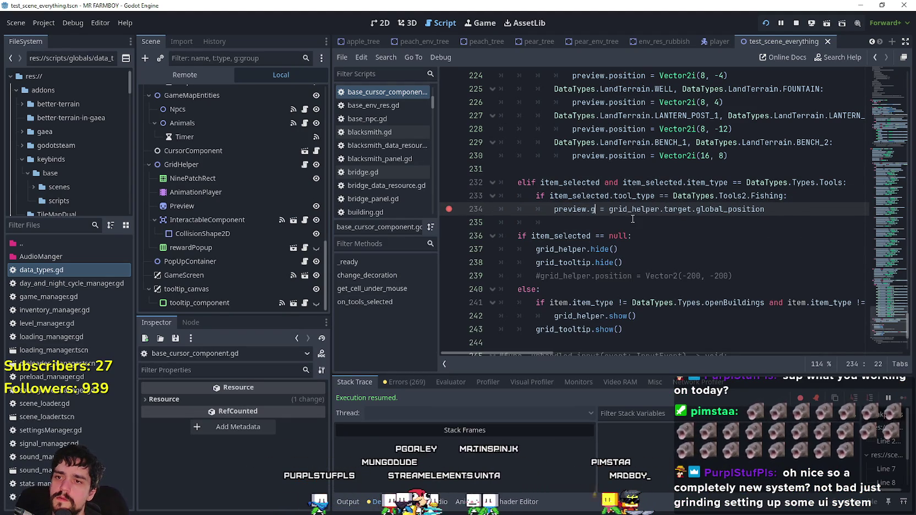
{"action": "type", "text": "lobal_position"}
{"action": "key", "text": "ctrl+s"}
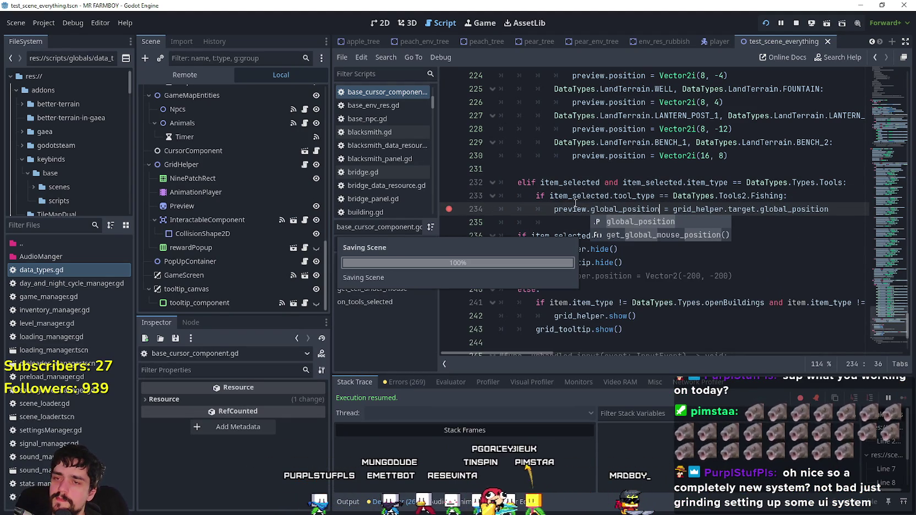
{"action": "left_click", "coordinate": [572, 195]}
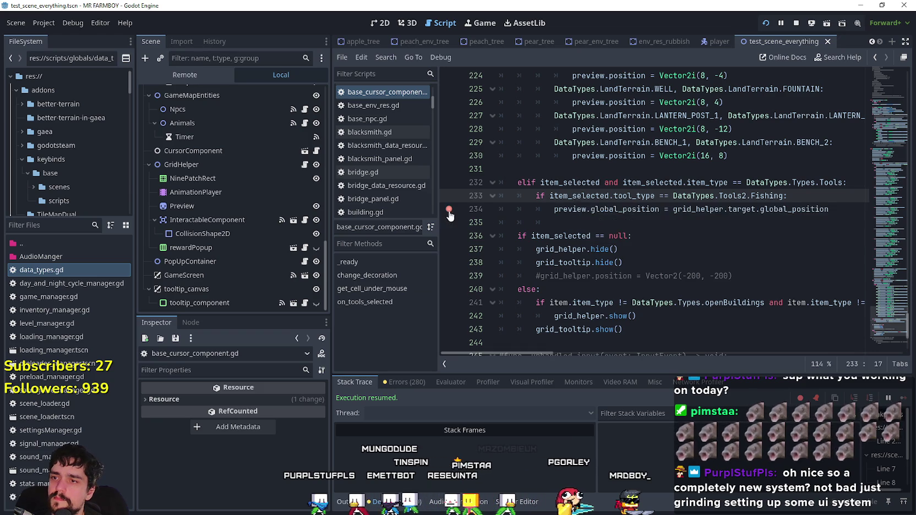
{"action": "key", "text": "alt+Tab"}
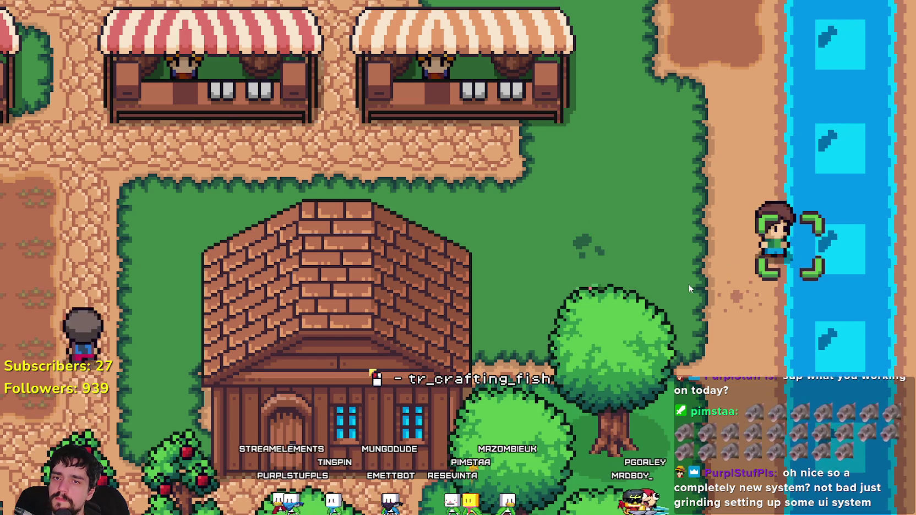
- Walk the farmer in the game, then revert line 234 to preview.position and save
{"action": "scroll", "coordinate": [666, 262], "scroll_direction": "down", "scroll_amount": 2}
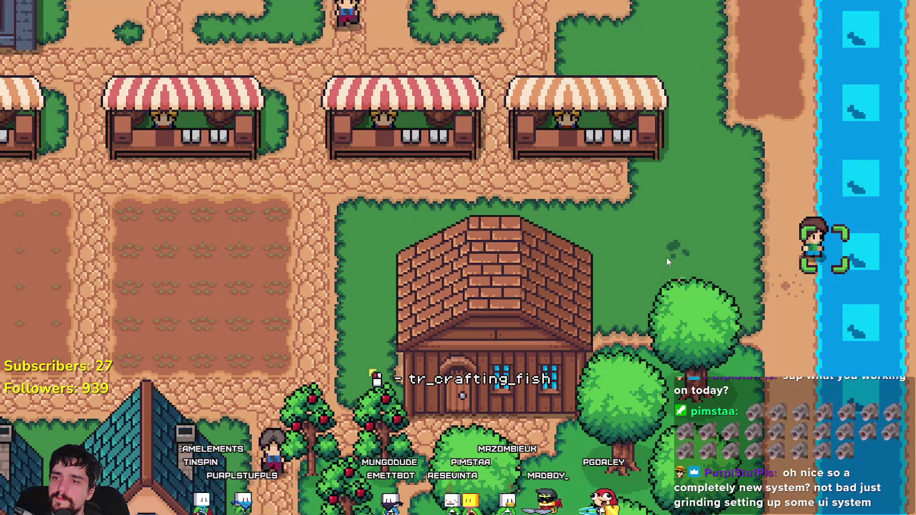
{"action": "key", "text": "w"}
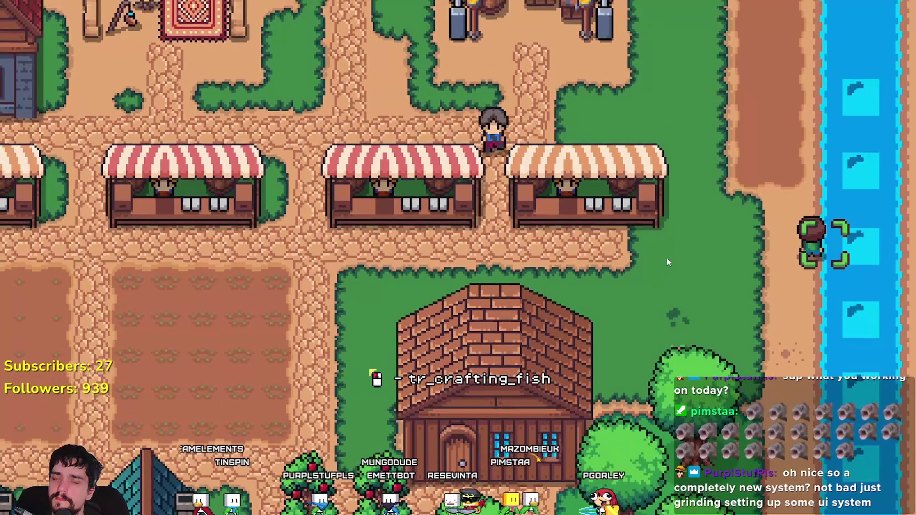
{"action": "key", "text": "alt+Tab"}
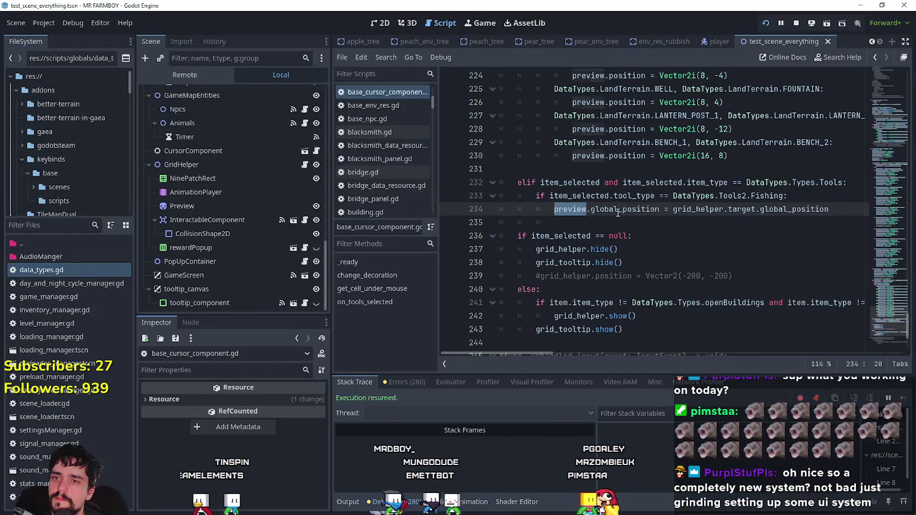
{"action": "double_click", "coordinate": [618, 212]}
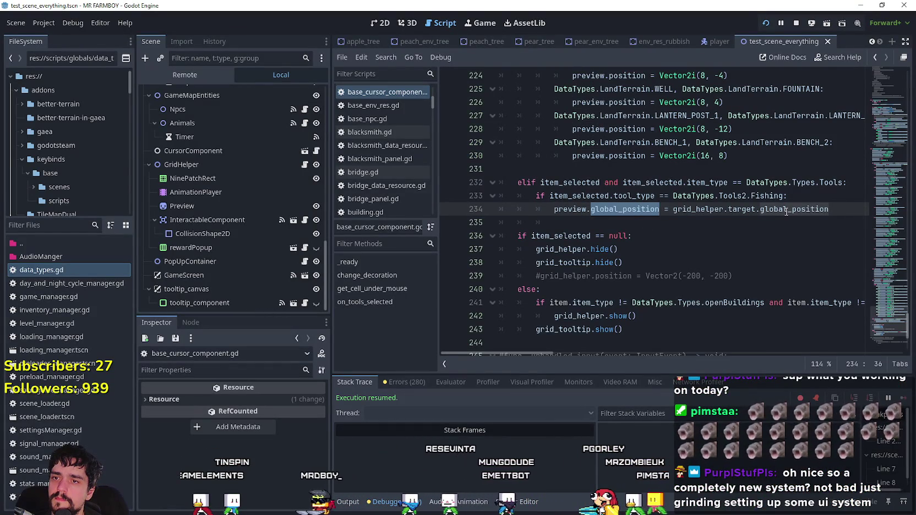
{"action": "double_click", "coordinate": [633, 156]}
{"action": "key", "text": "ctrl+c"}
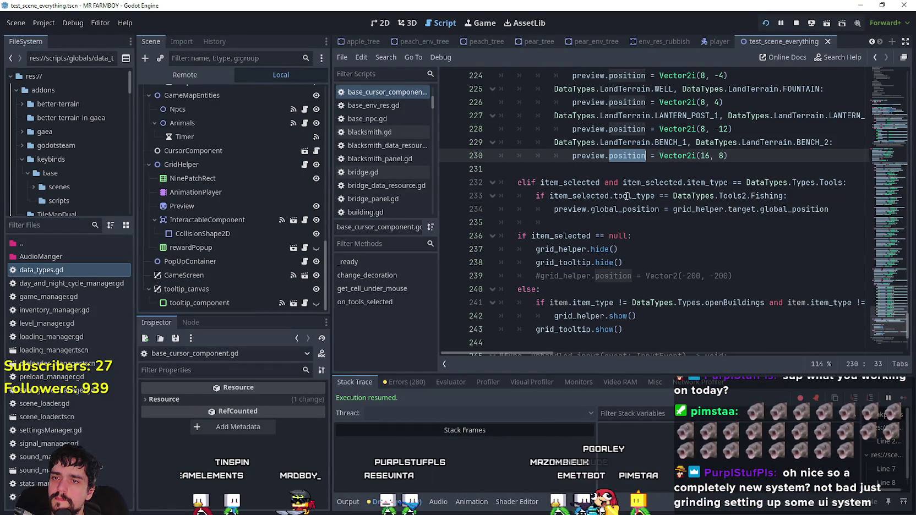
{"action": "double_click", "coordinate": [634, 210]}
{"action": "key", "text": "ctrl+v"}
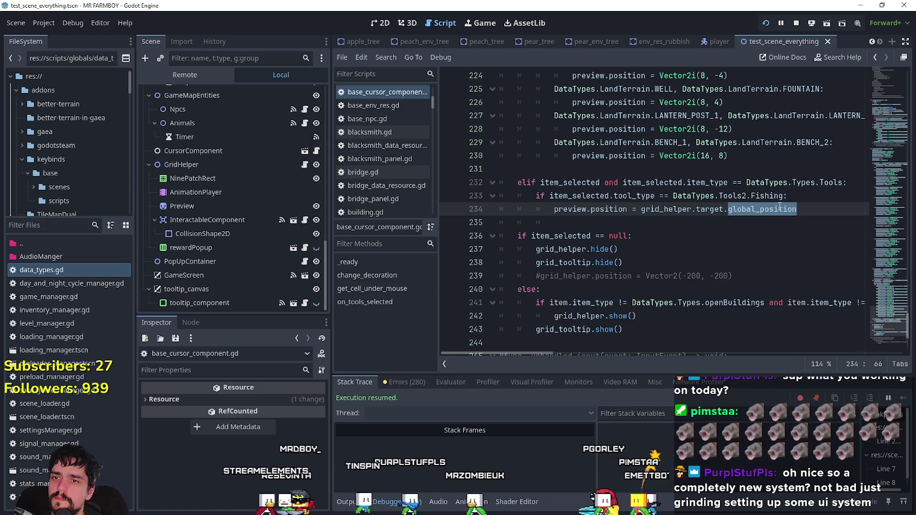
{"action": "key", "text": "ctrl+s"}
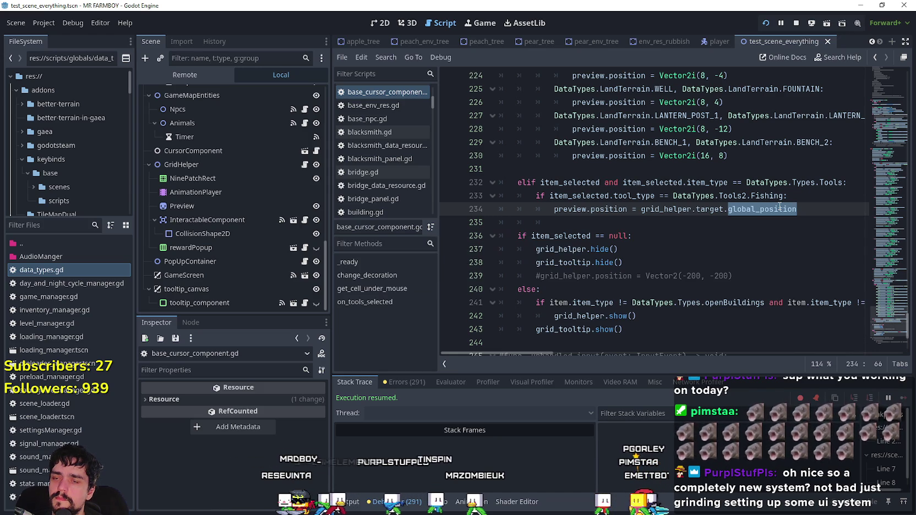
{"action": "key", "text": "F5"}
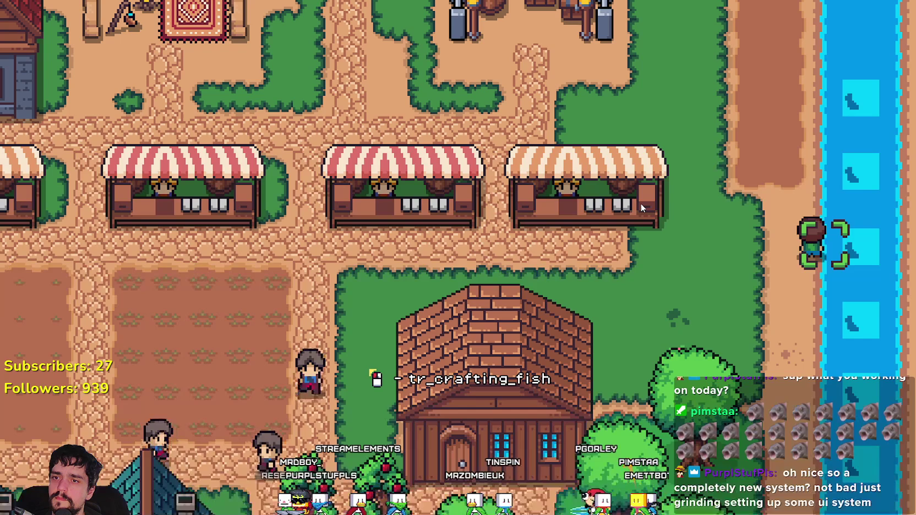
- Replace preview on line 234 with nine_patch_rect, taken from the Trees branch, and save
{"action": "key", "text": "alt+Tab"}
{"action": "scroll", "coordinate": [731, 203], "scroll_direction": "up", "scroll_amount": 4}
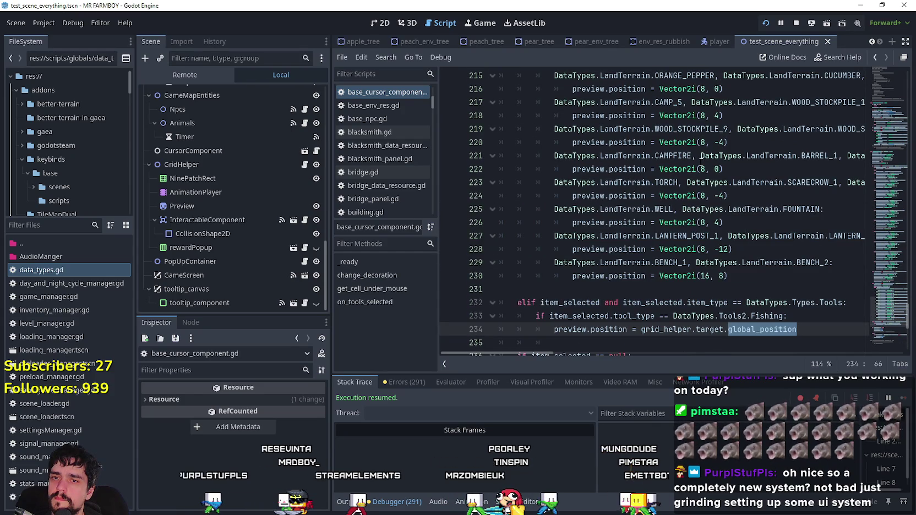
{"action": "scroll", "coordinate": [620, 224], "scroll_direction": "down", "scroll_amount": 2}
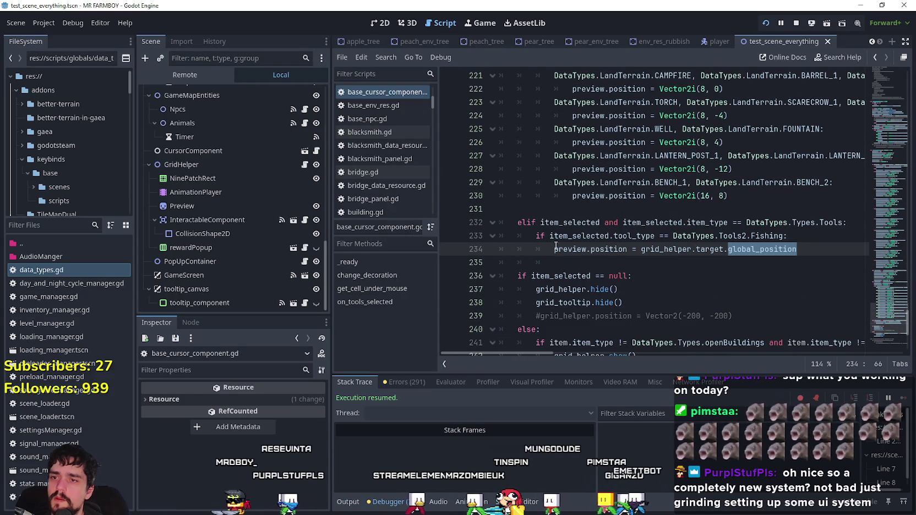
{"action": "scroll", "coordinate": [620, 224], "scroll_direction": "up", "scroll_amount": 8}
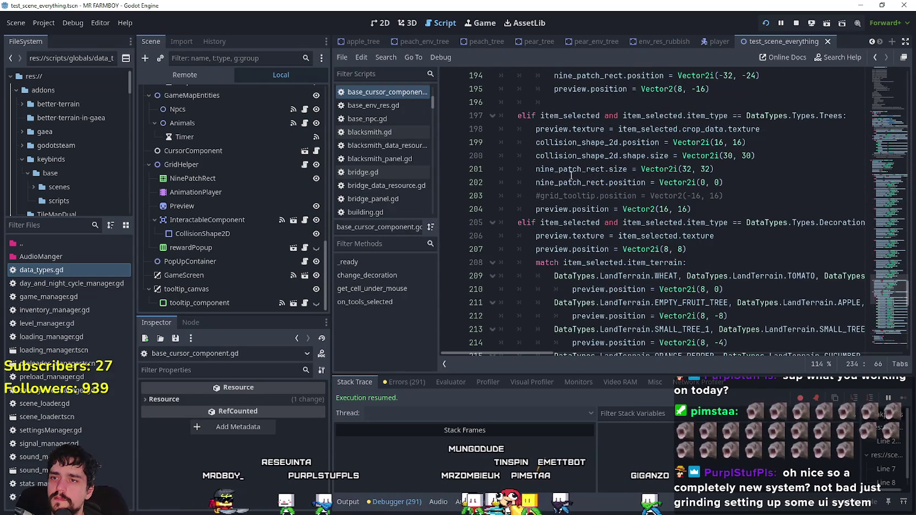
{"action": "double_click", "coordinate": [564, 143]}
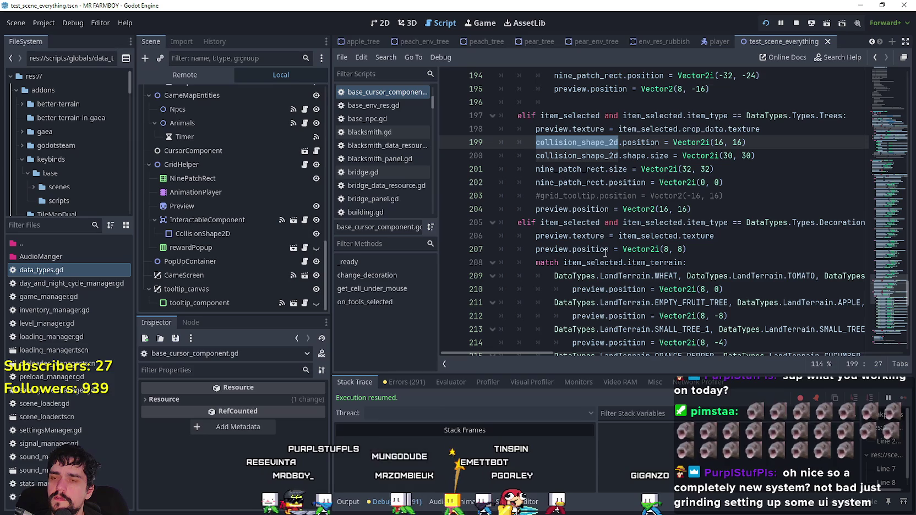
{"action": "double_click", "coordinate": [580, 170]}
{"action": "key", "text": "Down"}
{"action": "scroll", "coordinate": [620, 225], "scroll_direction": "down", "scroll_amount": 10}
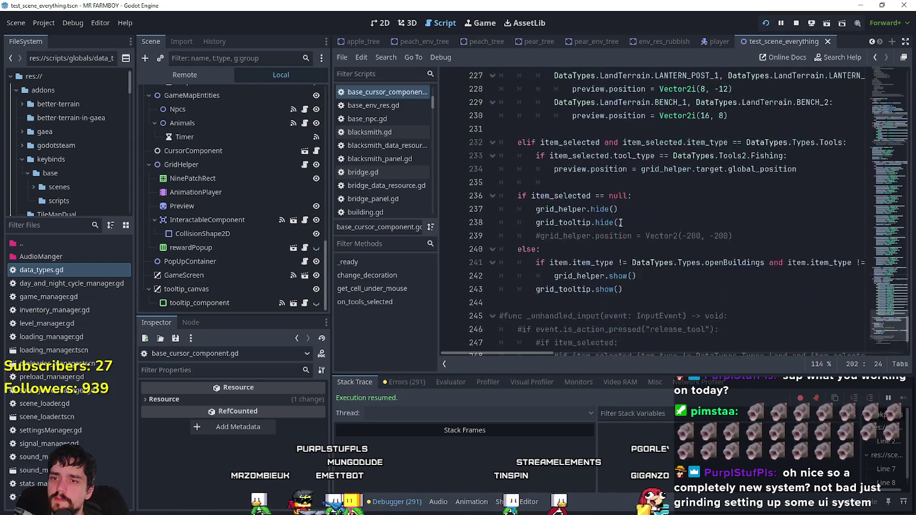
{"action": "scroll", "coordinate": [621, 225], "scroll_direction": "up", "scroll_amount": 2}
{"action": "left_click", "coordinate": [581, 262]}
{"action": "left_click", "coordinate": [578, 249]}
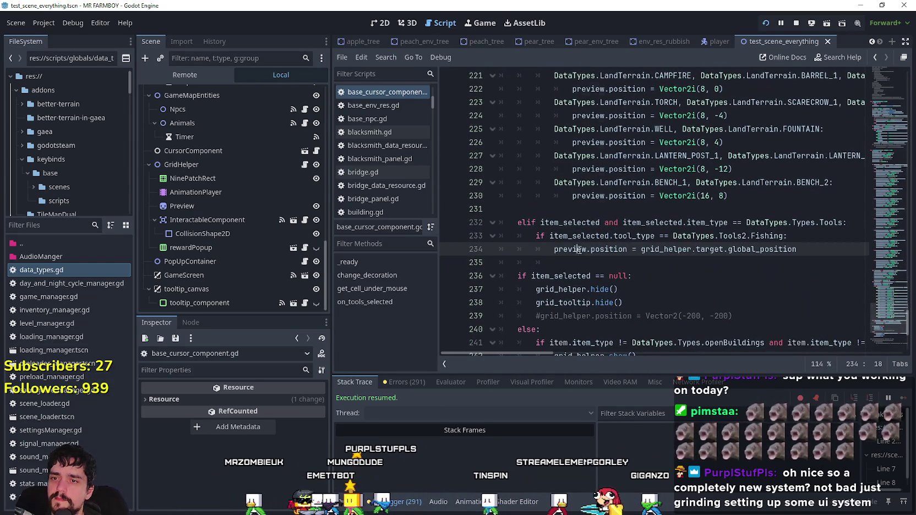
{"action": "left_click", "coordinate": [680, 264]}
{"action": "key", "text": "ctrl+s"}
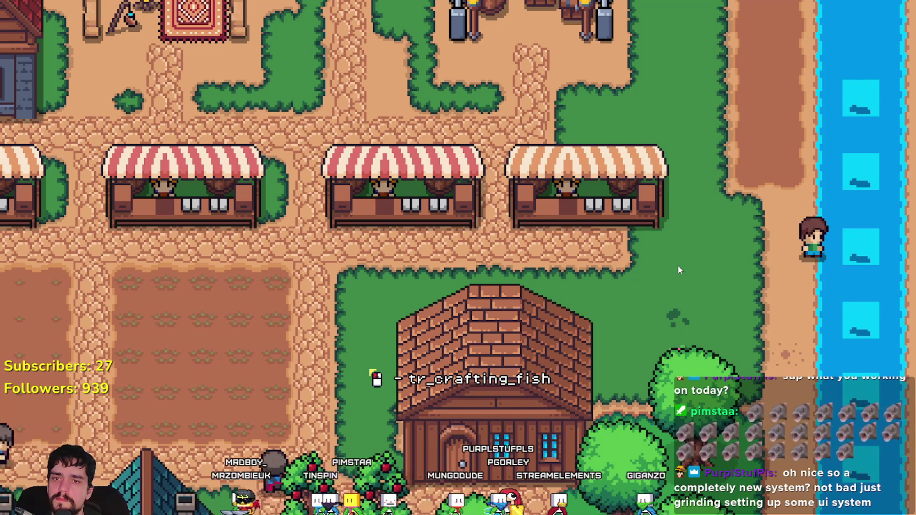
- Close the game, switch line 234 to nine_patch_rect.global_position, and save to rerun
{"action": "key", "text": "F8"}
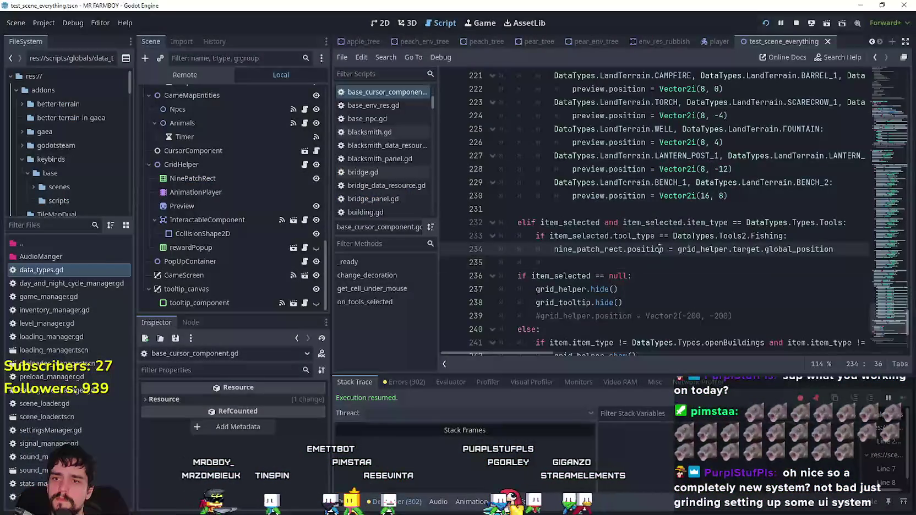
{"action": "type", "text": "glo"}
{"action": "key", "text": "Return"}
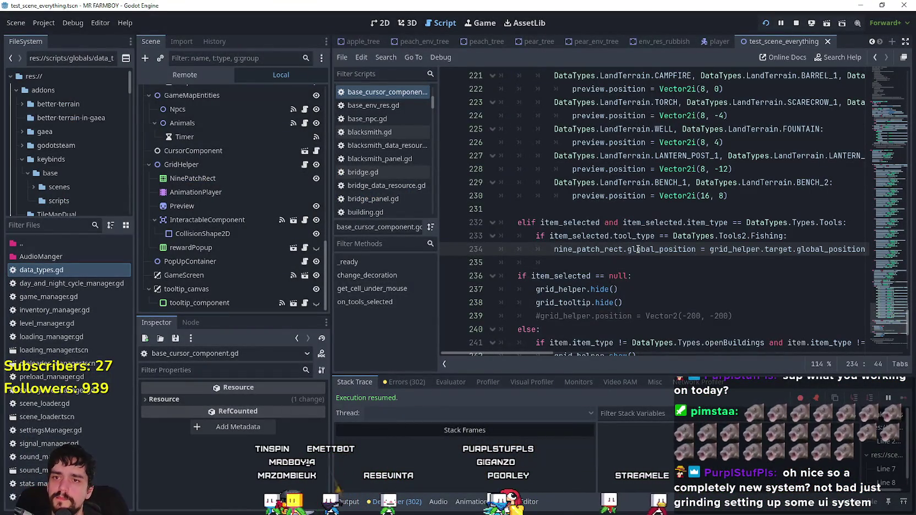
{"action": "key", "text": "ctrl+s"}
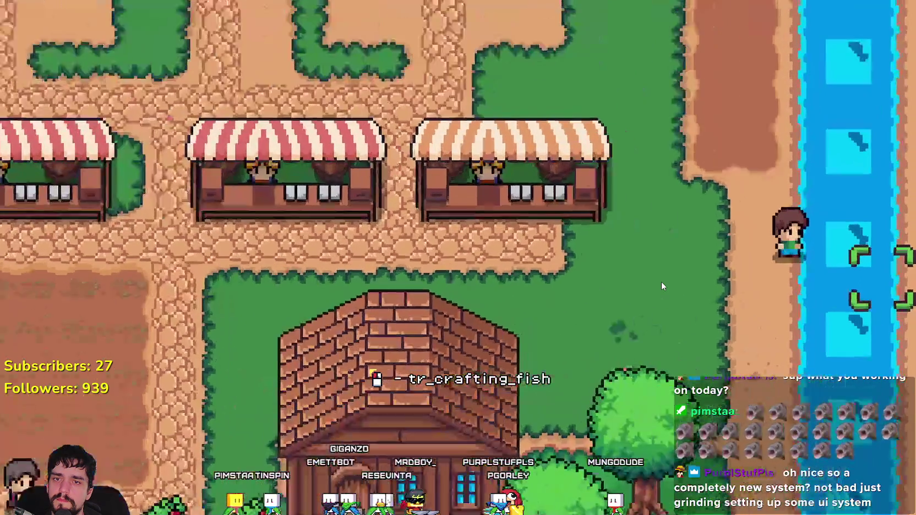
- Walk the farmer north and south along the river to check the brackets, then close the game
{"action": "key", "text": "Up"}
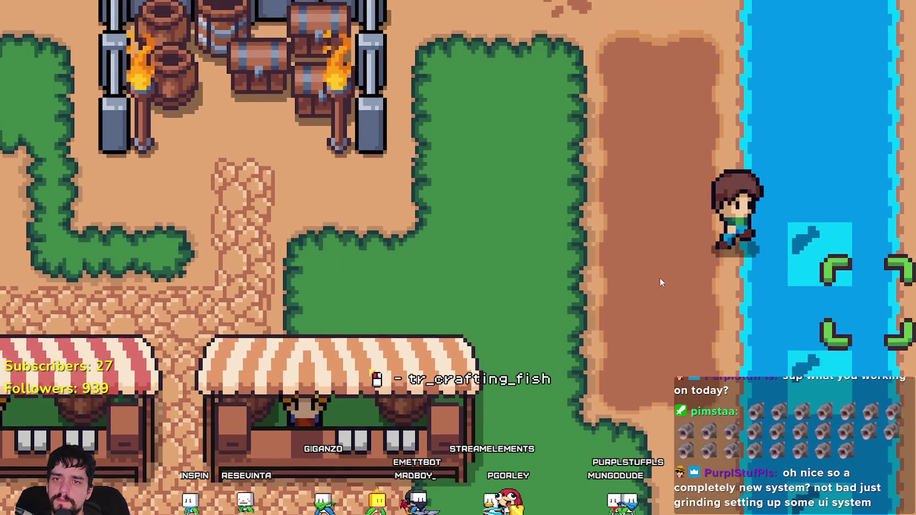
{"action": "key", "text": "Up"}
{"action": "key", "text": "Down"}
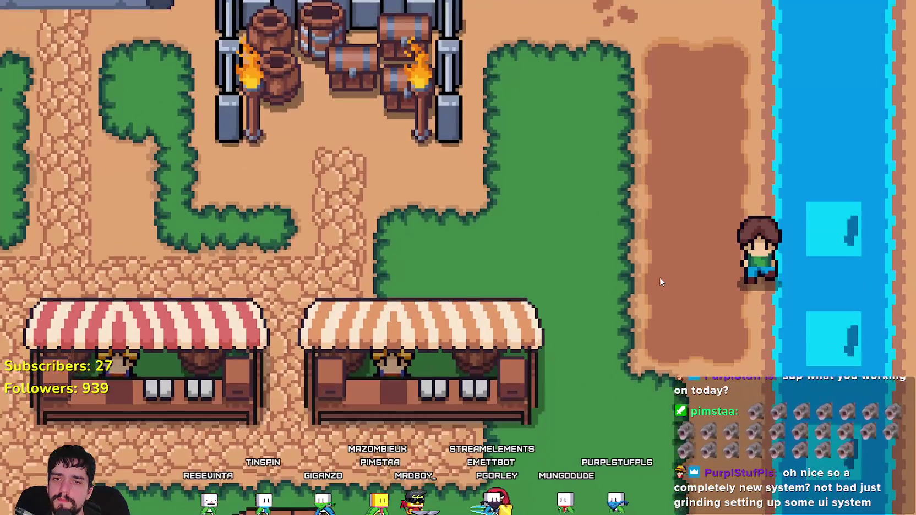
{"action": "key", "text": "F8"}
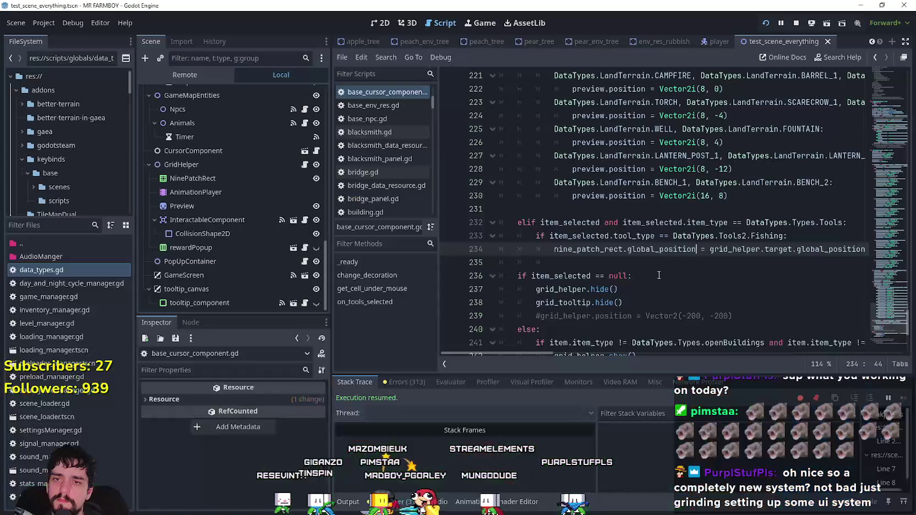
- Wrap line 234's target position in Vector2 using grid_helper.target.global_position.x and .y
{"action": "left_click_drag", "start_coordinate": [860, 246], "coordinate": [862, 249]}
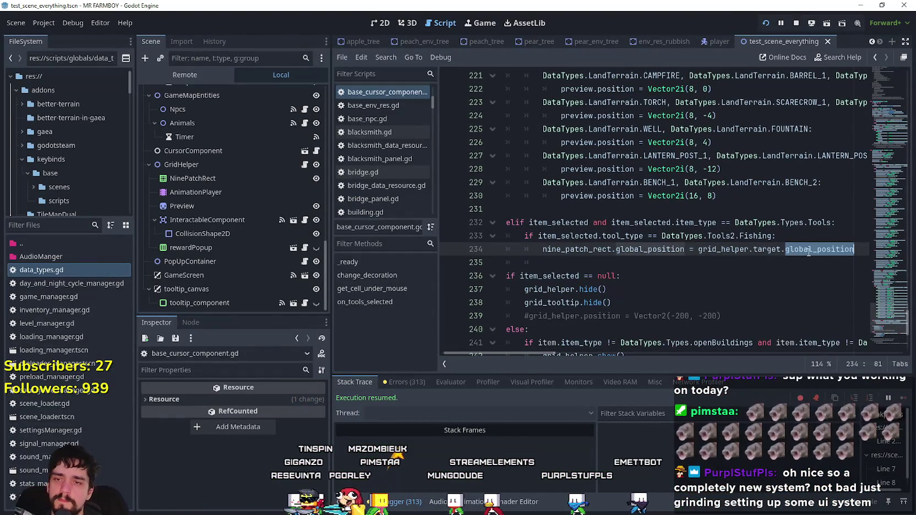
{"action": "mouse_move", "coordinate": [707, 251]}
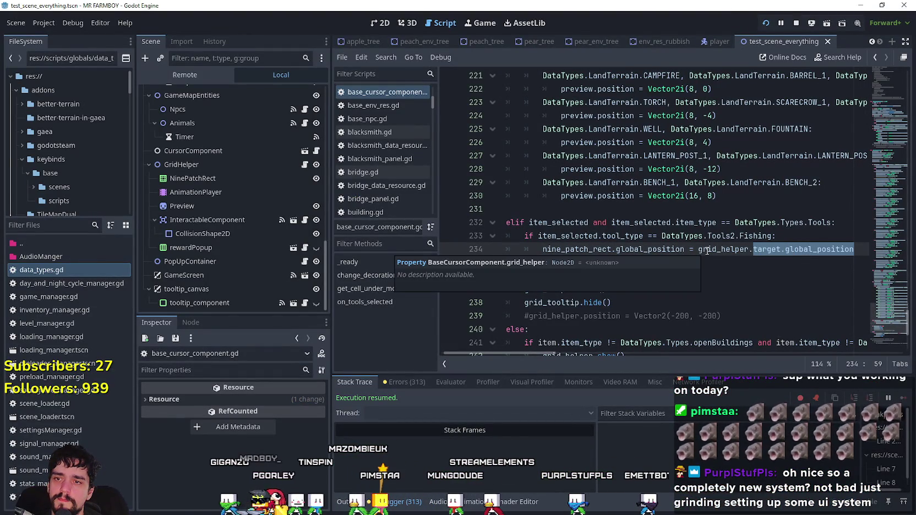
{"action": "left_click", "coordinate": [597, 249]}
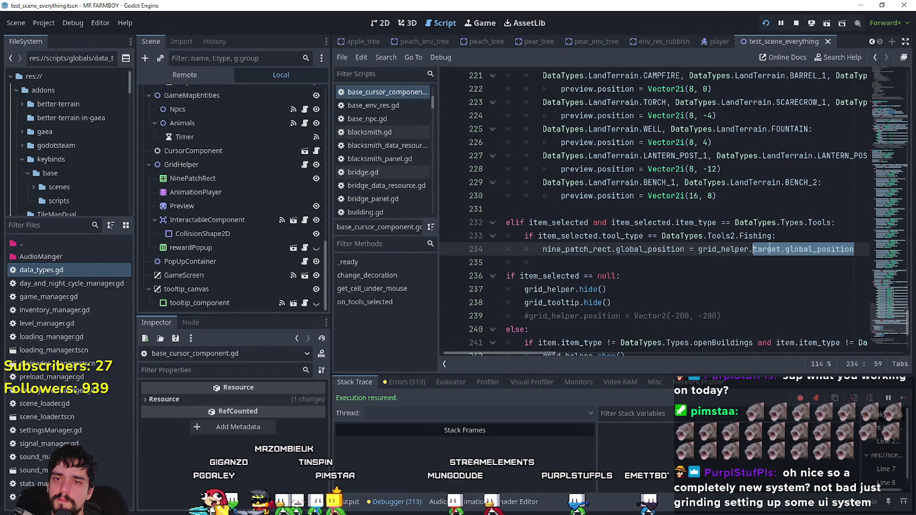
{"action": "double_click", "coordinate": [804, 250]}
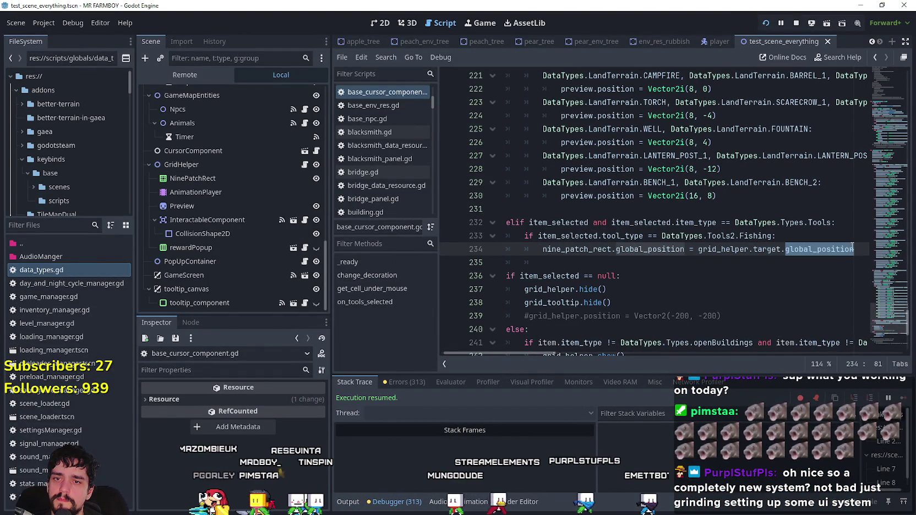
{"action": "left_click_drag", "start_coordinate": [825, 256], "coordinate": [731, 249]}
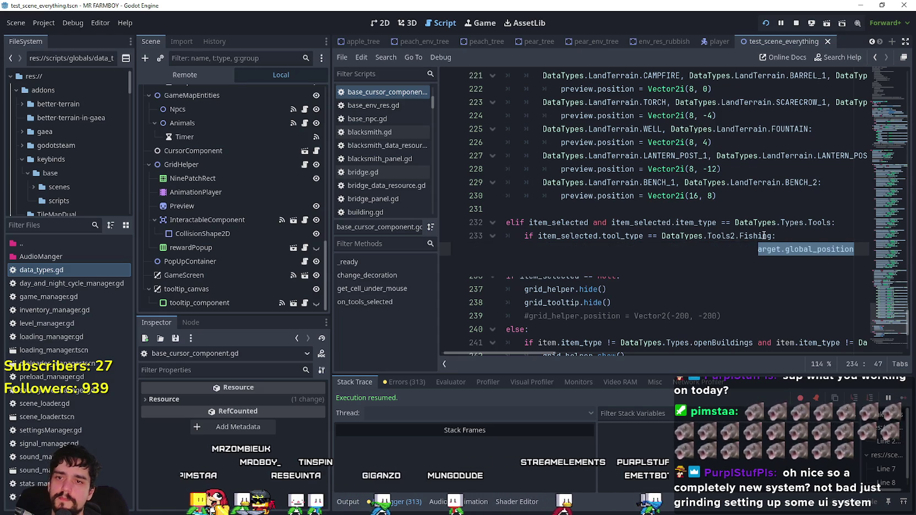
{"action": "type", "text": "Vector2"}
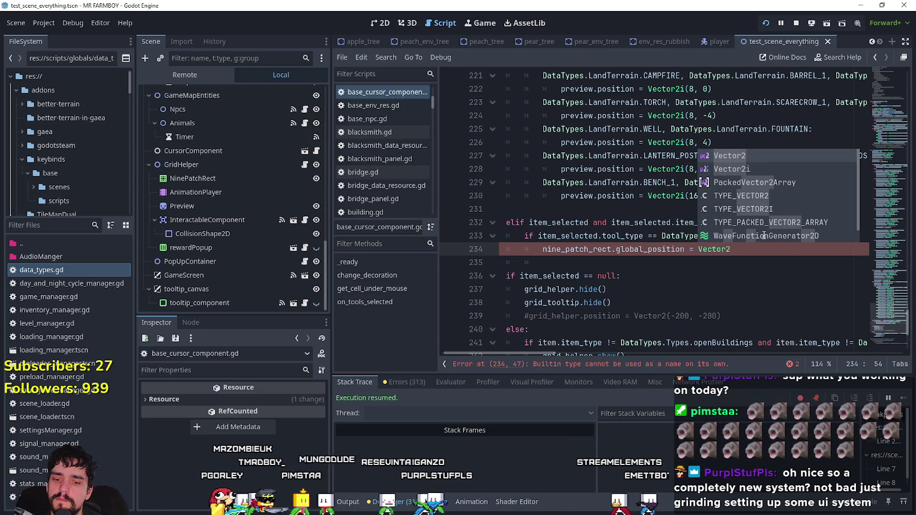
{"action": "key", "text": "Escape"}
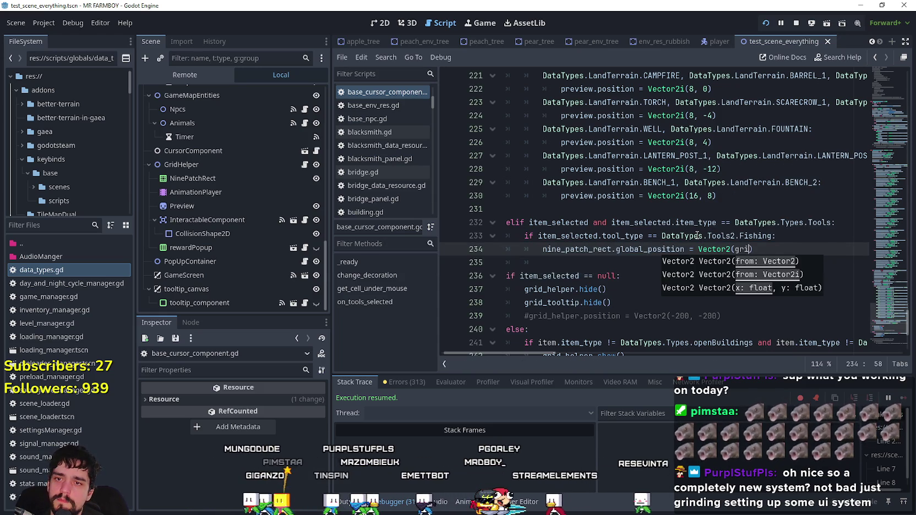
{"action": "type", "text": "grid"}
{"action": "type", "text": "_helper.ta"}
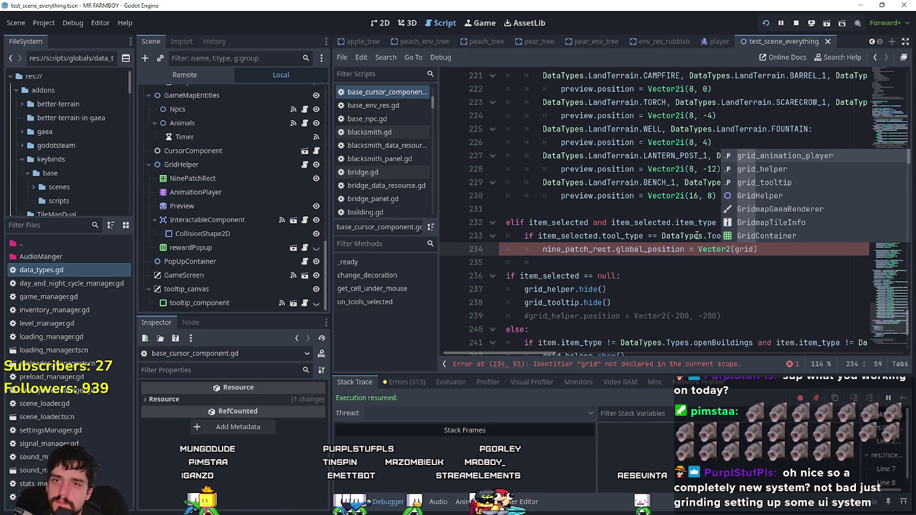
{"action": "type", "text": "rget.global_"}
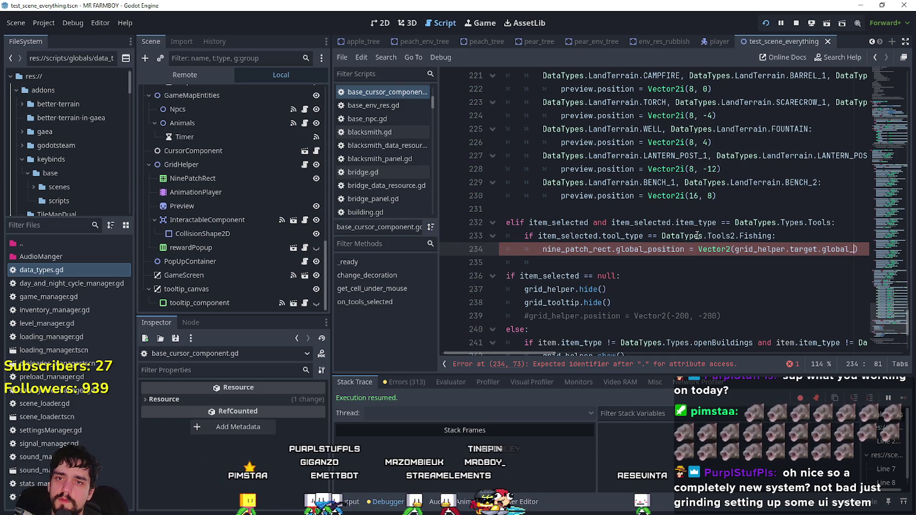
{"action": "type", "text": "position.x,"}
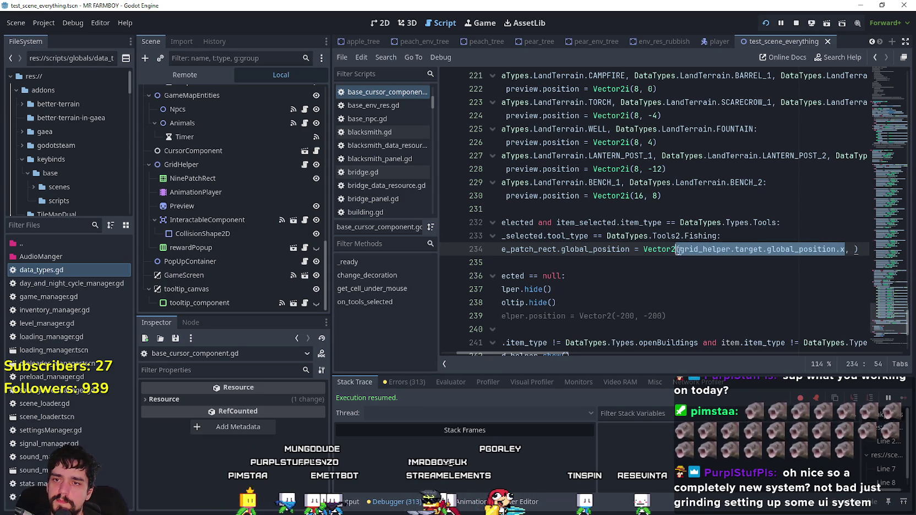
{"action": "key", "text": "ctrl+c"}
{"action": "left_click", "coordinate": [852, 251]}
{"action": "key", "text": "ctrl+v"}
{"action": "key", "text": "BackSpace"}
{"action": "type", "text": "y"}
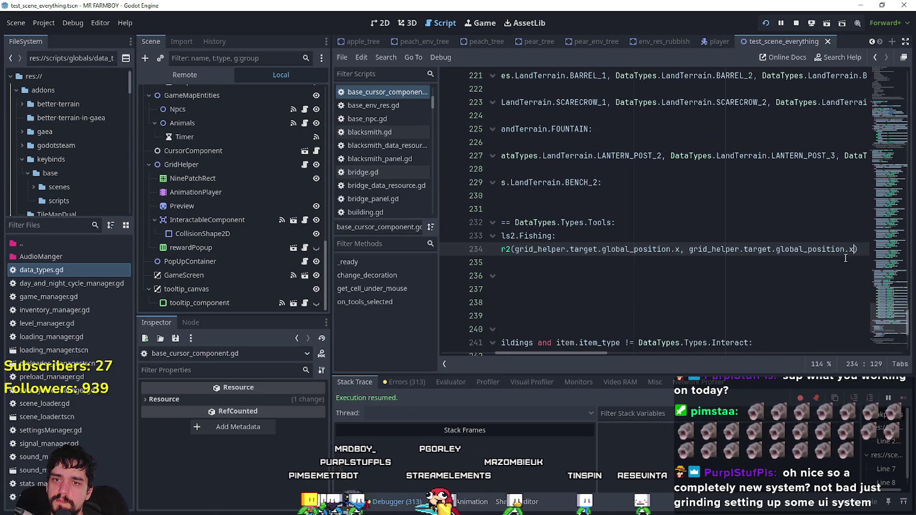
{"action": "left_click", "coordinate": [809, 249]}
{"action": "key", "text": "ctrl+s"}
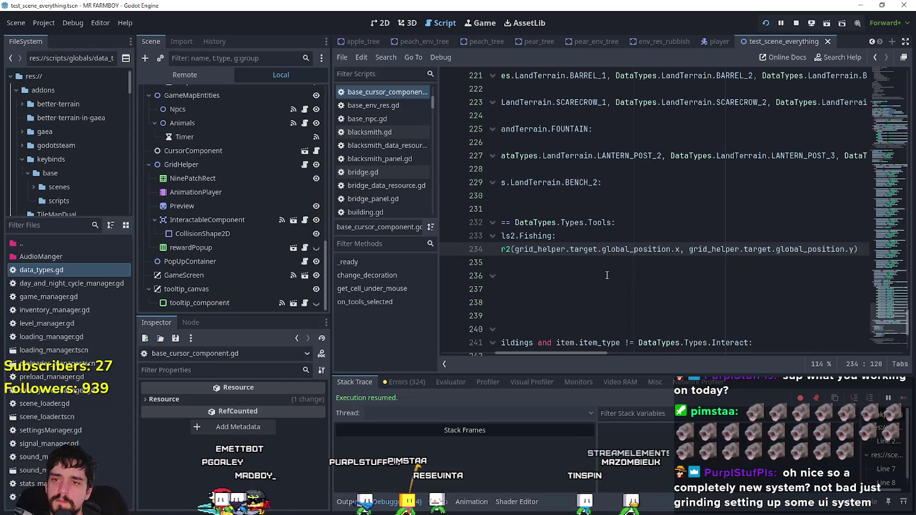
- Subtract an offset from the Vector2 coordinates and rerun the game, tuning it to -12
{"action": "type", "text": "-8"}
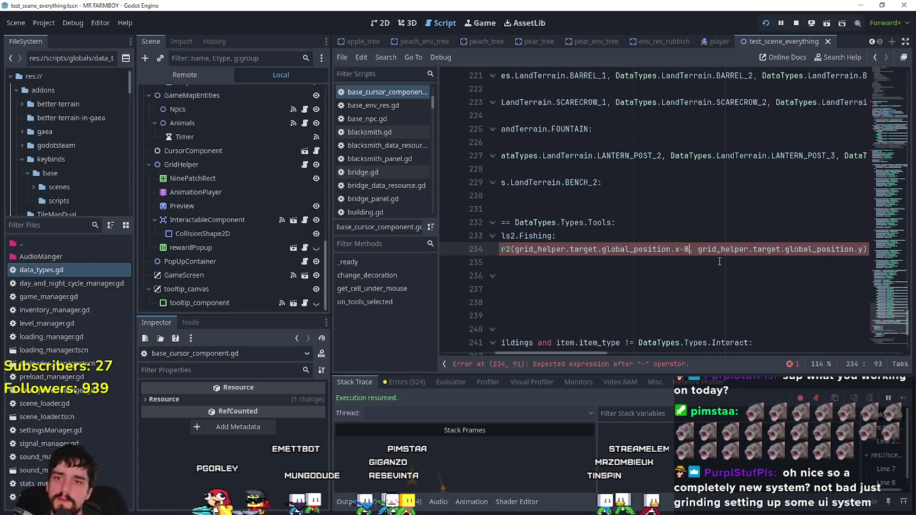
{"action": "left_click", "coordinate": [862, 248]}
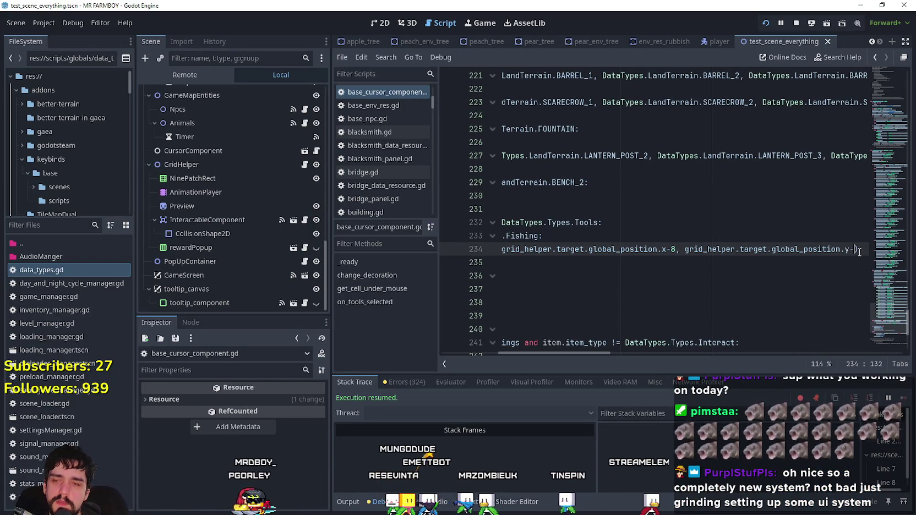
{"action": "type", "text": "9"}
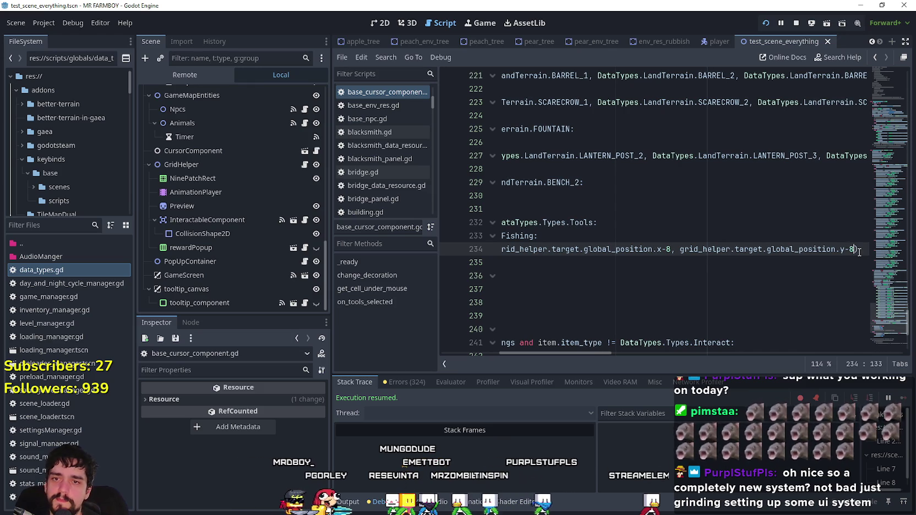
{"action": "key", "text": "ctrl+s"}
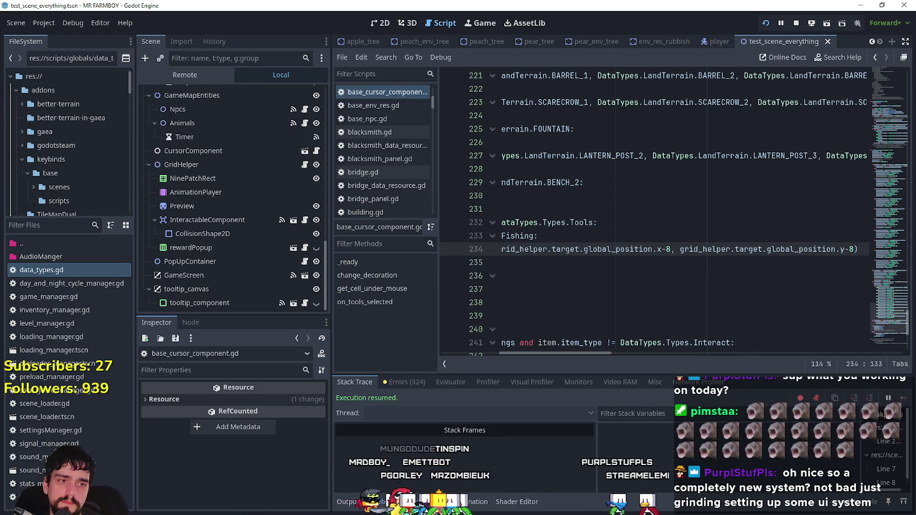
{"action": "key", "text": "alt+Tab"}
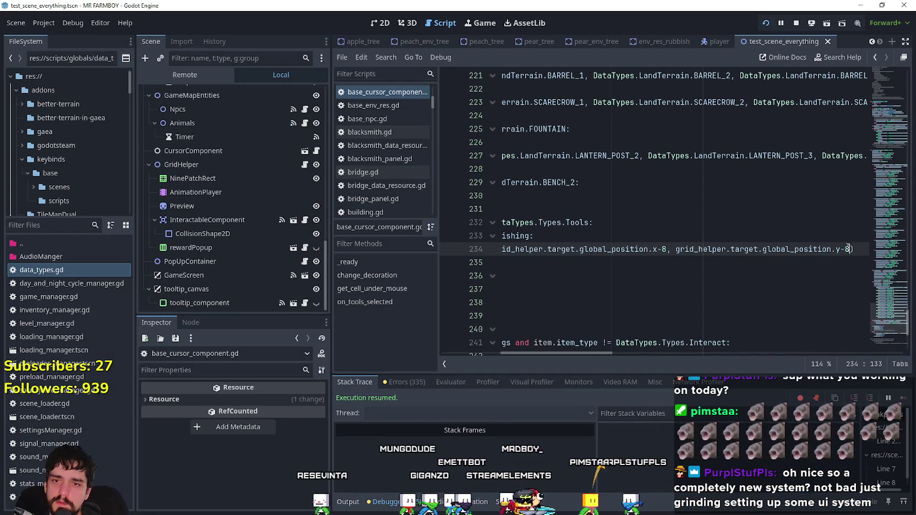
{"action": "key", "text": "ctrl+s"}
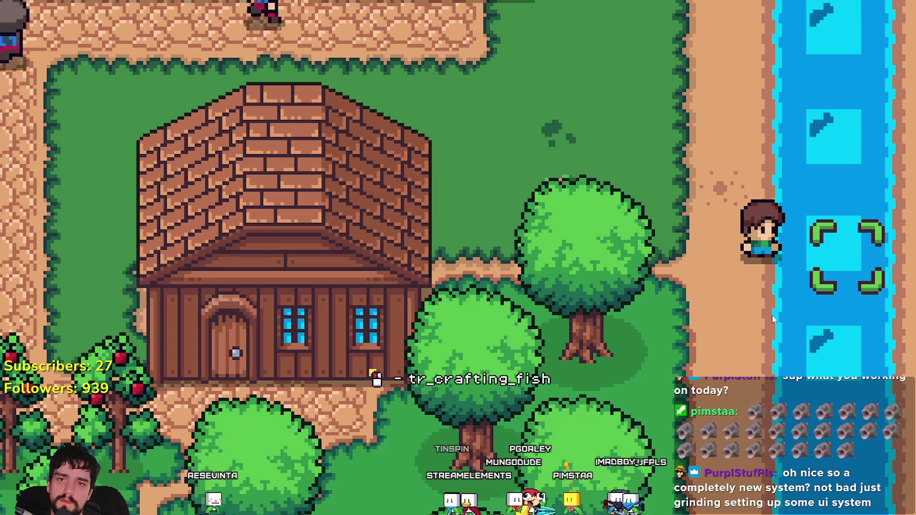
{"action": "key", "text": "alt+Tab"}
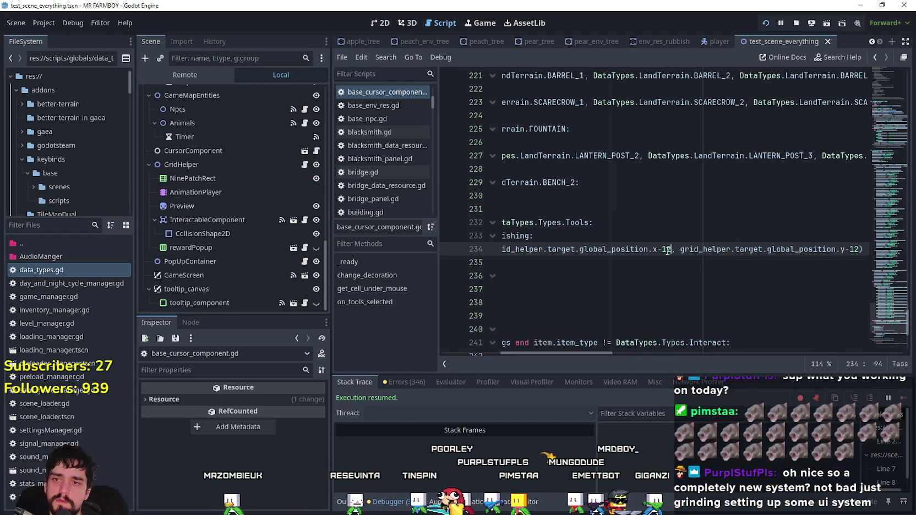
{"action": "key", "text": "ctrl+s"}
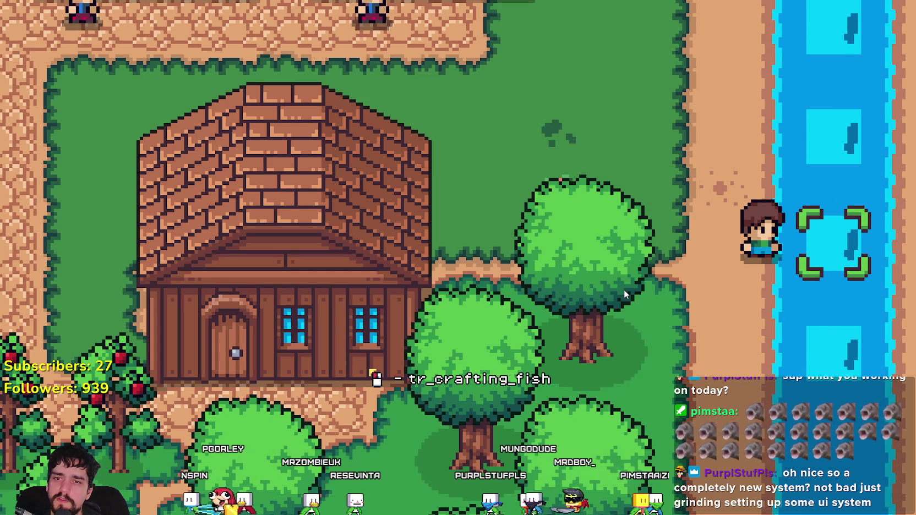
- Cast at the water and land fish while walking up and left along the shore
{"action": "scroll", "coordinate": [624, 289], "scroll_direction": "down", "scroll_amount": 2}
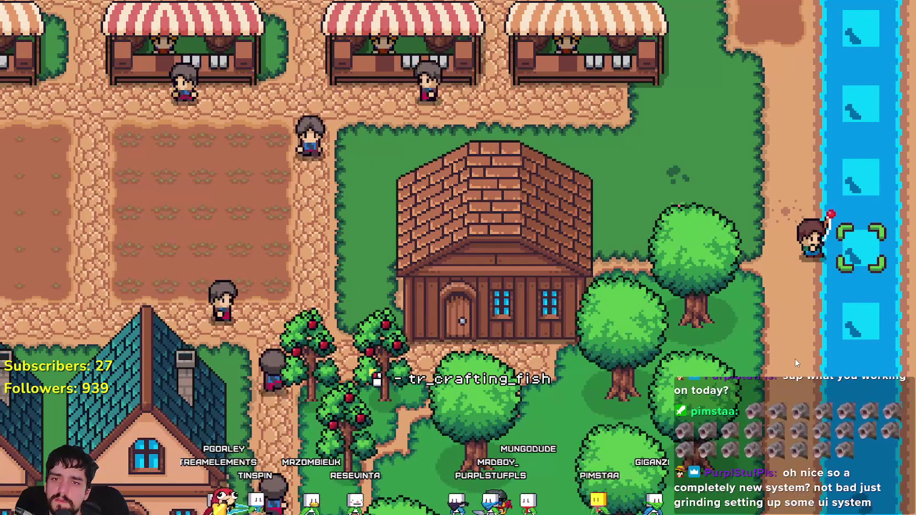
{"action": "key", "text": "w"}
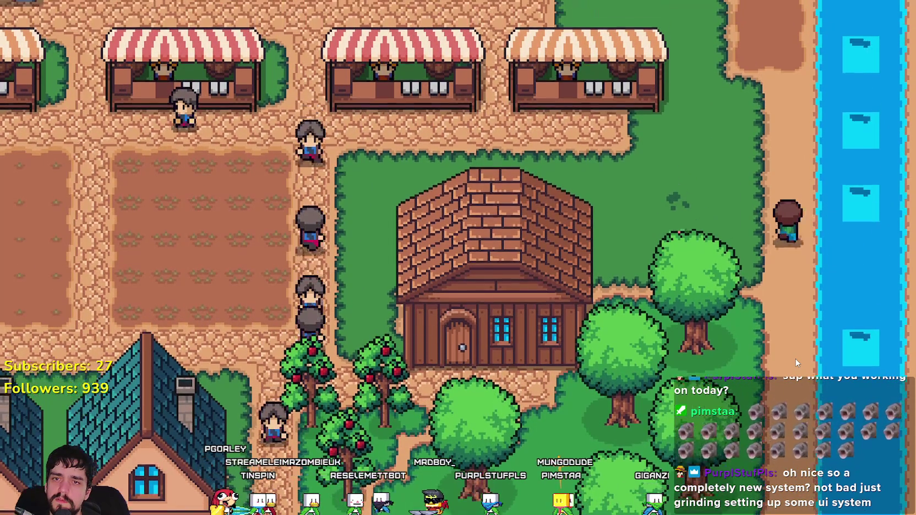
{"action": "key", "text": "space"}
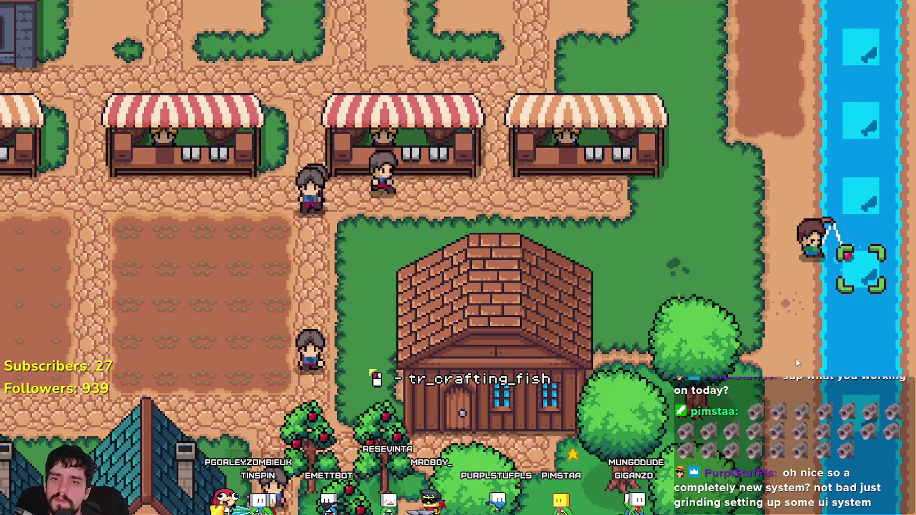
{"action": "key", "text": "w"}
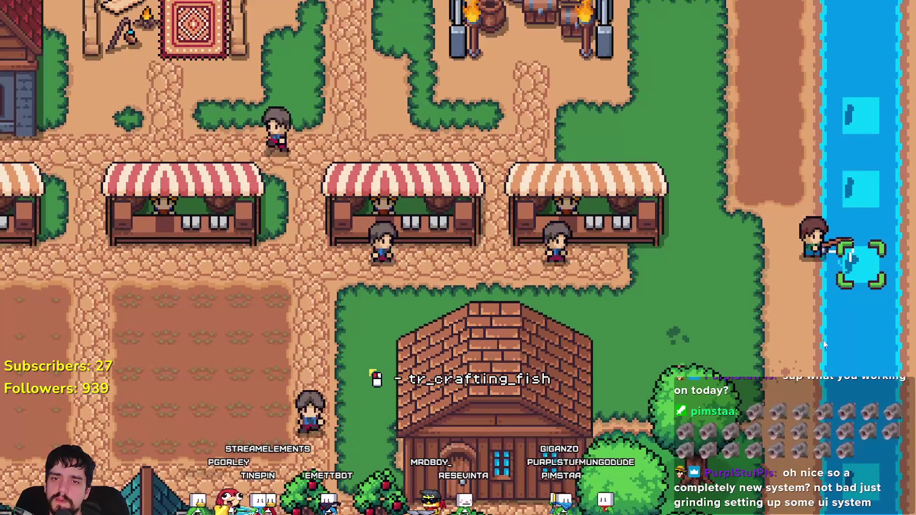
{"action": "key", "text": "w"}
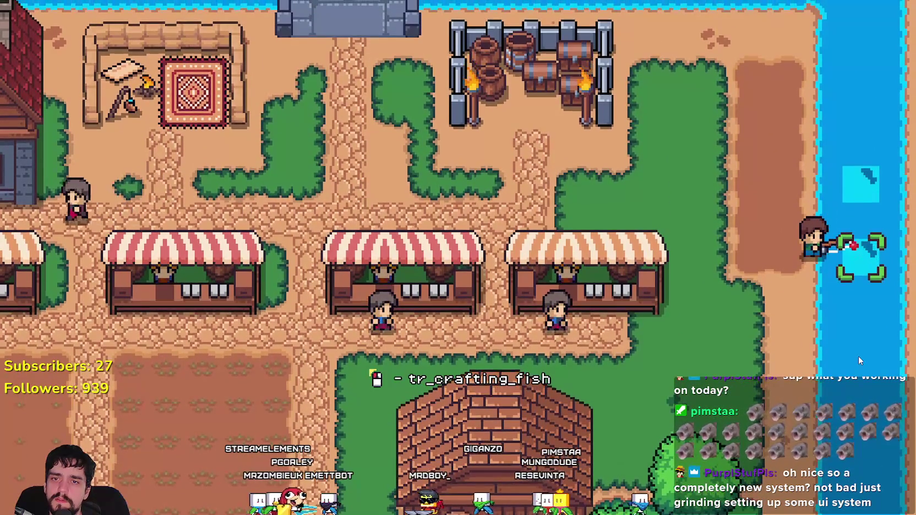
{"action": "key", "text": "w"}
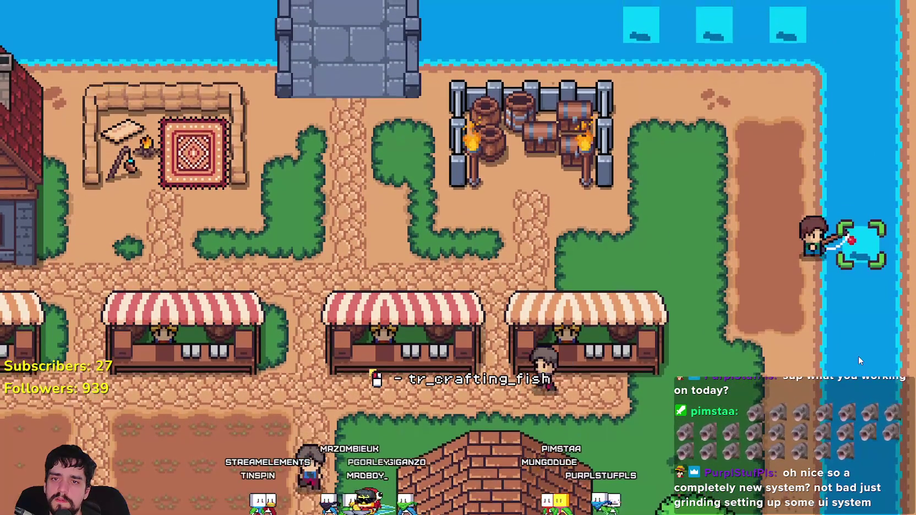
{"action": "key", "text": "w"}
{"action": "key", "text": "w"}
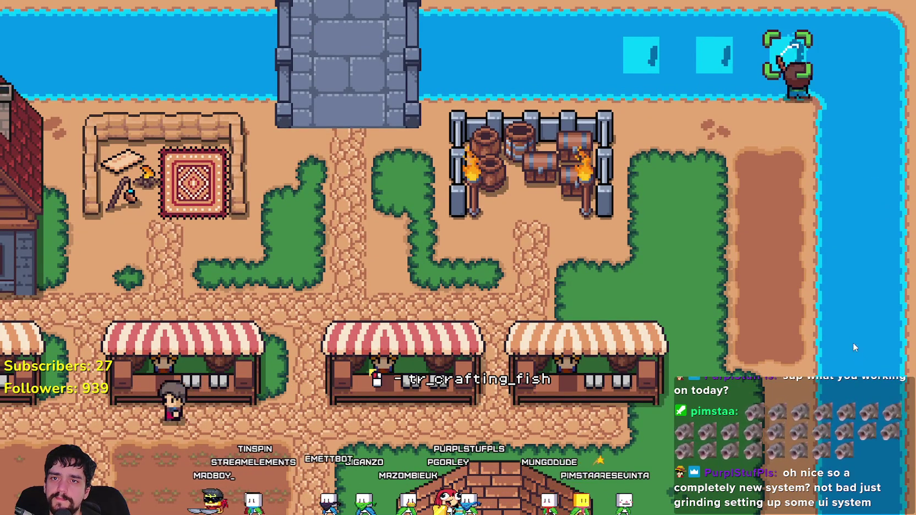
{"action": "key", "text": "a"}
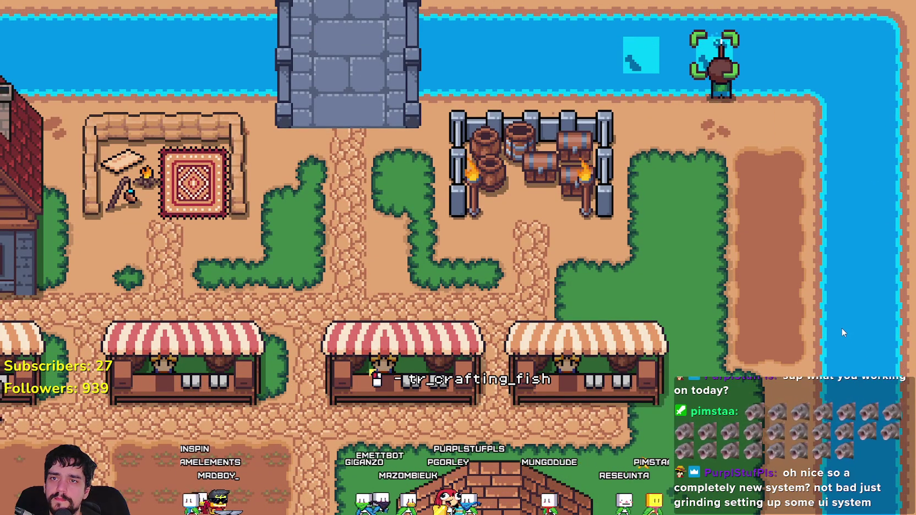
{"action": "key", "text": "a"}
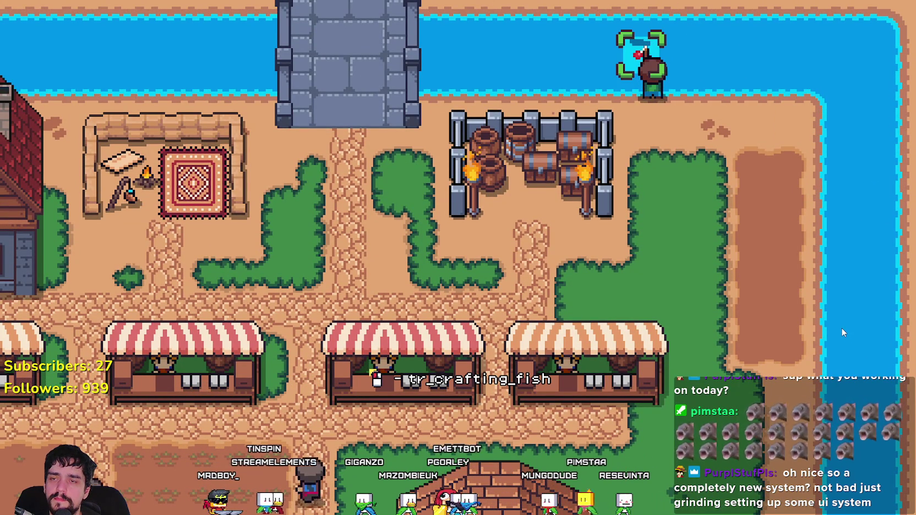
- Step off the shore, toggle the crafting panel, and walk down-right toward a tree
{"action": "key", "text": "s"}
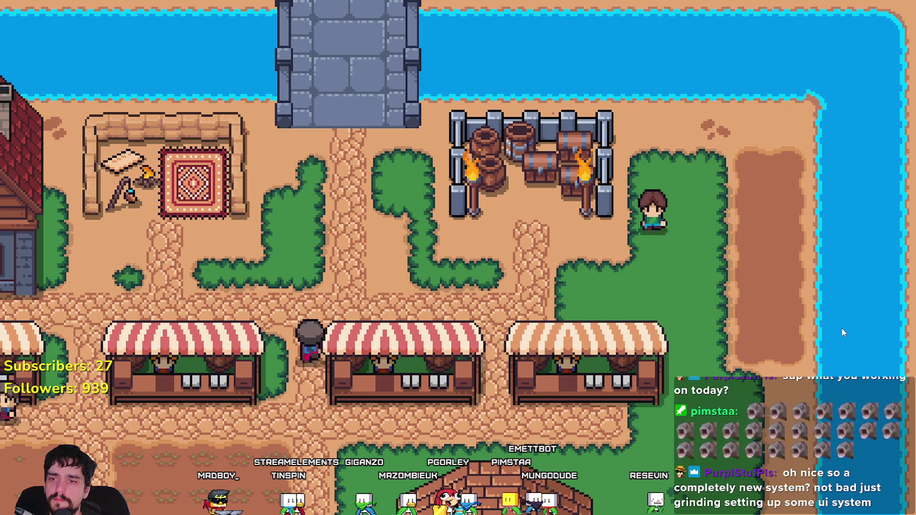
{"action": "key", "text": "s"}
{"action": "key", "text": "d"}
{"action": "key", "text": "c"}
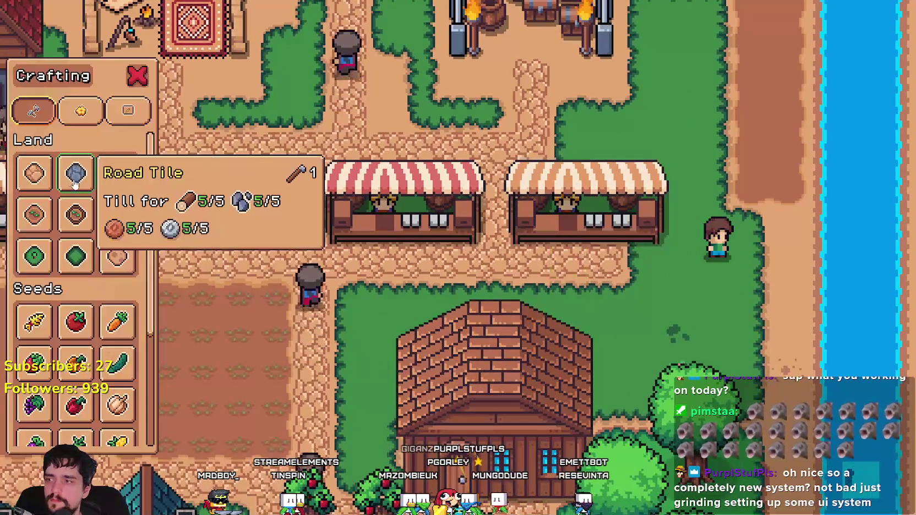
{"action": "key", "text": "s"}
{"action": "key", "text": "d"}
{"action": "key", "text": "c"}
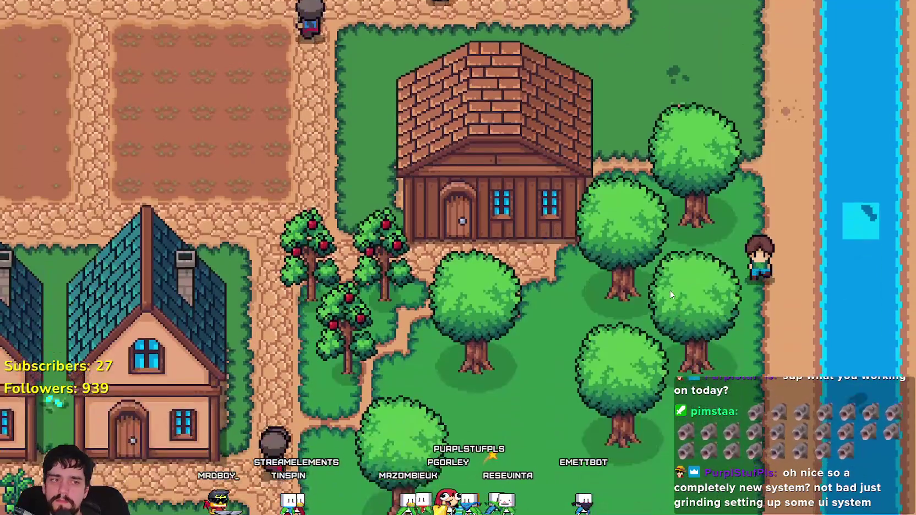
{"action": "key", "text": "a"}
{"action": "key", "text": "s"}
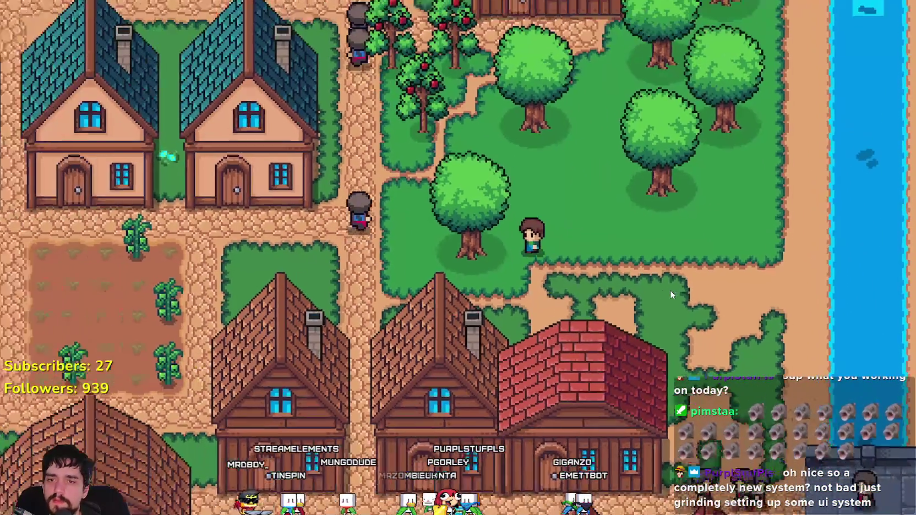
- Walk the farmer left past the crop plots to the sandy shore's water edge
{"action": "key", "text": "a"}
{"action": "key", "text": "s"}
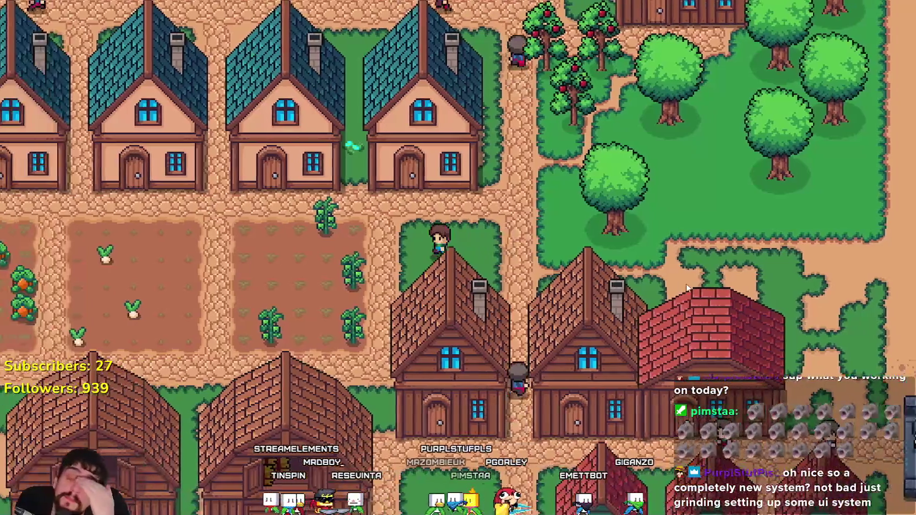
{"action": "key", "text": "a"}
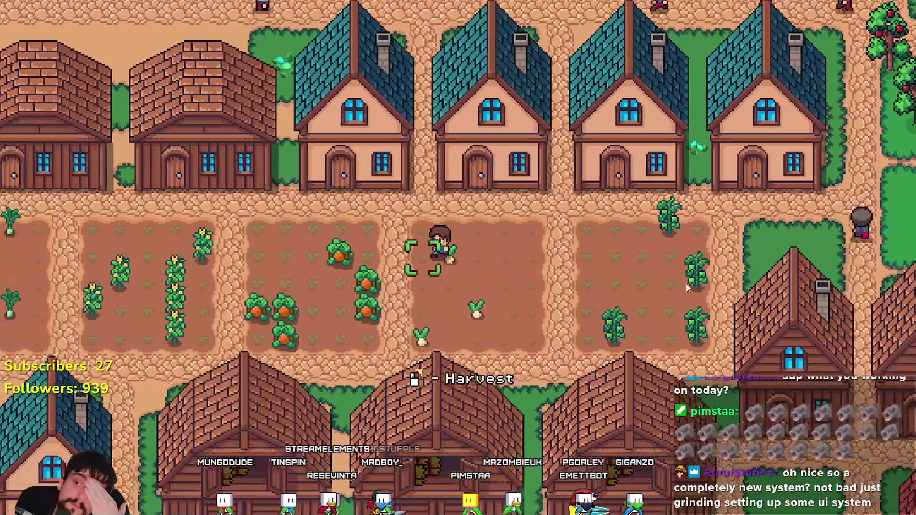
{"action": "key", "text": "a"}
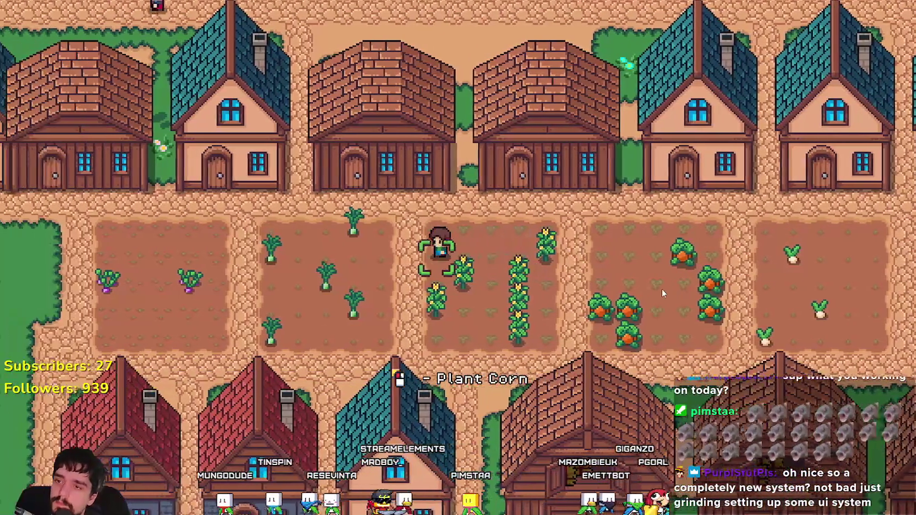
{"action": "key", "text": "s"}
{"action": "key", "text": "a"}
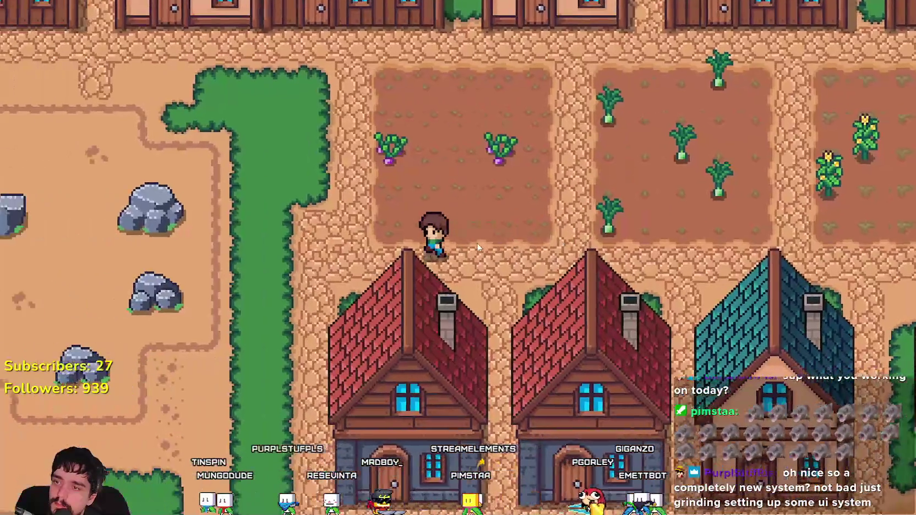
{"action": "key", "text": "s"}
{"action": "key", "text": "a"}
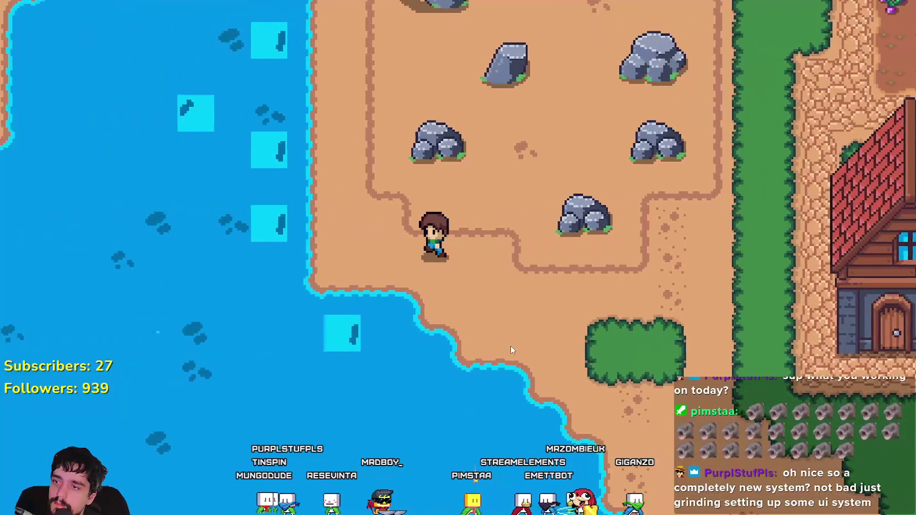
{"action": "key", "text": "s"}
{"action": "key", "text": "a"}
- Cast three times at the snapped water target while moving north along the shore
{"action": "left_click", "coordinate": [599, 377]}
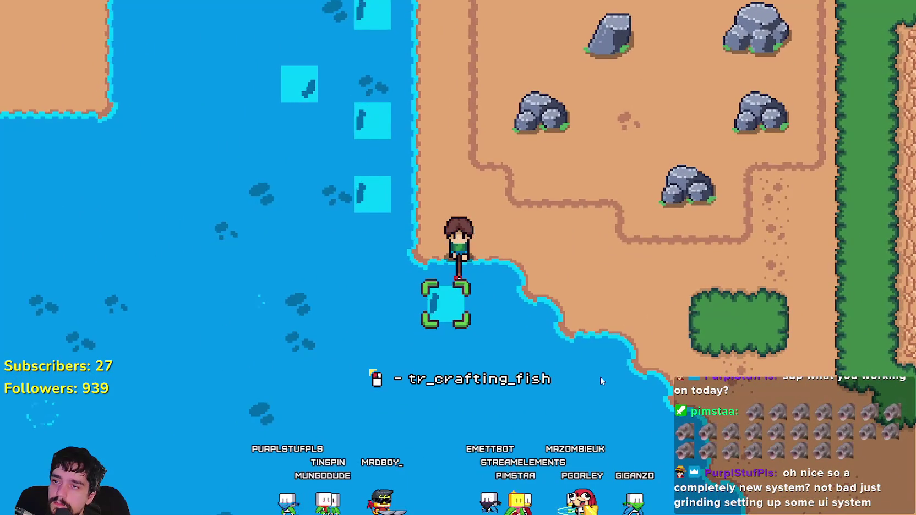
{"action": "key", "text": "w"}
{"action": "key", "text": "a"}
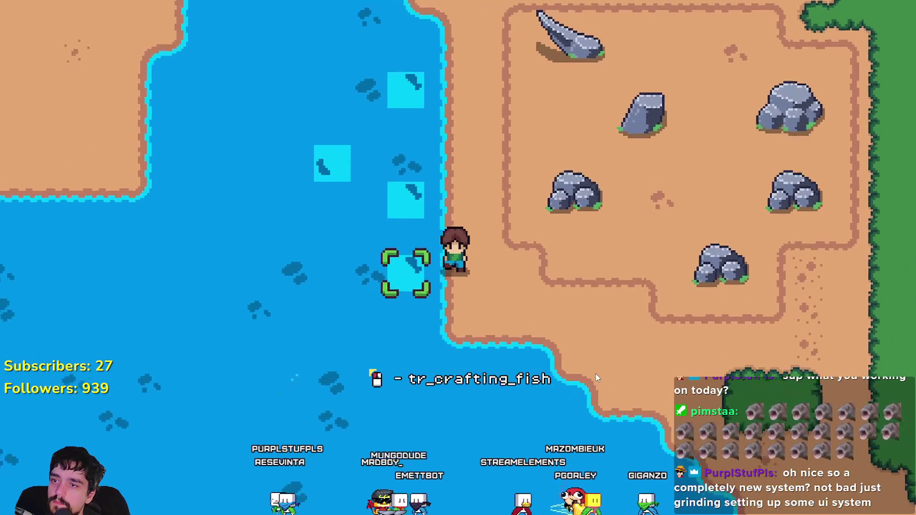
{"action": "left_click", "coordinate": [595, 377]}
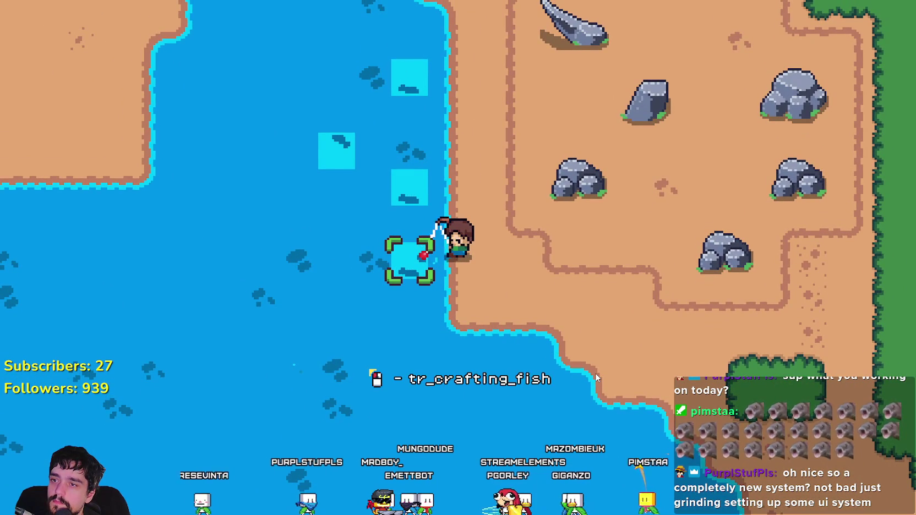
{"action": "key", "text": "w"}
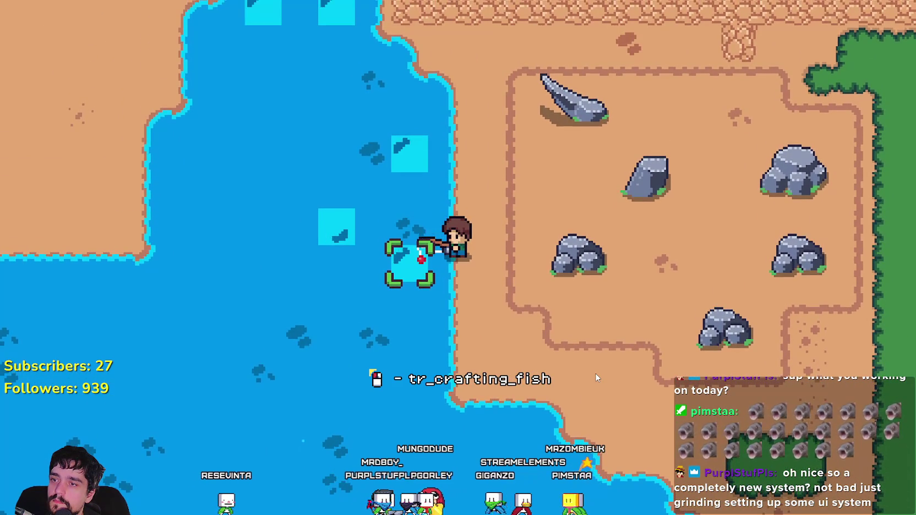
{"action": "key", "text": "w"}
{"action": "left_click", "coordinate": [596, 378]}
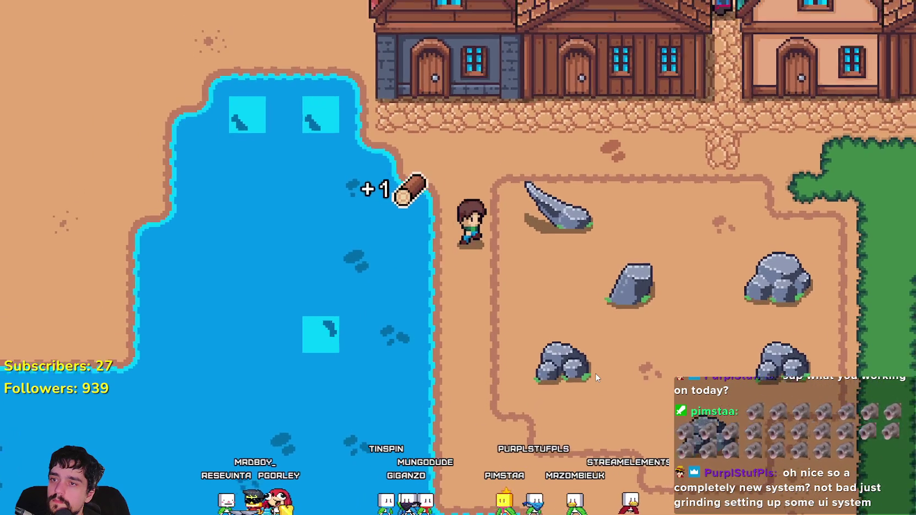
- Walk past the houses to the pond and fish twice at its edge target
{"action": "key", "text": "w"}
{"action": "key", "text": "d"}
{"action": "key", "text": "w"}
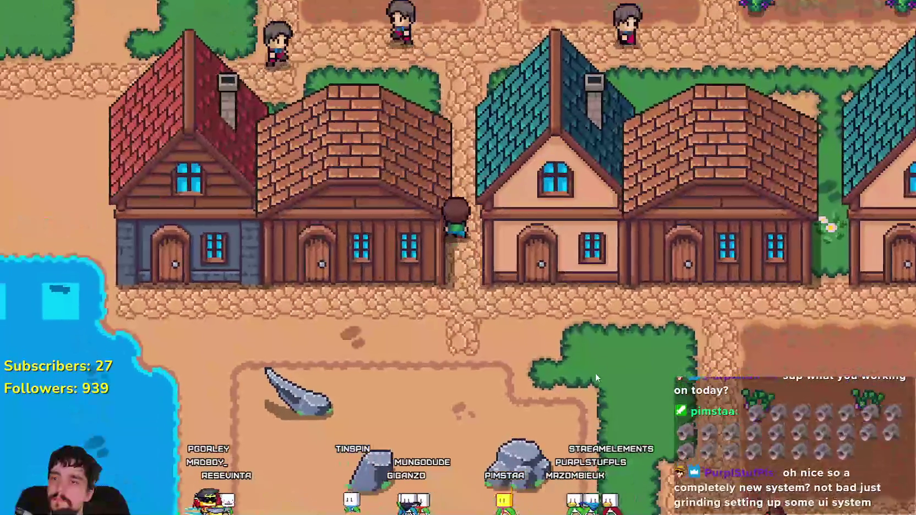
{"action": "key", "text": "a"}
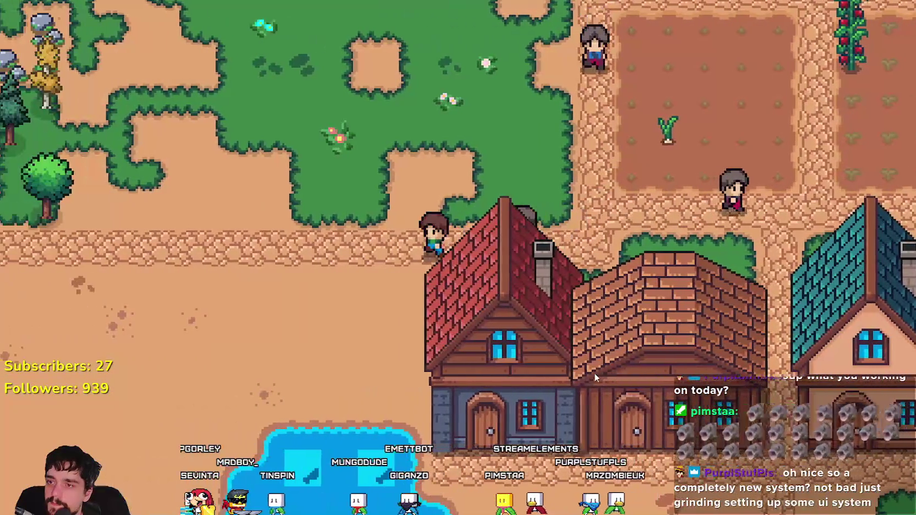
{"action": "key", "text": "s"}
{"action": "left_click", "coordinate": [626, 415]}
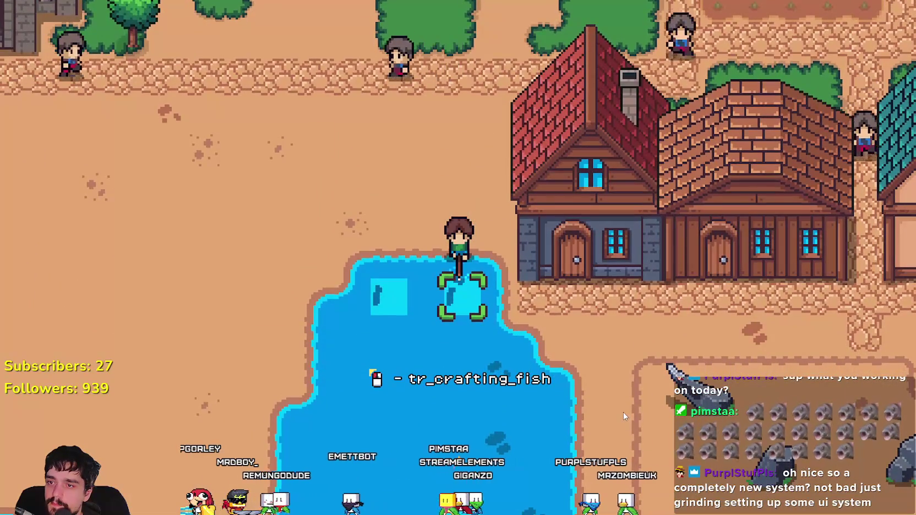
{"action": "key", "text": "a"}
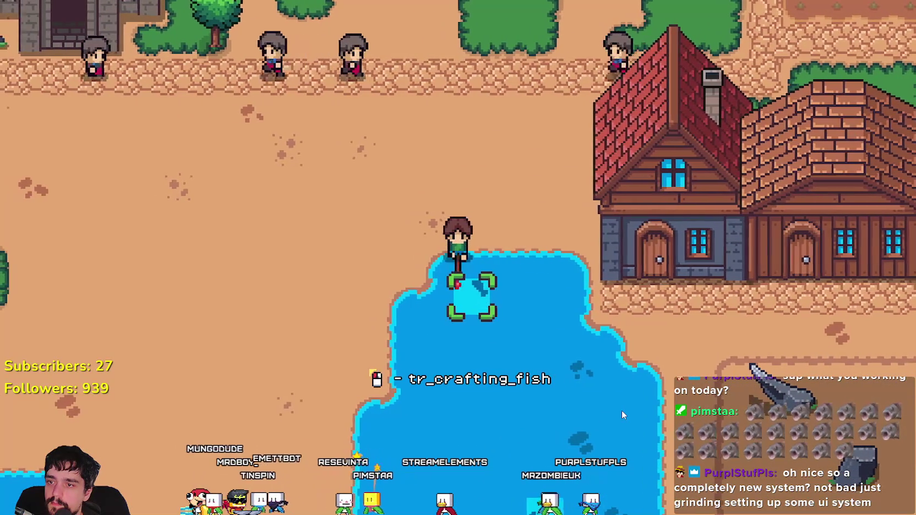
{"action": "left_click", "coordinate": [622, 414]}
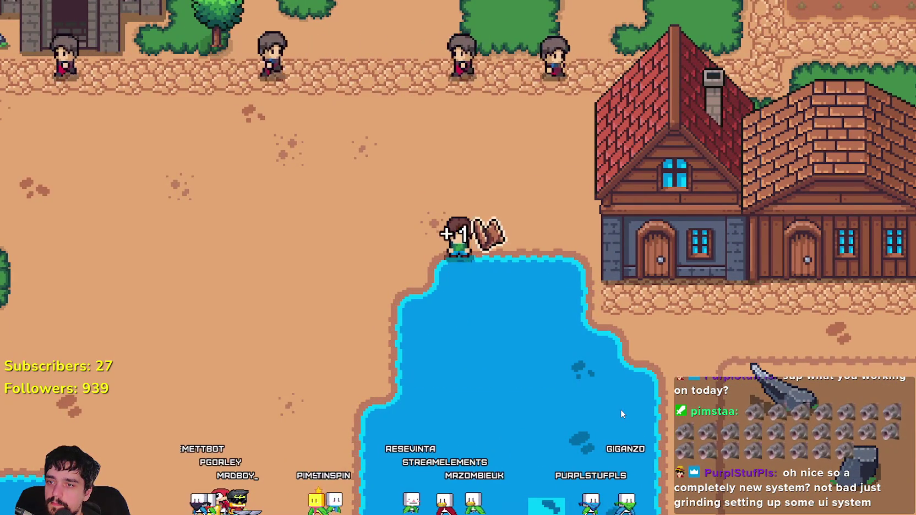
- Walk toward the rock clearing, then return to the script's empty line 235
{"action": "key", "text": "w"}
{"action": "key", "text": "d"}
{"action": "key", "text": "w"}
{"action": "key", "text": "d"}
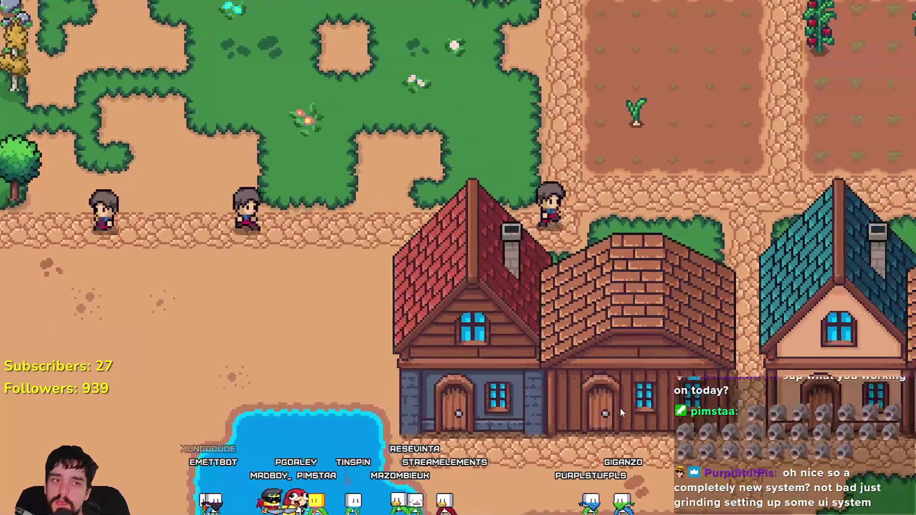
{"action": "key", "text": "s"}
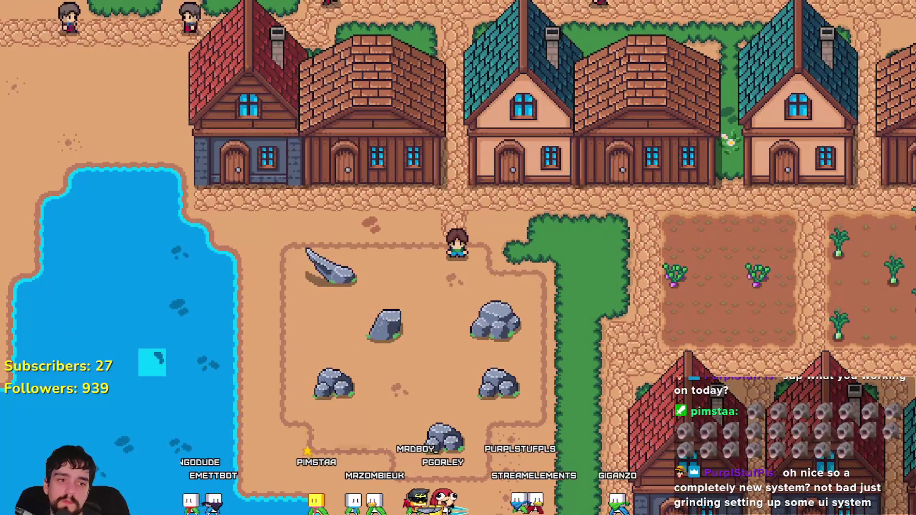
{"action": "key", "text": "alt+Tab"}
{"action": "left_click", "coordinate": [535, 277]}
{"action": "left_click", "coordinate": [535, 263]}
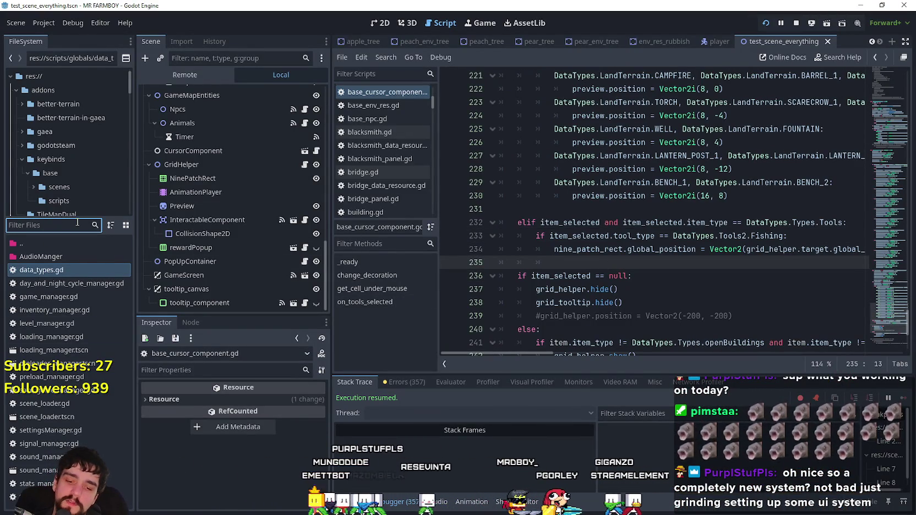
- Filter the FileSystem to item_data and inspect leaf_data.tres with a larger Inspector
{"action": "type", "text": "item"}
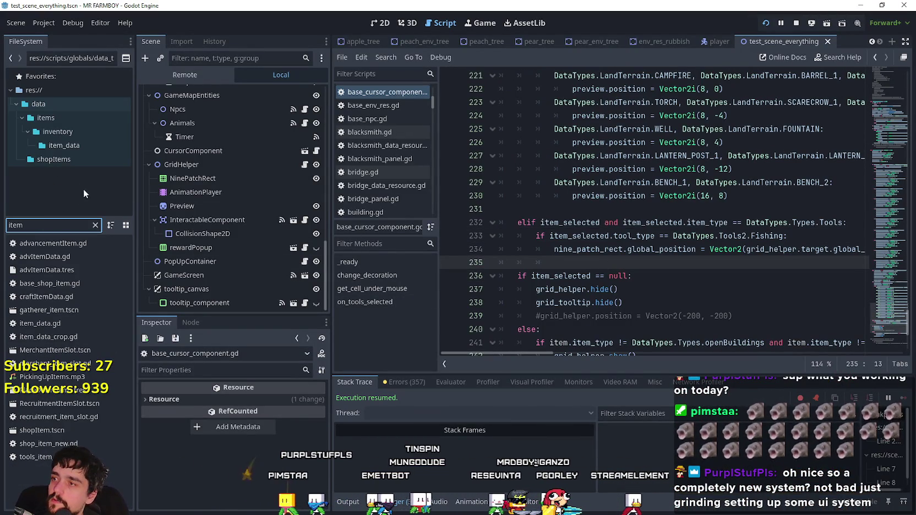
{"action": "left_click", "coordinate": [89, 145]}
{"action": "left_click", "coordinate": [95, 225]}
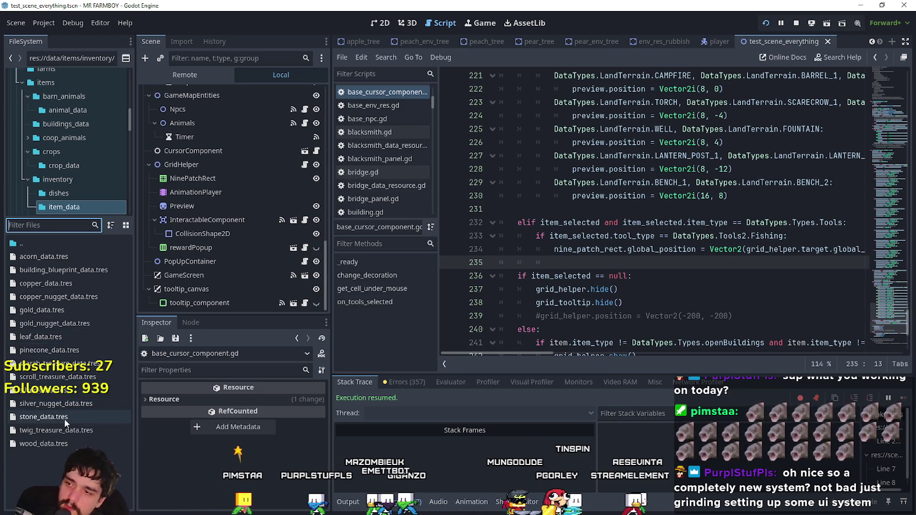
{"action": "left_click", "coordinate": [45, 336]}
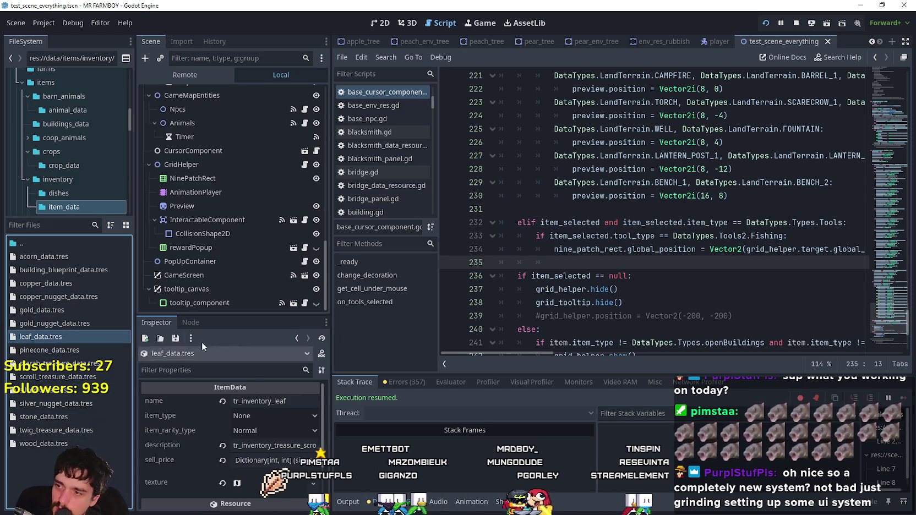
{"action": "left_click_drag", "start_coordinate": [232, 313], "coordinate": [232, 159]}
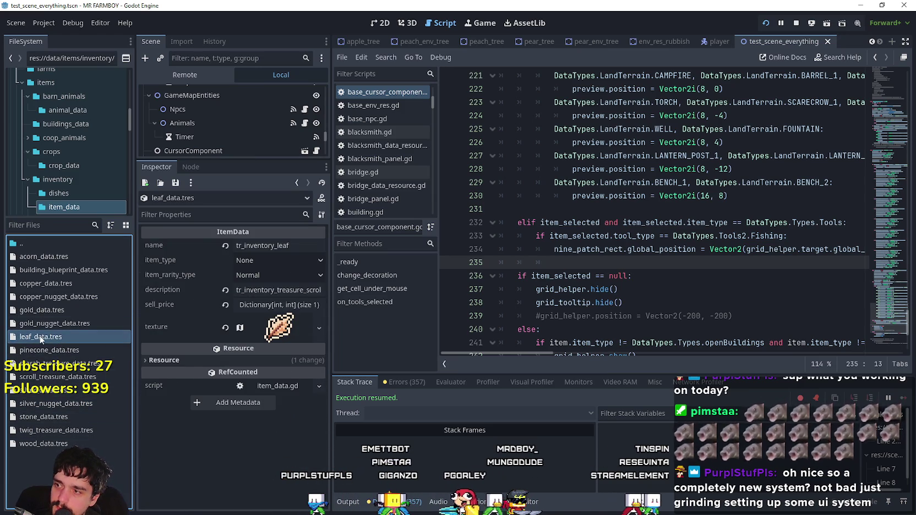
- Duplicate leaf_data.tres as fish_1_data.tres and change its name to tr_inventory_fish
{"action": "right_click", "coordinate": [40, 336]}
{"action": "left_click", "coordinate": [69, 417]}
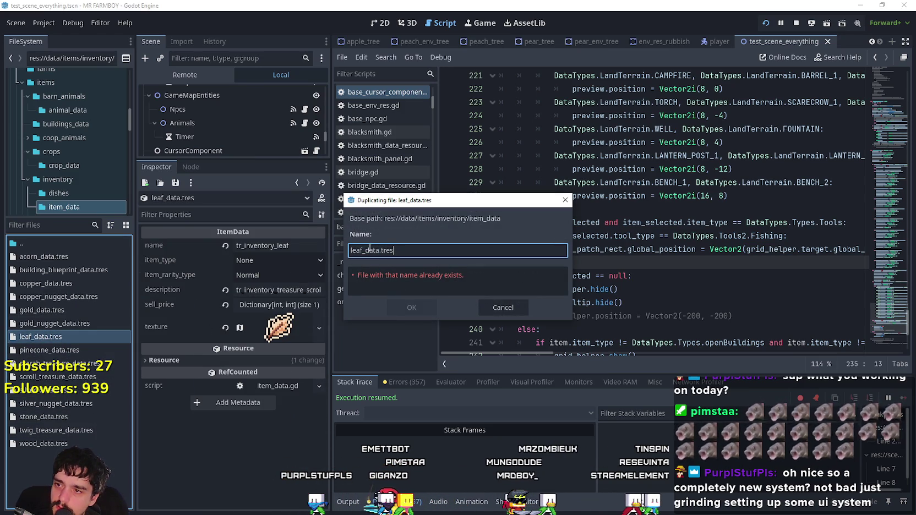
{"action": "key", "text": "BackSpace"}
{"action": "key", "text": "BackSpace"}
{"action": "key", "text": "BackSpace"}
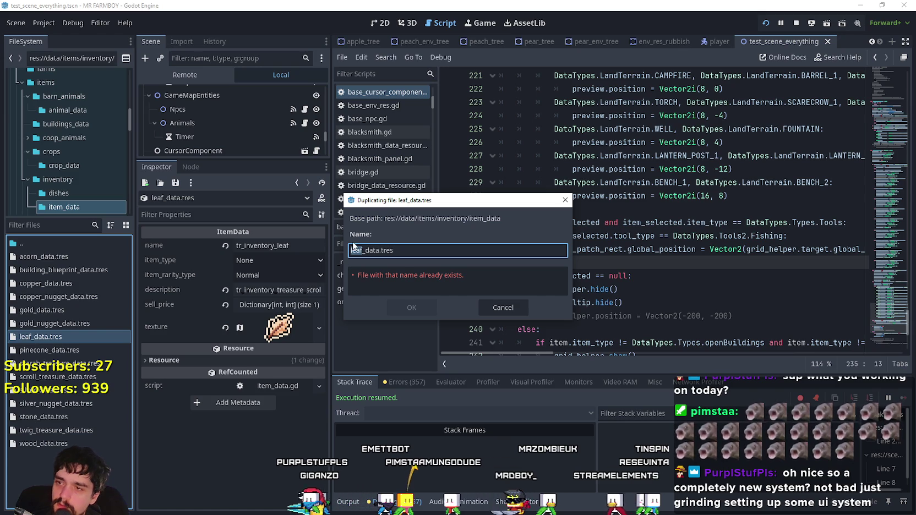
{"action": "type", "text": "fish"}
{"action": "type", "text": "_1"}
{"action": "key", "text": "Return"}
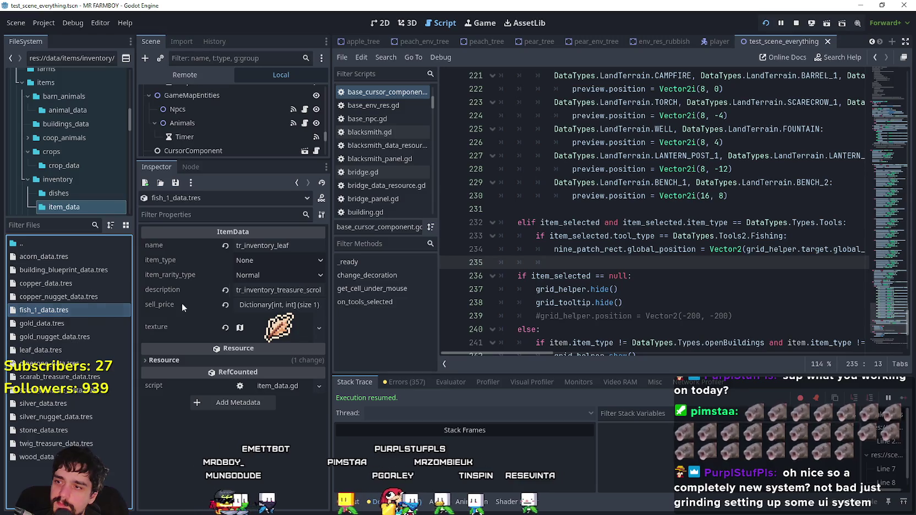
{"action": "left_click_drag", "start_coordinate": [278, 245], "coordinate": [324, 261]}
{"action": "type", "text": "fish"}
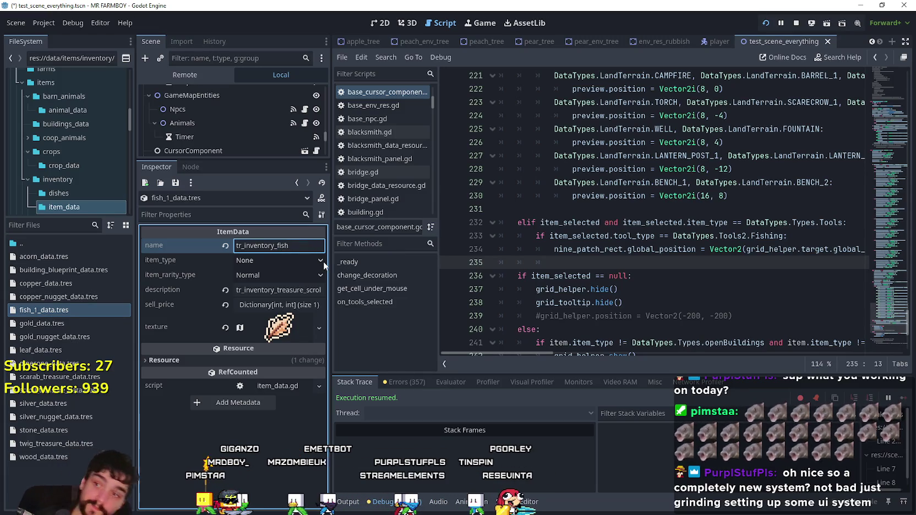
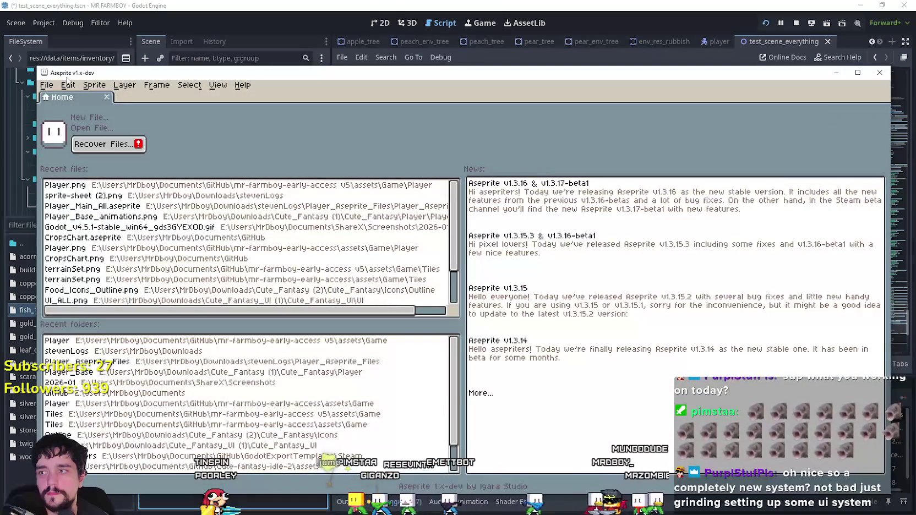
- Open the recent Player.png sprite sheet and zoom in on the fish row
{"action": "left_click", "coordinate": [48, 85]}
{"action": "mouse_move", "coordinate": [82, 118]}
{"action": "left_click", "coordinate": [242, 132]}
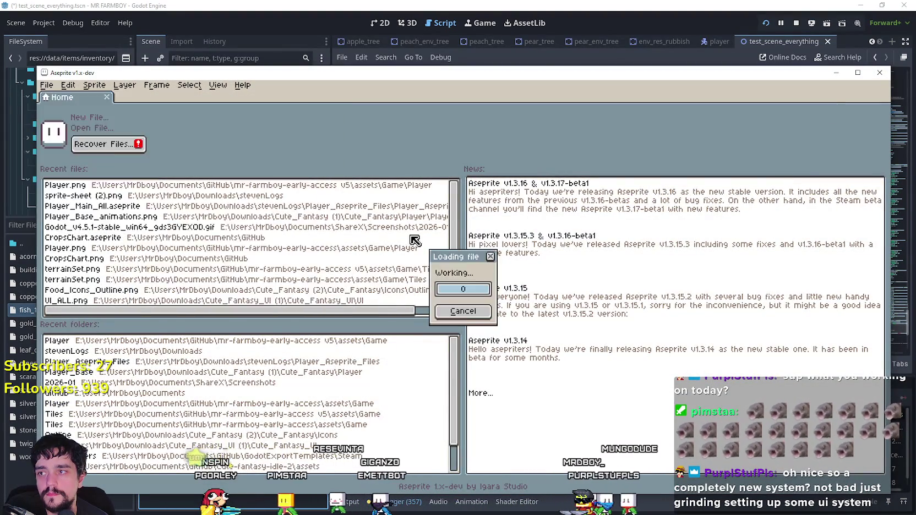
{"action": "scroll", "coordinate": [438, 330], "scroll_direction": "down", "scroll_amount": 10}
{"action": "scroll", "coordinate": [402, 286], "scroll_direction": "down", "scroll_amount": 15}
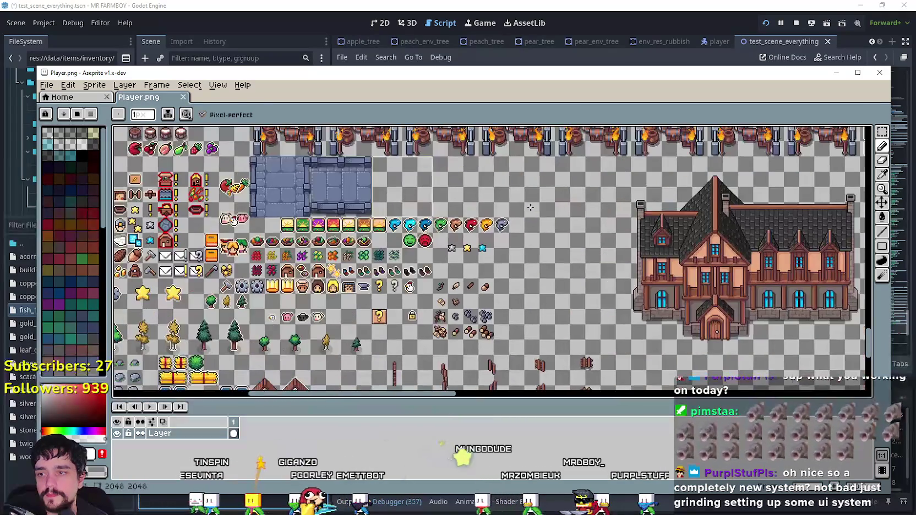
{"action": "scroll", "coordinate": [414, 233], "scroll_direction": "up", "scroll_amount": 3}
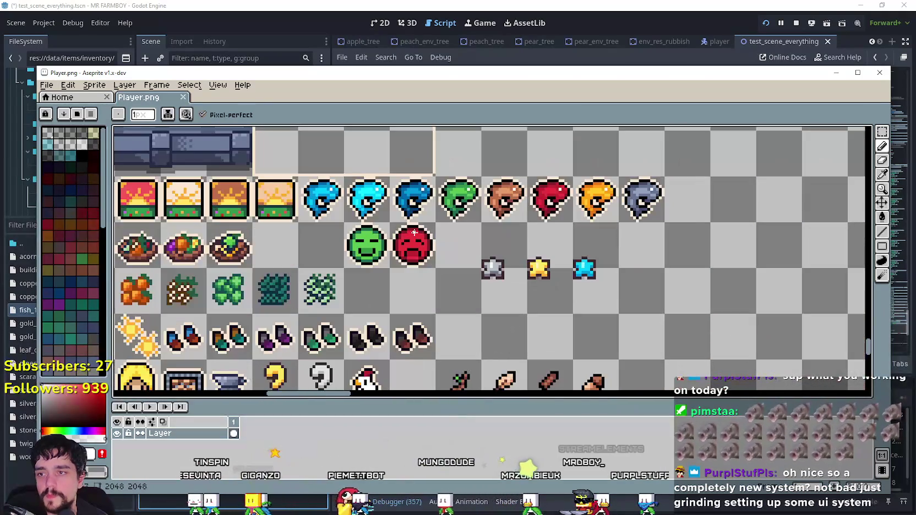
- Try a rectangle selection around the whole fish row, then deselect it
{"action": "left_click", "coordinate": [881, 132]}
{"action": "mouse_move", "coordinate": [295, 175]}
{"action": "left_mouse_down"}
{"action": "mouse_move", "coordinate": [574, 224]}
{"action": "mouse_move", "coordinate": [712, 224]}
{"action": "left_mouse_up"}
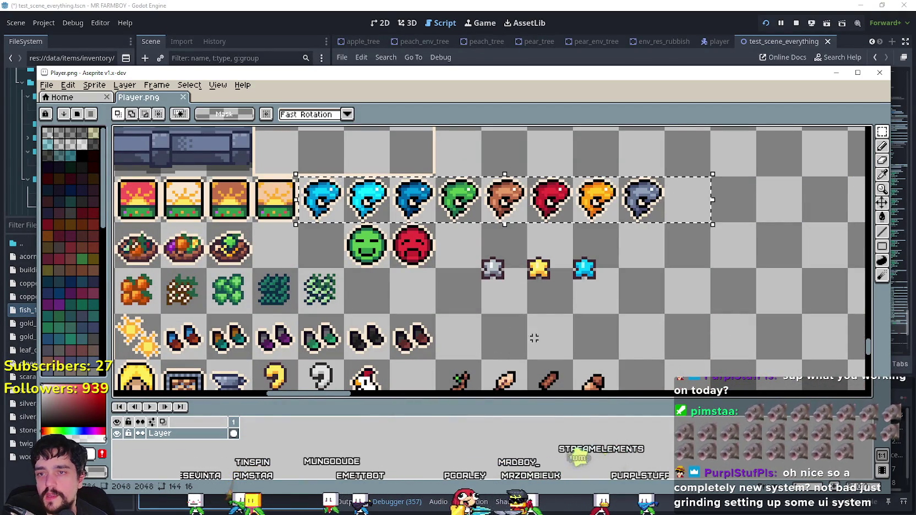
{"action": "left_click_drag", "start_coordinate": [629, 201], "coordinate": [438, 192]}
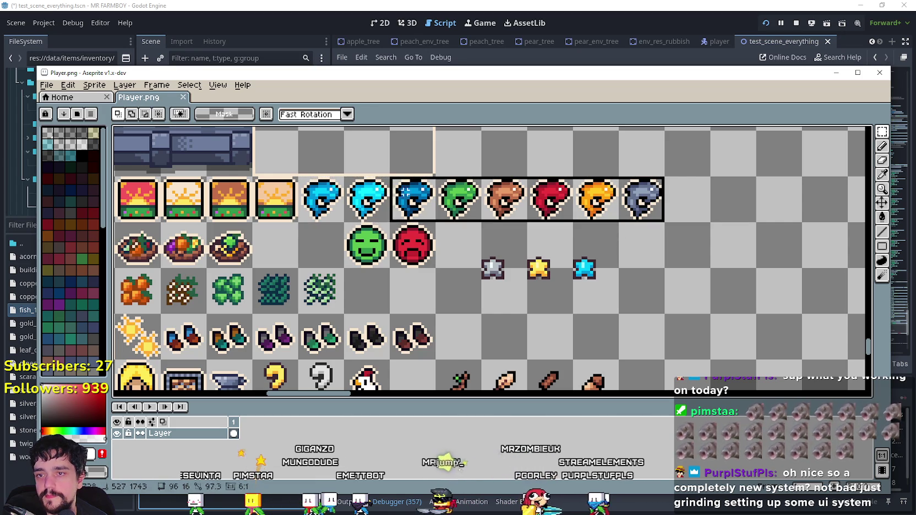
{"action": "left_click_drag", "start_coordinate": [317, 201], "coordinate": [318, 200]}
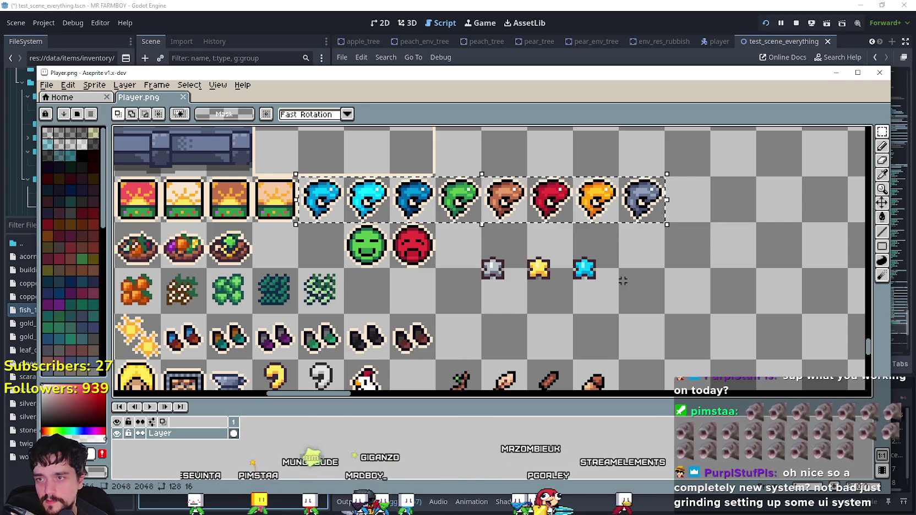
{"action": "left_click", "coordinate": [460, 286]}
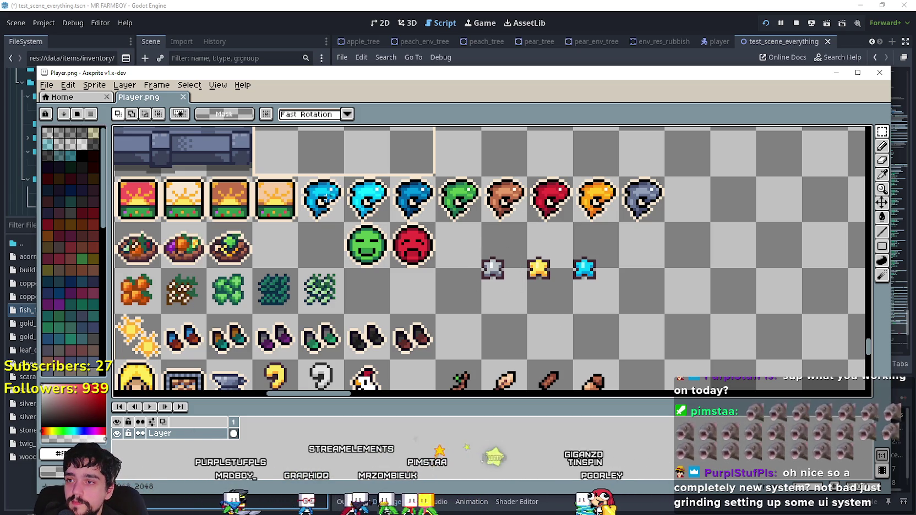
- Select the three blue fish, clear the selection, and bring up the New Sprite dialog
{"action": "left_click_drag", "start_coordinate": [316, 193], "coordinate": [426, 217]}
{"action": "scroll", "coordinate": [322, 194], "scroll_direction": "down", "scroll_amount": 1}
{"action": "scroll", "coordinate": [483, 192], "scroll_direction": "up", "scroll_amount": 1}
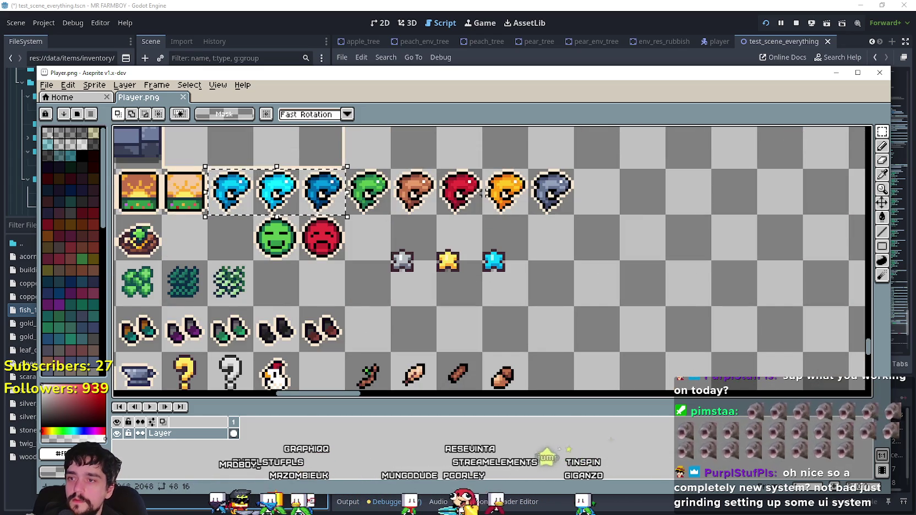
{"action": "left_click", "coordinate": [483, 191]}
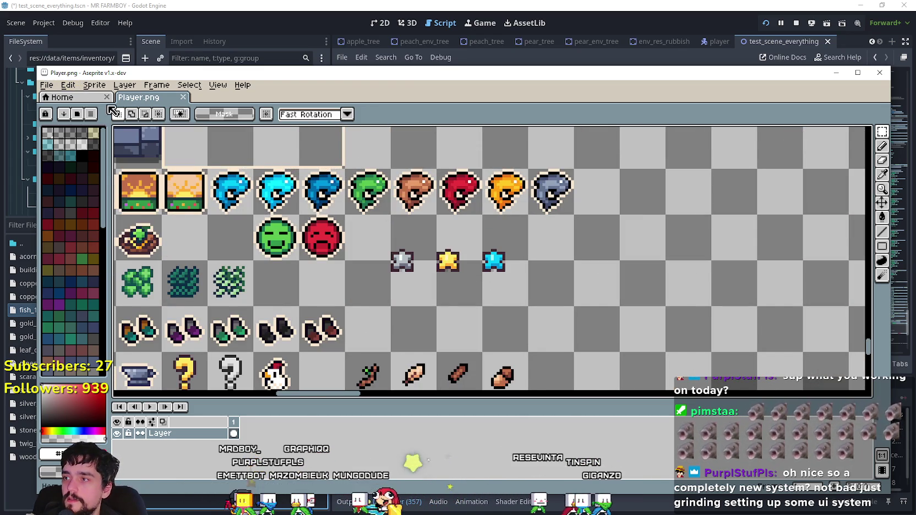
{"action": "left_click", "coordinate": [46, 84]}
{"action": "left_click", "coordinate": [605, 198]}
{"action": "scroll", "coordinate": [606, 198], "scroll_direction": "down", "scroll_amount": 3}
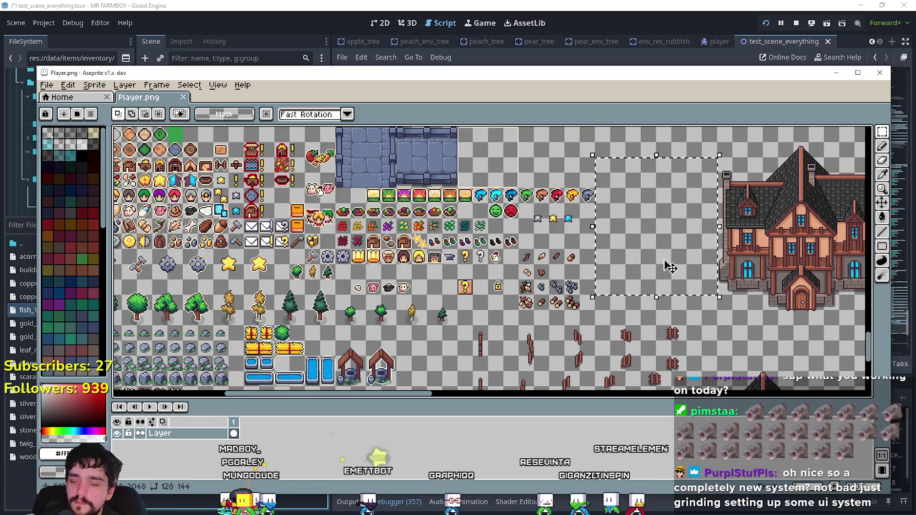
{"action": "left_click", "coordinate": [46, 84]}
- Create the 128×144 RGBA sprite and paste the blue fish from Player.png at its top
{"action": "left_click", "coordinate": [60, 98]}
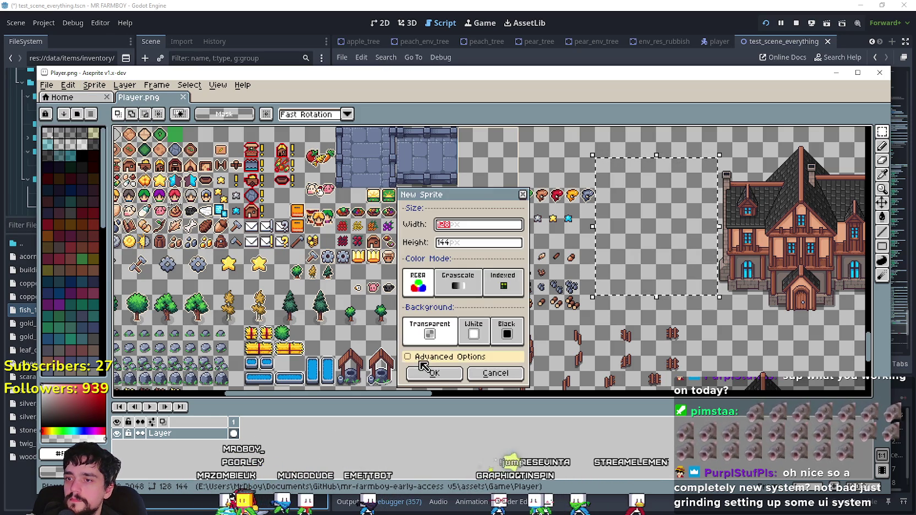
{"action": "left_click", "coordinate": [435, 372]}
{"action": "left_click", "coordinate": [139, 97]}
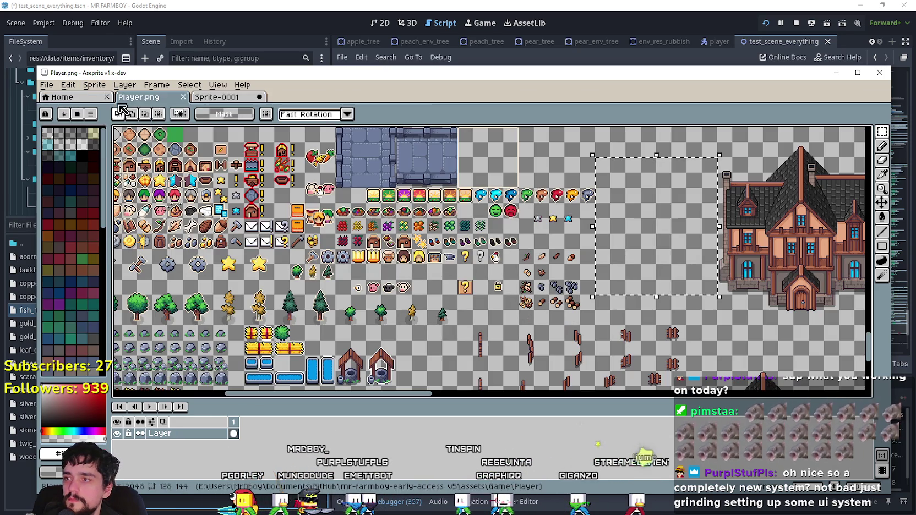
{"action": "scroll", "coordinate": [486, 248], "scroll_direction": "up", "scroll_amount": 4}
{"action": "left_click_drag", "start_coordinate": [486, 248], "coordinate": [620, 251]}
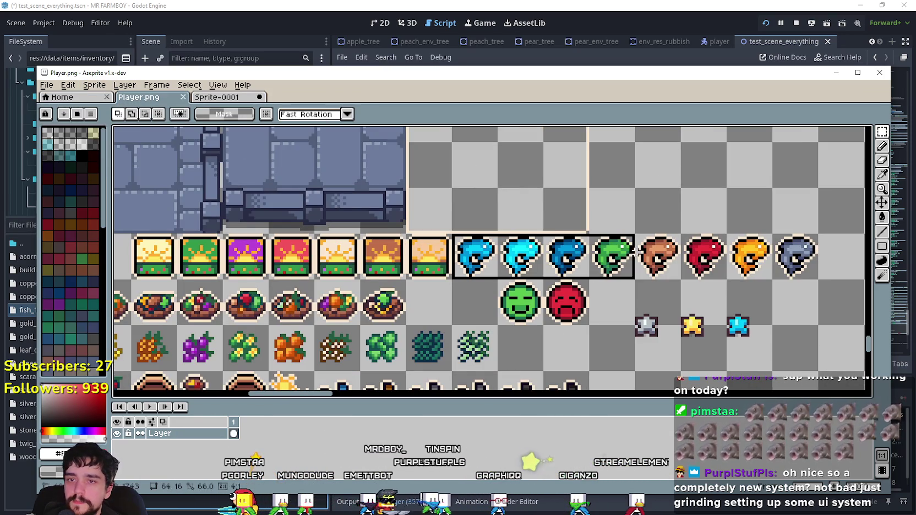
{"action": "left_click_drag", "start_coordinate": [774, 254], "coordinate": [622, 254]}
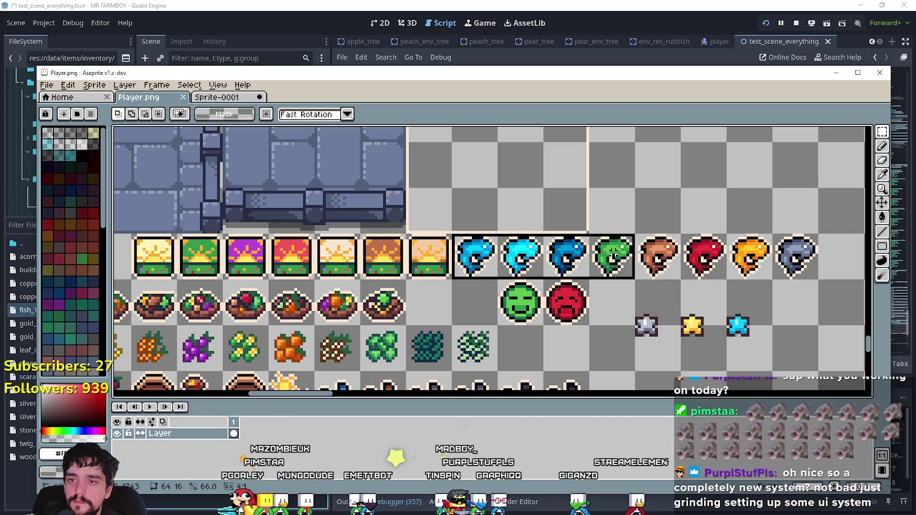
{"action": "key", "text": "ctrl+c"}
{"action": "left_click", "coordinate": [238, 97]}
{"action": "scroll", "coordinate": [486, 220], "scroll_direction": "up", "scroll_amount": 2}
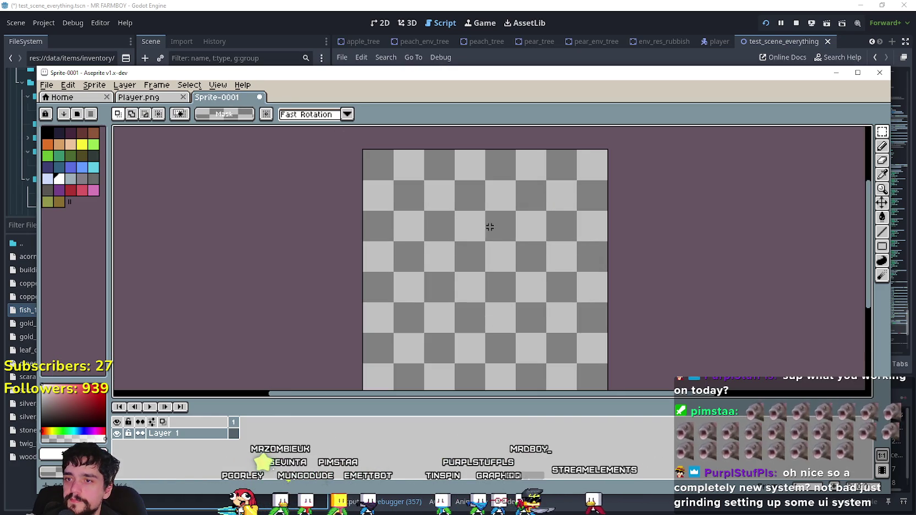
{"action": "key", "text": "ctrl+v"}
{"action": "left_click_drag", "start_coordinate": [490, 263], "coordinate": [473, 165]}
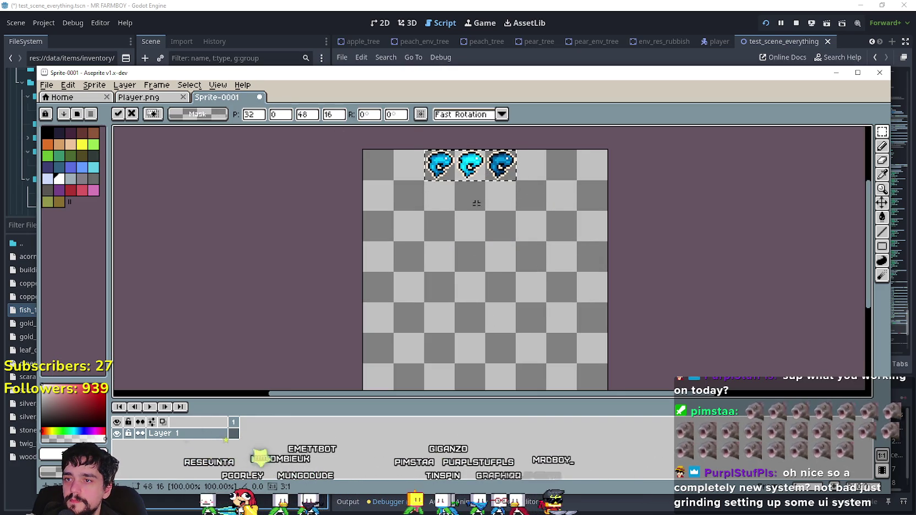
{"action": "key", "text": "Return"}
- Copy the green, brown and red fish into a second row below the blue fish
{"action": "left_click", "coordinate": [139, 100]}
{"action": "left_click_drag", "start_coordinate": [624, 266], "coordinate": [724, 275]}
{"action": "key", "text": "ctrl+c"}
{"action": "left_click", "coordinate": [237, 97]}
{"action": "key", "text": "ctrl+v"}
{"action": "mouse_move", "coordinate": [485, 255]}
{"action": "left_mouse_down"}
{"action": "mouse_move", "coordinate": [460, 220]}
{"action": "mouse_move", "coordinate": [470, 226]}
{"action": "left_mouse_up"}
{"action": "key", "text": "Return"}
- Copy the orange and grey fish into the third row of the new sprite
{"action": "left_click", "coordinate": [154, 99]}
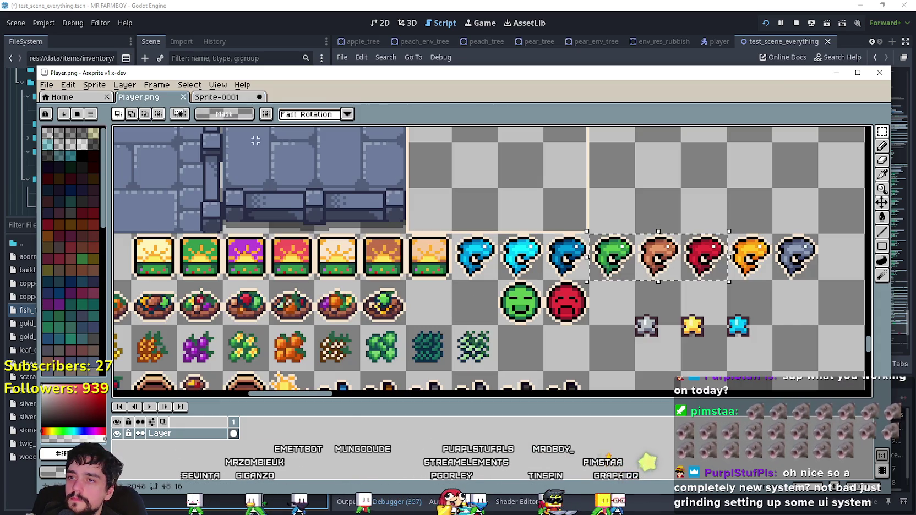
{"action": "left_click_drag", "start_coordinate": [744, 249], "coordinate": [746, 251]}
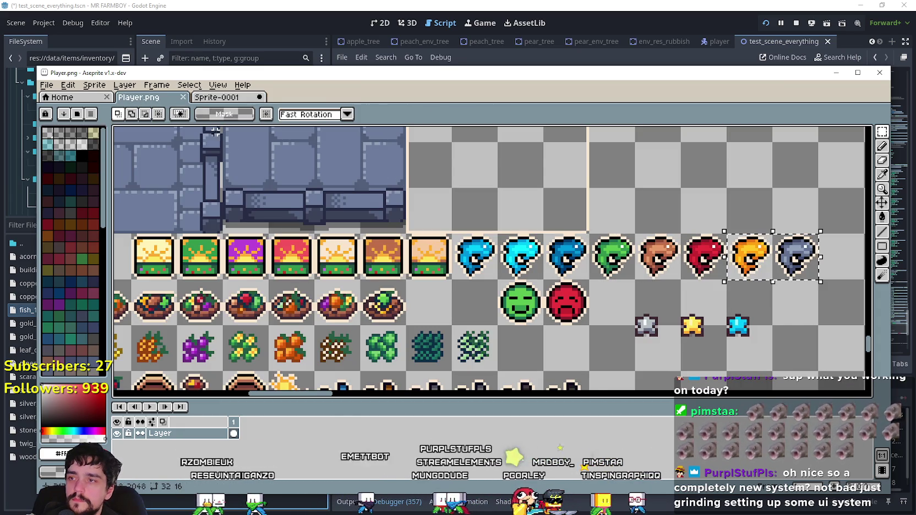
{"action": "key", "text": "ctrl+c"}
{"action": "left_click", "coordinate": [218, 98]}
{"action": "key", "text": "ctrl+v"}
{"action": "left_click_drag", "start_coordinate": [484, 256], "coordinate": [487, 298]}
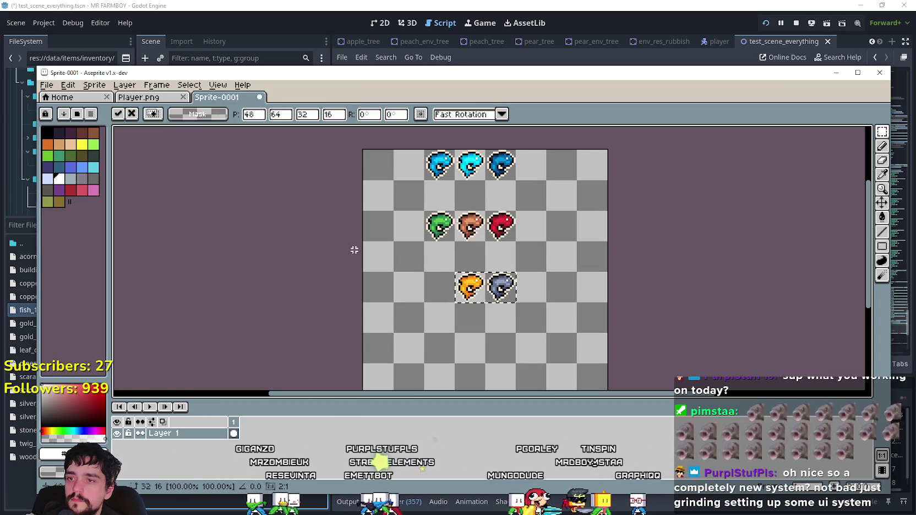
{"action": "key", "text": "Return"}
- Copy the copper, silver and gold coins into a row beneath the fish
{"action": "left_click", "coordinate": [139, 97]}
{"action": "scroll", "coordinate": [375, 308], "scroll_direction": "down", "scroll_amount": 2}
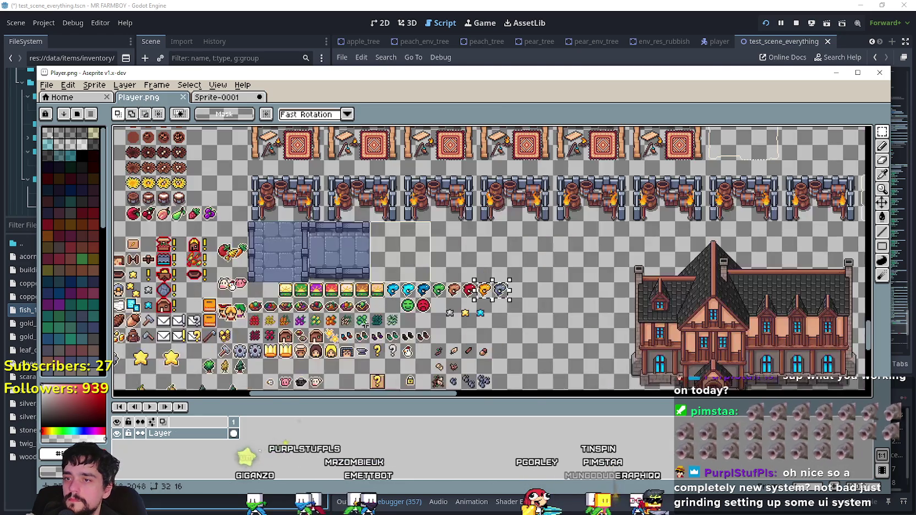
{"action": "scroll", "coordinate": [374, 308], "scroll_direction": "up", "scroll_amount": 2}
{"action": "scroll", "coordinate": [374, 308], "scroll_direction": "down", "scroll_amount": 4}
{"action": "scroll", "coordinate": [820, 365], "scroll_direction": "down", "scroll_amount": 1}
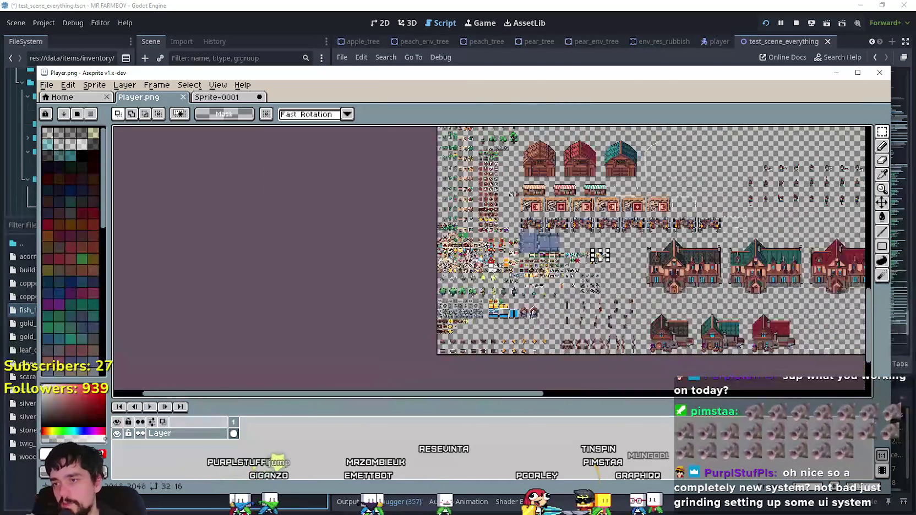
{"action": "scroll", "coordinate": [396, 257], "scroll_direction": "up", "scroll_amount": 4}
{"action": "left_click_drag", "start_coordinate": [285, 287], "coordinate": [333, 202]}
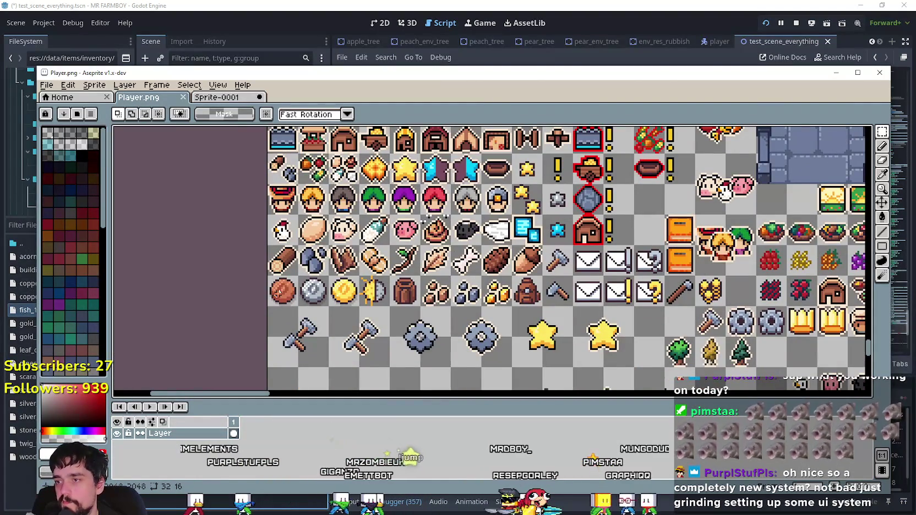
{"action": "left_click_drag", "start_coordinate": [275, 282], "coordinate": [346, 291]}
{"action": "key", "text": "ctrl+c"}
{"action": "left_click", "coordinate": [216, 97]}
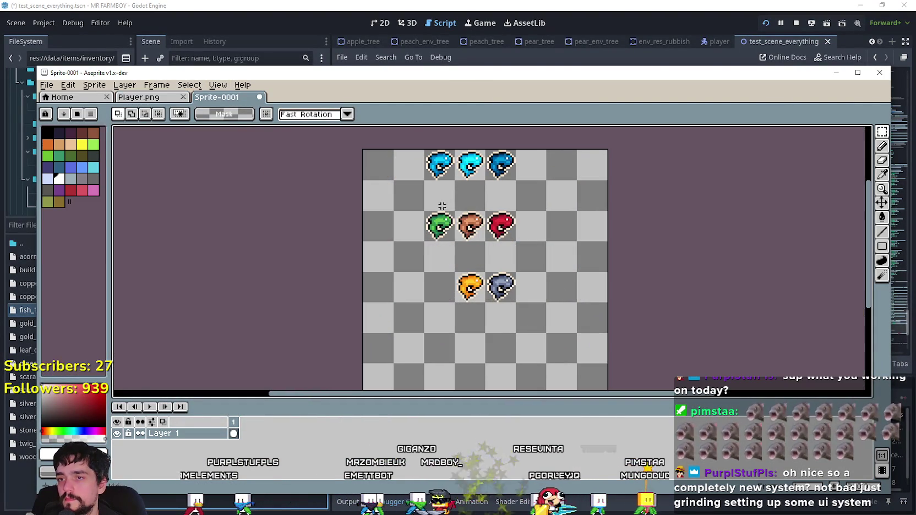
{"action": "key", "text": "ctrl+v"}
{"action": "mouse_move", "coordinate": [417, 267]}
{"action": "left_mouse_down"}
{"action": "mouse_move", "coordinate": [416, 337]}
{"action": "mouse_move", "coordinate": [440, 317]}
{"action": "mouse_move", "coordinate": [413, 298]}
{"action": "mouse_move", "coordinate": [466, 318]}
{"action": "mouse_move", "coordinate": [529, 227]}
{"action": "mouse_move", "coordinate": [409, 227]}
{"action": "left_mouse_up"}
{"action": "key", "text": "ctrl+d"}
{"action": "key", "text": "ctrl+d"}
- Move the copper coin beside the blue fish, then reposition the grey and cyan fish
{"action": "left_click_drag", "start_coordinate": [378, 319], "coordinate": [409, 165]}
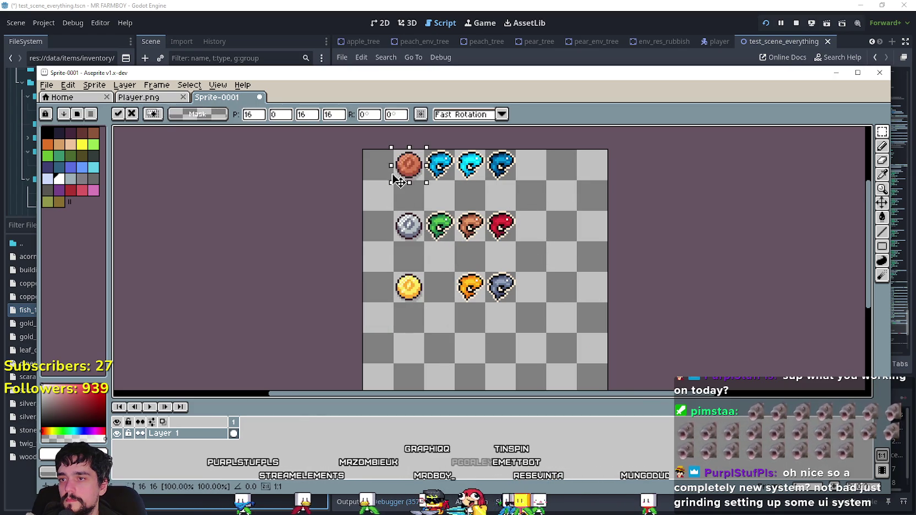
{"action": "mouse_move", "coordinate": [552, 252]}
{"action": "left_mouse_down"}
{"action": "mouse_move", "coordinate": [572, 274]}
{"action": "mouse_move", "coordinate": [664, 280]}
{"action": "left_mouse_up"}
{"action": "scroll", "coordinate": [667, 253], "scroll_direction": "up", "scroll_amount": 1}
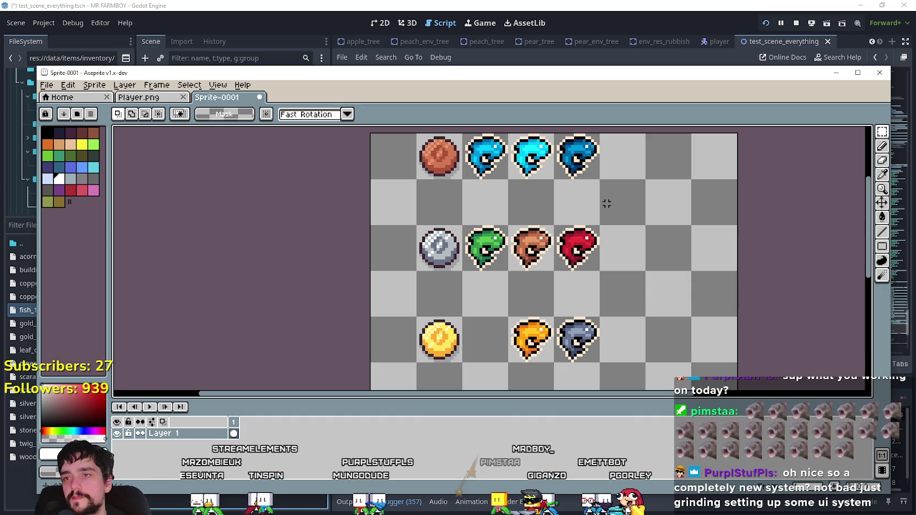
{"action": "left_click_drag", "start_coordinate": [510, 135], "coordinate": [553, 179]}
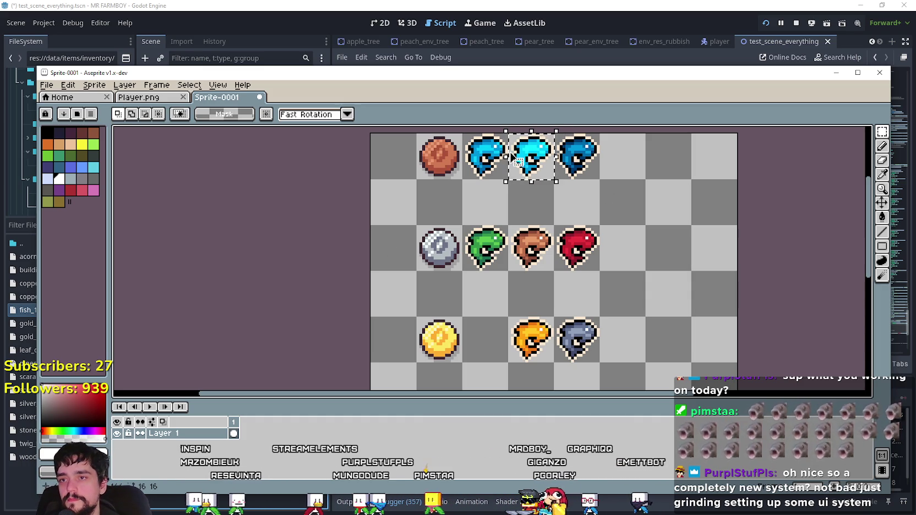
{"action": "mouse_move", "coordinate": [556, 319]}
{"action": "left_mouse_down"}
{"action": "mouse_move", "coordinate": [599, 361]}
{"action": "mouse_move", "coordinate": [627, 177]}
{"action": "mouse_move", "coordinate": [618, 160]}
{"action": "left_mouse_up"}
{"action": "mouse_move", "coordinate": [509, 135]}
{"action": "left_mouse_down"}
{"action": "mouse_move", "coordinate": [553, 178]}
{"action": "mouse_move", "coordinate": [564, 339]}
{"action": "left_mouse_up"}
{"action": "mouse_move", "coordinate": [509, 318]}
{"action": "left_mouse_down"}
{"action": "mouse_move", "coordinate": [599, 361]}
{"action": "mouse_move", "coordinate": [492, 342]}
{"action": "mouse_move", "coordinate": [584, 342]}
{"action": "left_mouse_up"}
{"action": "left_click", "coordinate": [588, 257]}
- Shift the blue fish and the grey fish each one cell left
{"action": "mouse_move", "coordinate": [555, 225]}
{"action": "left_mouse_down"}
{"action": "mouse_move", "coordinate": [599, 271]}
{"action": "mouse_move", "coordinate": [534, 297]}
{"action": "mouse_move", "coordinate": [582, 249]}
{"action": "left_mouse_up"}
{"action": "scroll", "coordinate": [591, 239], "scroll_direction": "up", "scroll_amount": 2}
{"action": "scroll", "coordinate": [592, 240], "scroll_direction": "down", "scroll_amount": 2}
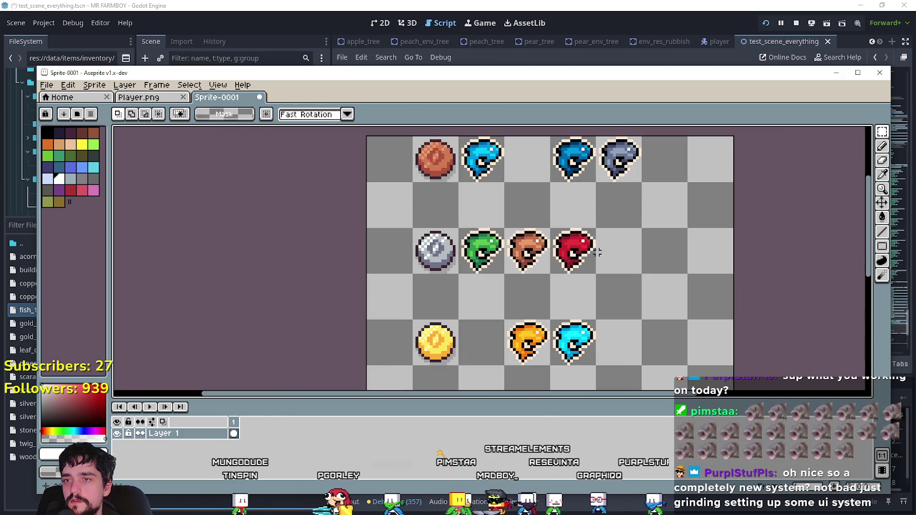
{"action": "mouse_move", "coordinate": [570, 173]}
{"action": "left_mouse_down"}
{"action": "mouse_move", "coordinate": [542, 171]}
{"action": "mouse_move", "coordinate": [541, 198]}
{"action": "left_mouse_up"}
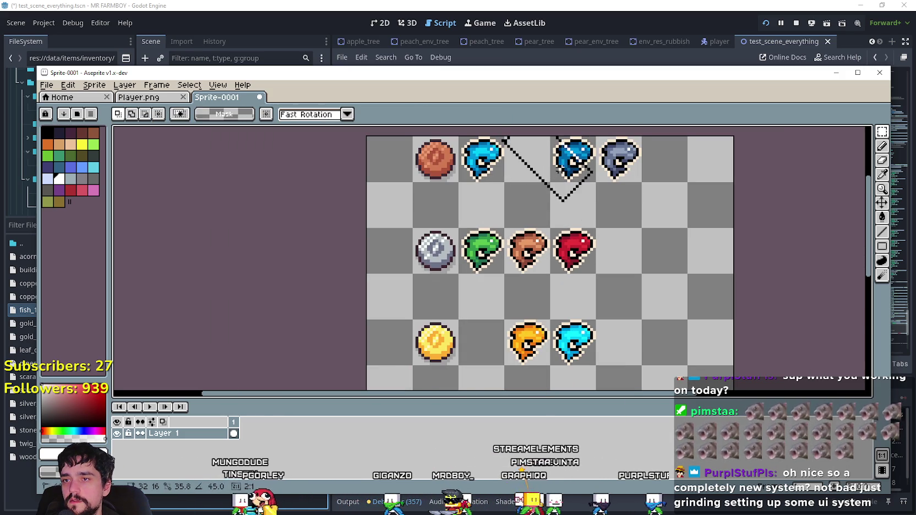
{"action": "left_click", "coordinate": [637, 220]}
{"action": "mouse_move", "coordinate": [550, 137]}
{"action": "left_mouse_down"}
{"action": "mouse_move", "coordinate": [595, 183]}
{"action": "mouse_move", "coordinate": [527, 166]}
{"action": "left_mouse_up"}
{"action": "left_click_drag", "start_coordinate": [596, 136], "coordinate": [641, 177]}
{"action": "left_click", "coordinate": [640, 178]}
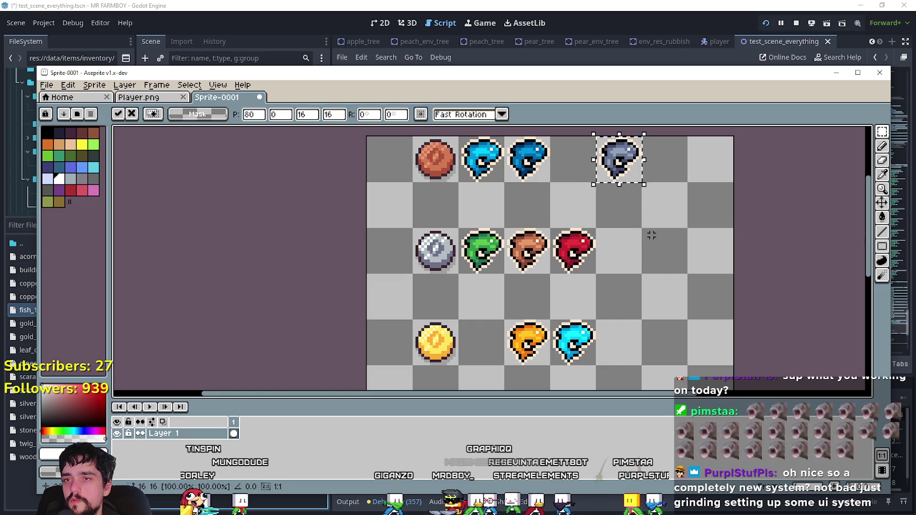
{"action": "left_click", "coordinate": [643, 232]}
{"action": "left_click_drag", "start_coordinate": [613, 165], "coordinate": [568, 165]}
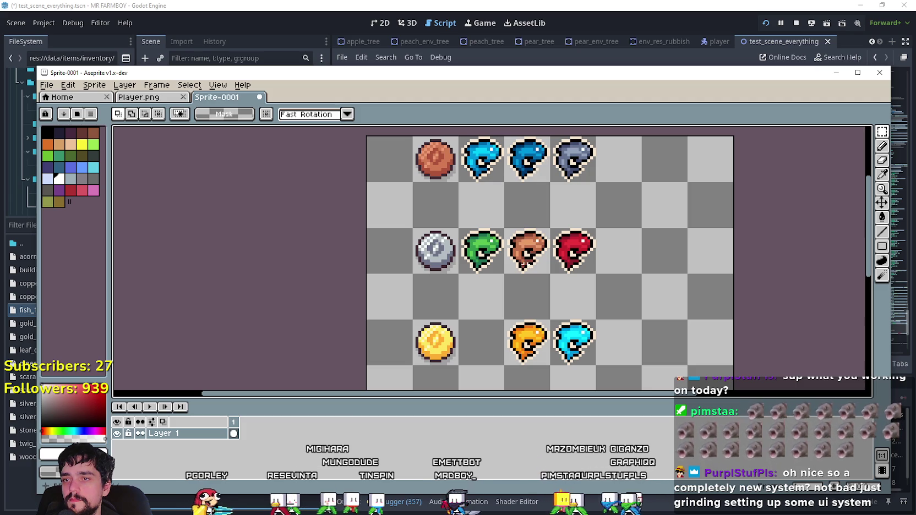
- Swap the grey fish and the dark-blue fish within the top row
{"action": "left_click_drag", "start_coordinate": [575, 160], "coordinate": [669, 212]}
{"action": "left_click", "coordinate": [527, 159]}
{"action": "mouse_move", "coordinate": [526, 158]}
{"action": "left_mouse_down"}
{"action": "mouse_move", "coordinate": [552, 184]}
{"action": "mouse_move", "coordinate": [573, 159]}
{"action": "left_mouse_up"}
{"action": "mouse_move", "coordinate": [664, 207]}
{"action": "left_mouse_down"}
{"action": "mouse_move", "coordinate": [574, 195]}
{"action": "mouse_move", "coordinate": [528, 160]}
{"action": "mouse_move", "coordinate": [650, 184]}
{"action": "mouse_move", "coordinate": [666, 167]}
{"action": "mouse_move", "coordinate": [483, 167]}
{"action": "left_mouse_up"}
{"action": "left_click", "coordinate": [500, 161]}
{"action": "left_click", "coordinate": [542, 204]}
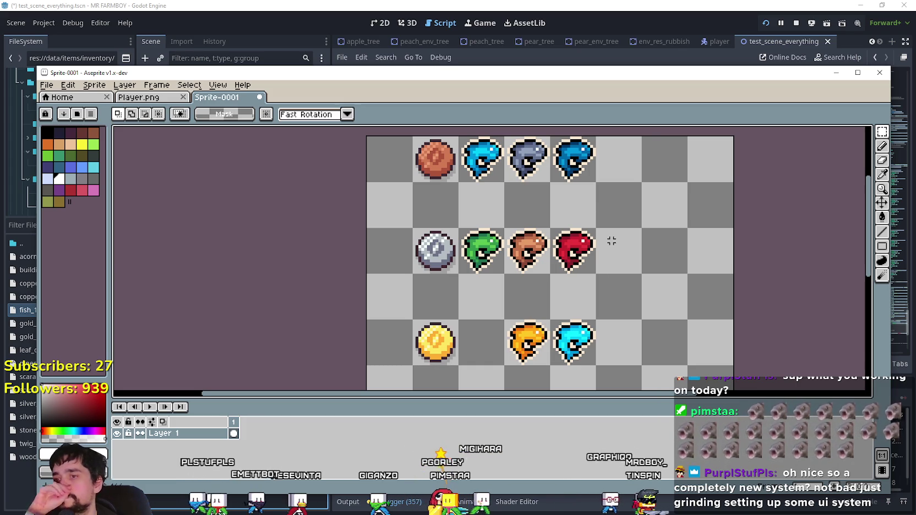
- Select the red fish cell, clear the selection, and return to Player.png
{"action": "mouse_move", "coordinate": [504, 321]}
{"action": "left_mouse_down"}
{"action": "mouse_move", "coordinate": [550, 366]}
{"action": "mouse_move", "coordinate": [596, 366]}
{"action": "left_mouse_up"}
{"action": "left_click_drag", "start_coordinate": [550, 229], "coordinate": [595, 274]}
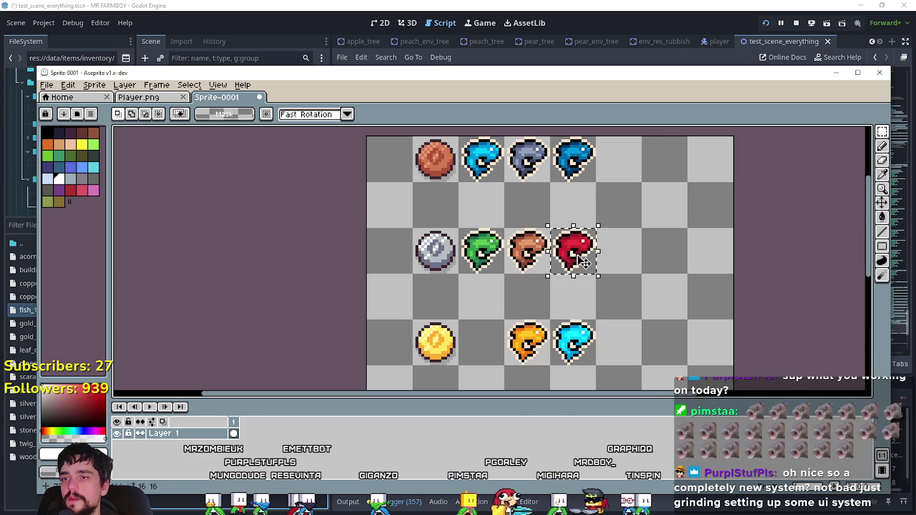
{"action": "left_click", "coordinate": [605, 268]}
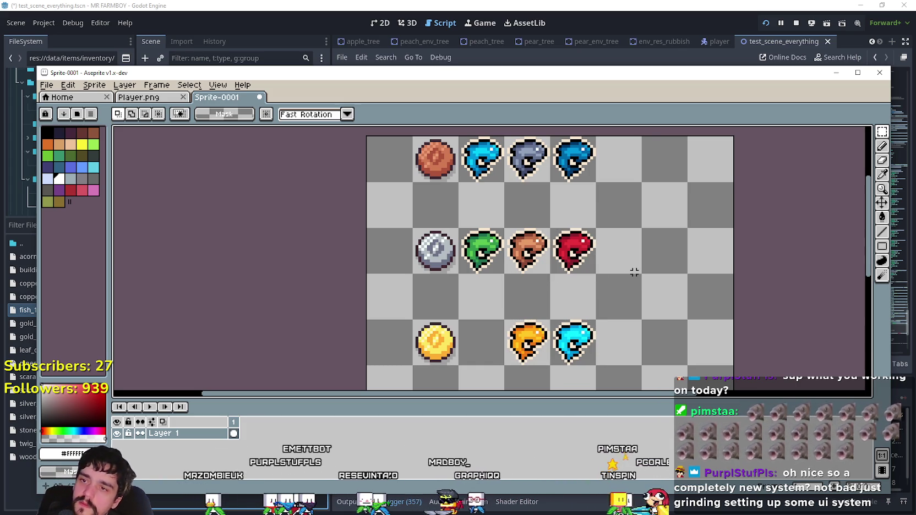
{"action": "scroll", "coordinate": [625, 267], "scroll_direction": "up", "scroll_amount": 2}
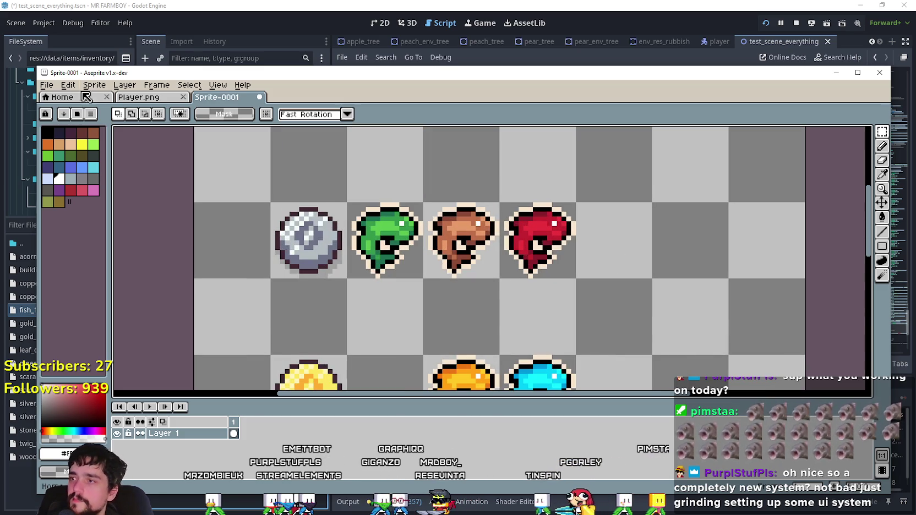
{"action": "left_click", "coordinate": [134, 99]}
- Look over the fish icons on the Player.png item sheet
{"action": "scroll", "coordinate": [434, 221], "scroll_direction": "up", "scroll_amount": 2}
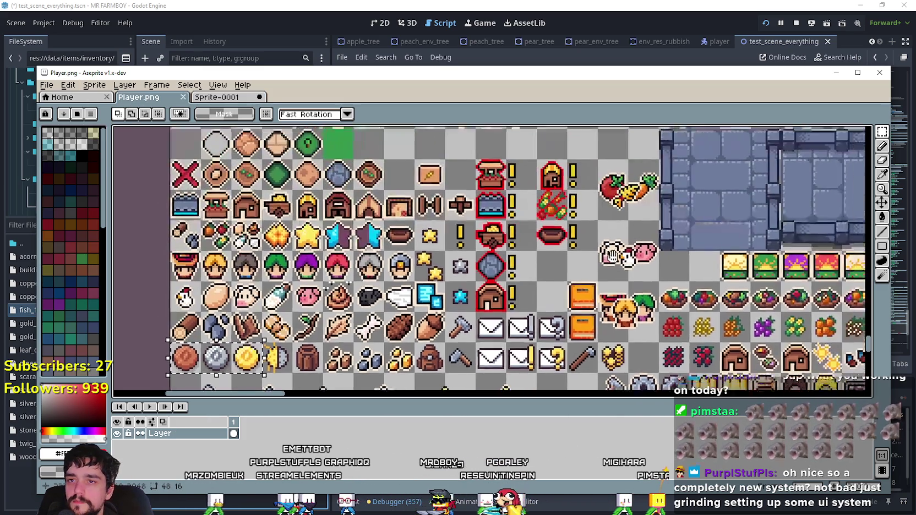
{"action": "scroll", "coordinate": [435, 221], "scroll_direction": "right", "scroll_amount": 5}
{"action": "scroll", "coordinate": [626, 191], "scroll_direction": "down", "scroll_amount": 5}
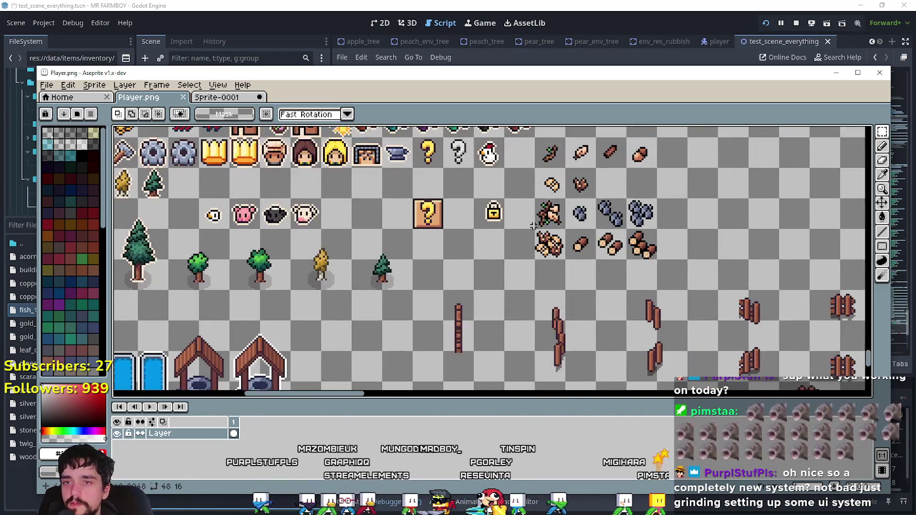
{"action": "scroll", "coordinate": [626, 190], "scroll_direction": "down", "scroll_amount": 1}
{"action": "mouse_move", "coordinate": [393, 144]}
{"action": "left_mouse_down"}
{"action": "mouse_move", "coordinate": [559, 78]}
{"action": "mouse_move", "coordinate": [514, 149]}
{"action": "mouse_move", "coordinate": [482, 244]}
{"action": "left_mouse_up"}
{"action": "scroll", "coordinate": [483, 244], "scroll_direction": "up", "scroll_amount": 2}
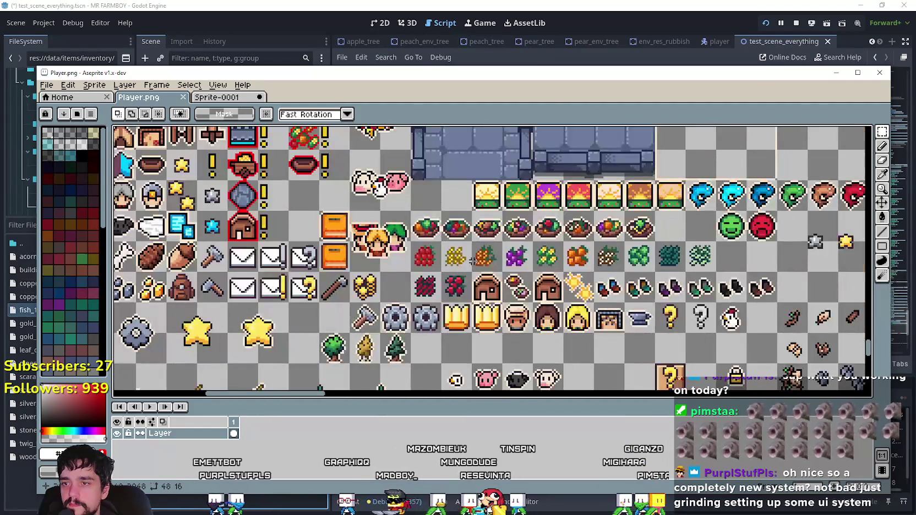
- Back on Sprite-0001, marquee-select the red fish cell to copy it
{"action": "left_click", "coordinate": [215, 97]}
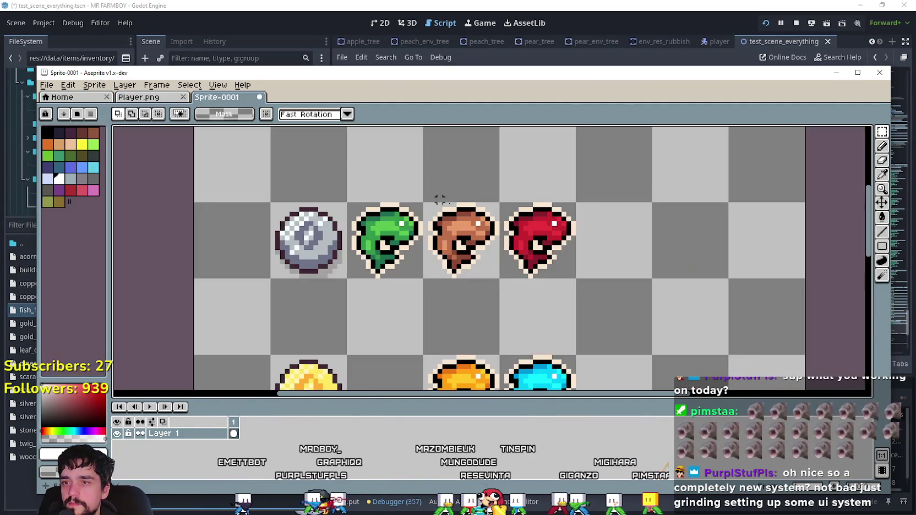
{"action": "scroll", "coordinate": [521, 242], "scroll_direction": "down", "scroll_amount": 2}
{"action": "scroll", "coordinate": [540, 249], "scroll_direction": "up", "scroll_amount": 1}
{"action": "left_click_drag", "start_coordinate": [604, 205], "coordinate": [453, 353]}
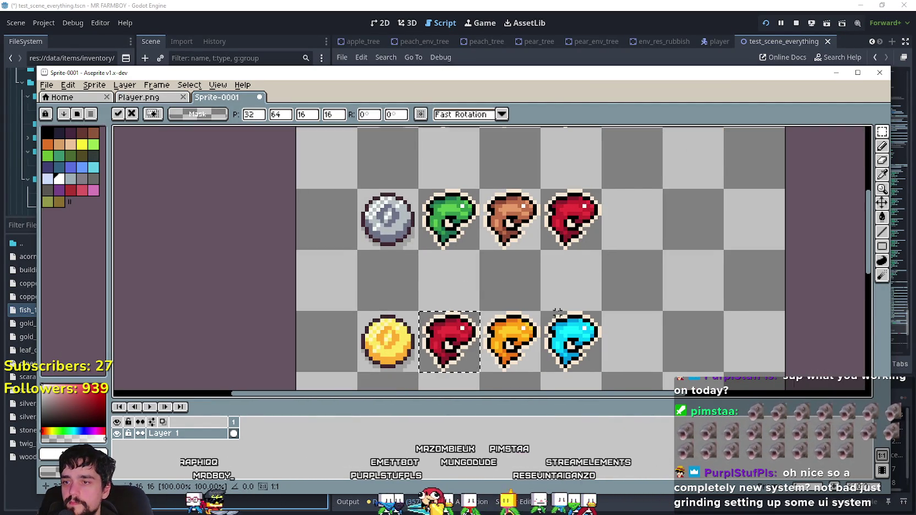
{"action": "scroll", "coordinate": [545, 248], "scroll_direction": "up", "scroll_amount": 2}
{"action": "scroll", "coordinate": [545, 248], "scroll_direction": "left", "scroll_amount": 3}
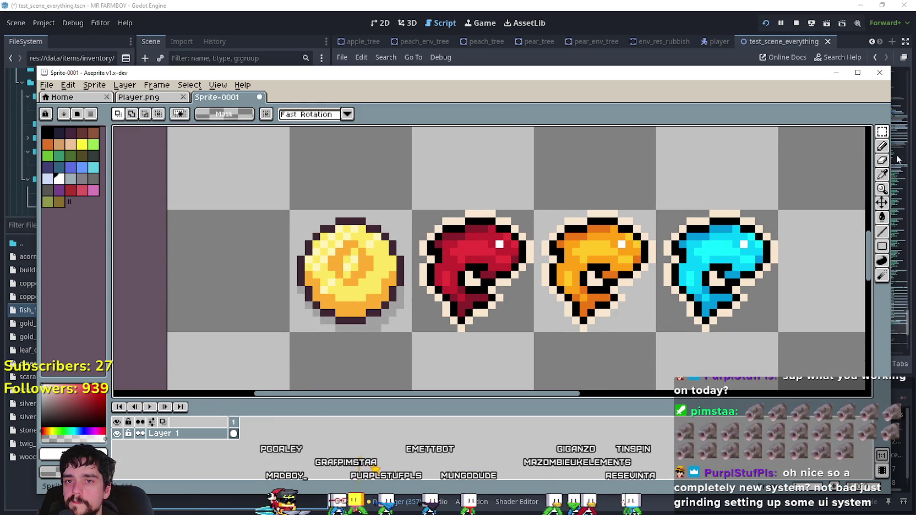
- Eyedropper the orange fish, then the red fish (#ea323c), checking each colour's values
{"action": "left_click", "coordinate": [882, 175]}
{"action": "left_click", "coordinate": [586, 250]}
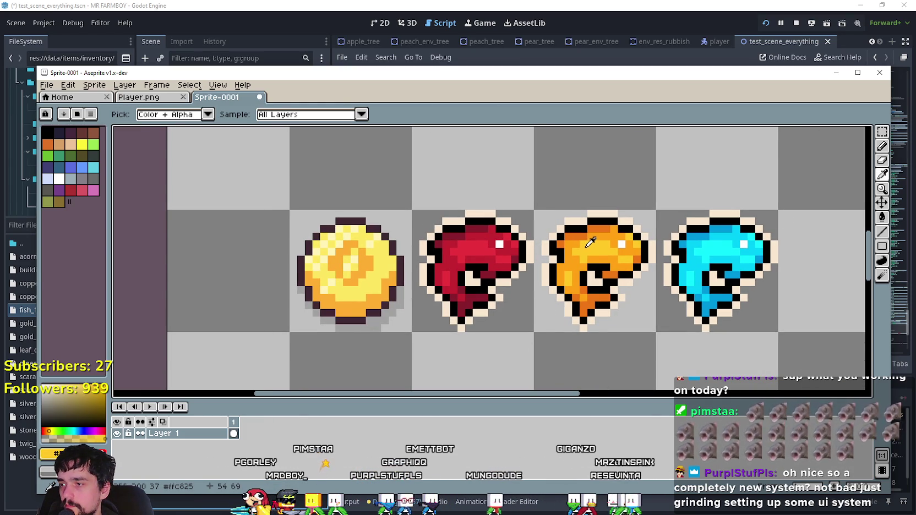
{"action": "left_click", "coordinate": [52, 453]}
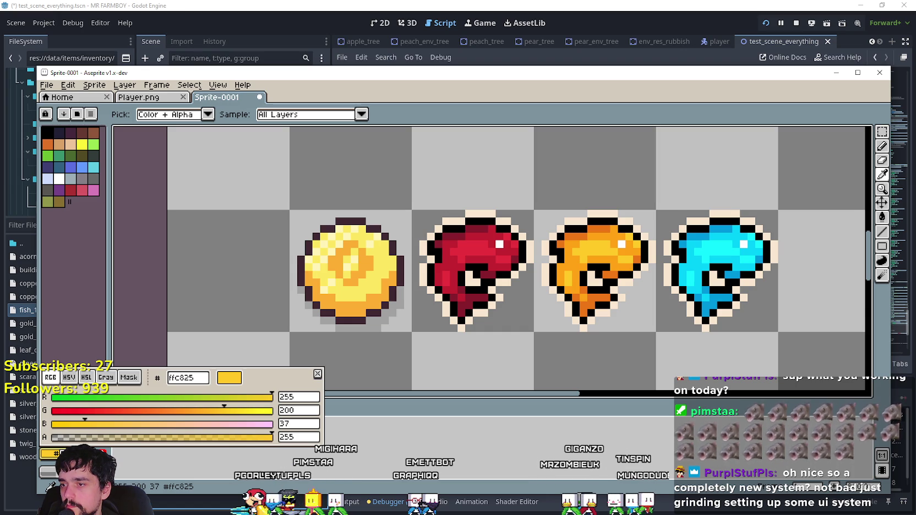
{"action": "key", "text": "Escape"}
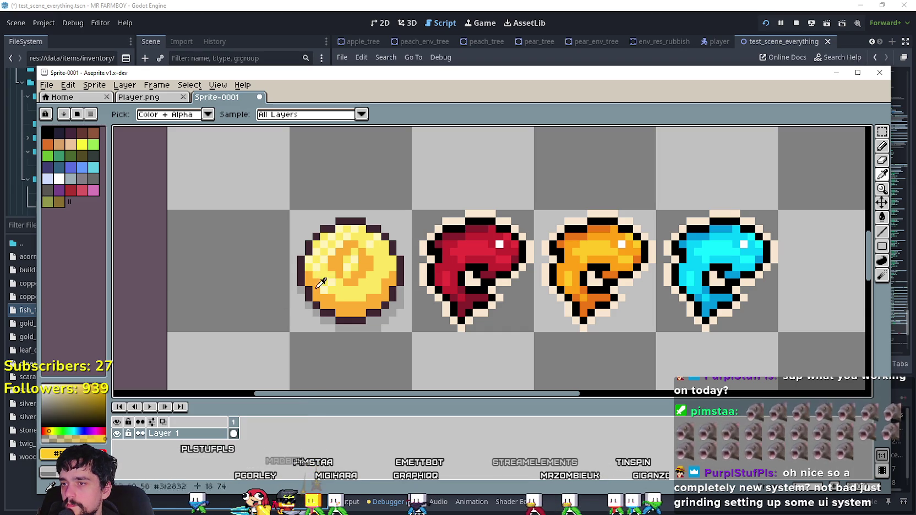
{"action": "left_click", "coordinate": [481, 239]}
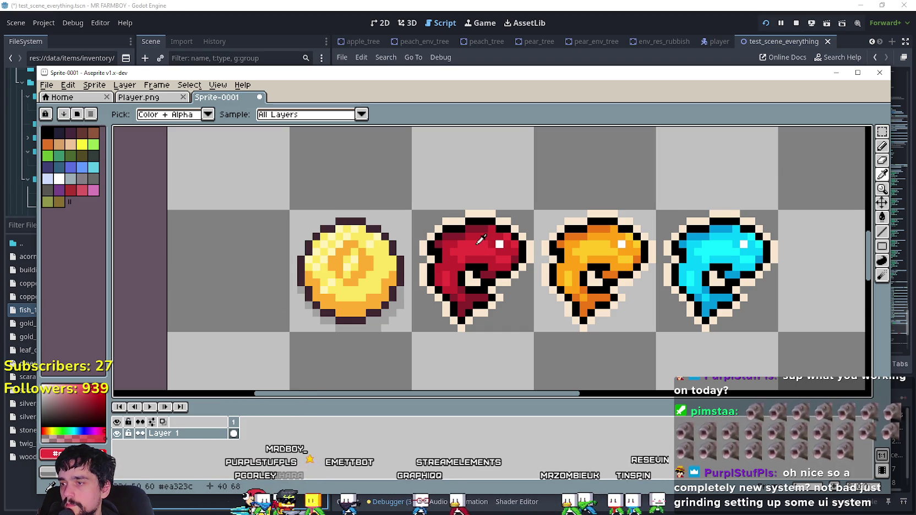
{"action": "left_click", "coordinate": [52, 452]}
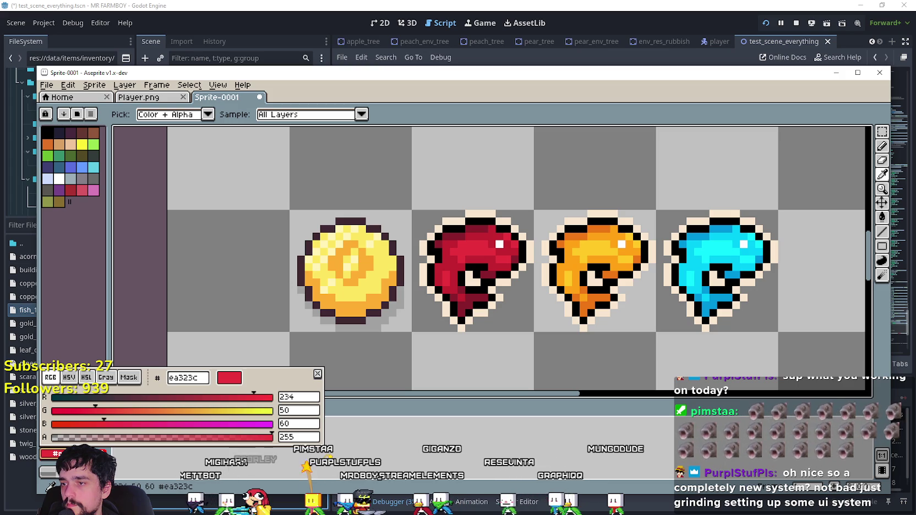
- Resample the orange fish colour and capture a screen snip of its colour values
{"action": "key", "text": "Escape"}
{"action": "left_click", "coordinate": [600, 244]}
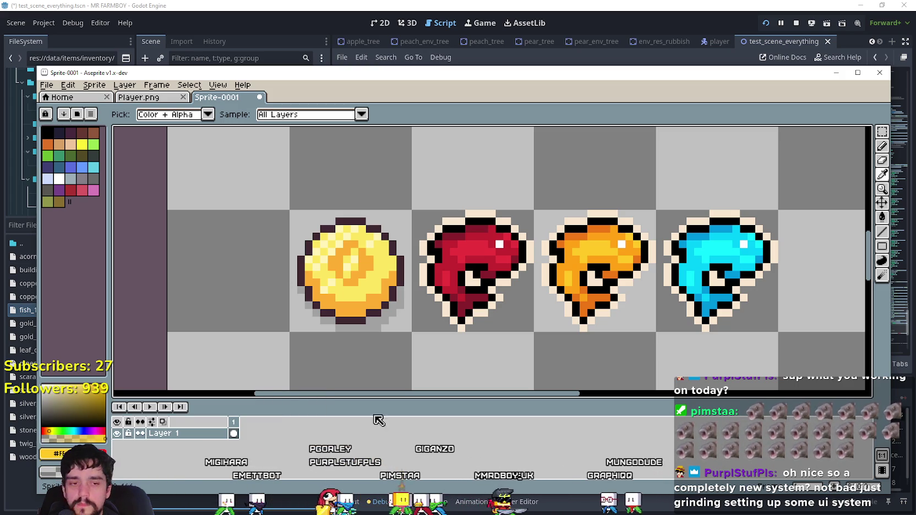
{"action": "left_click", "coordinate": [55, 453]}
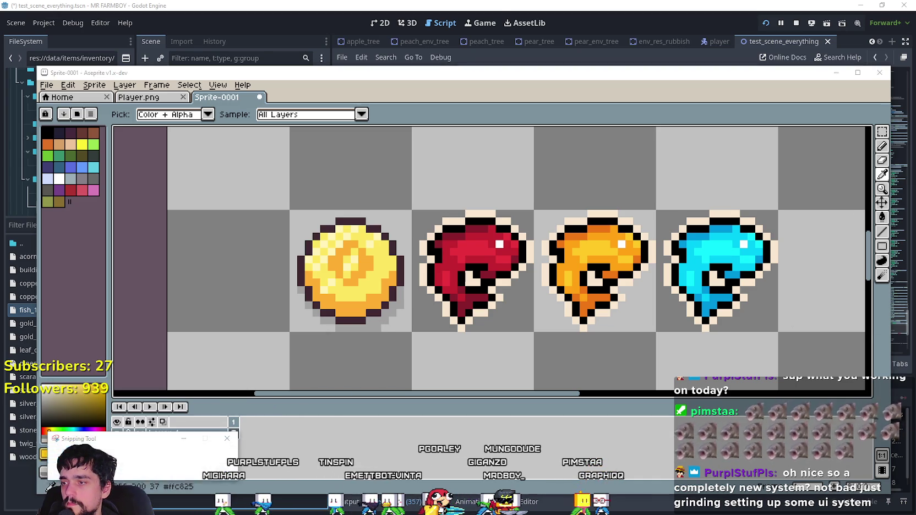
{"action": "key", "text": "ctrl+n"}
{"action": "key", "text": "Escape"}
{"action": "key", "text": "ctrl+n"}
{"action": "key", "text": "Escape"}
{"action": "left_click", "coordinate": [44, 454]}
{"action": "key", "text": "ctrl+n"}
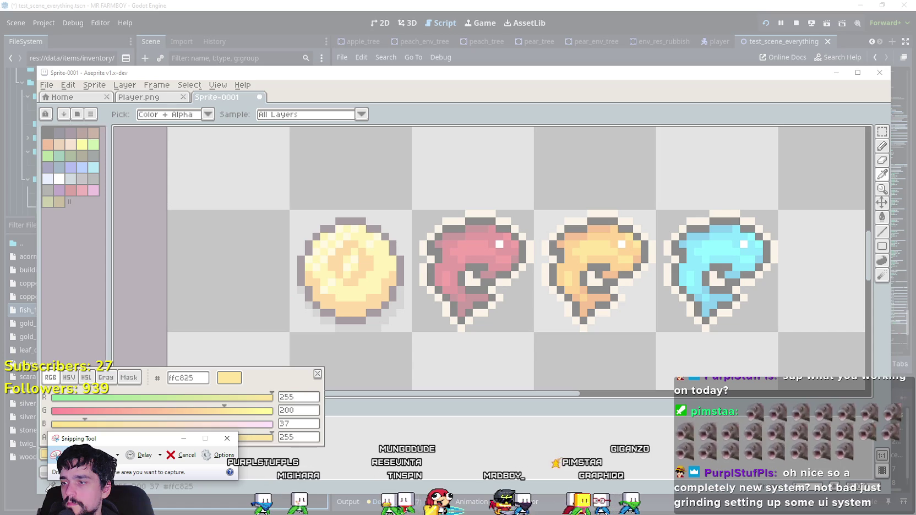
{"action": "left_click_drag", "start_coordinate": [38, 362], "coordinate": [388, 473]}
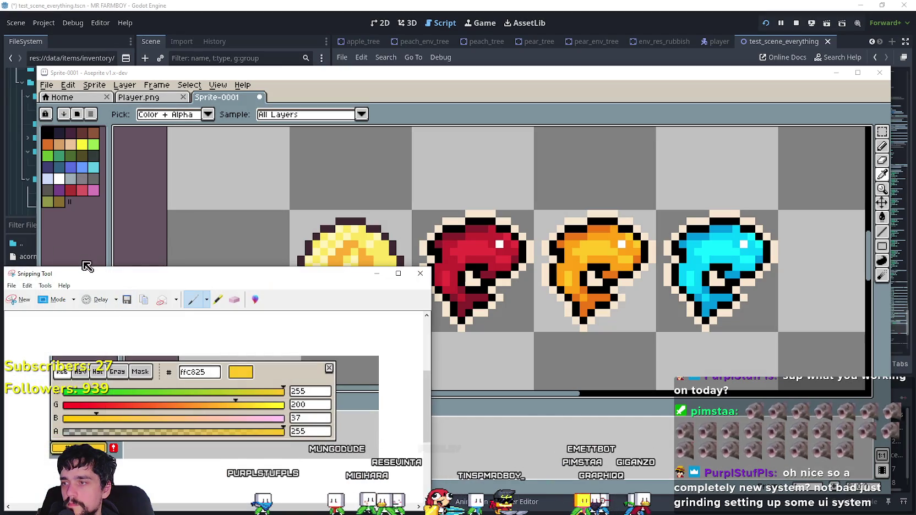
{"action": "left_click_drag", "start_coordinate": [87, 270], "coordinate": [870, 214]}
{"action": "left_click", "coordinate": [643, 244]}
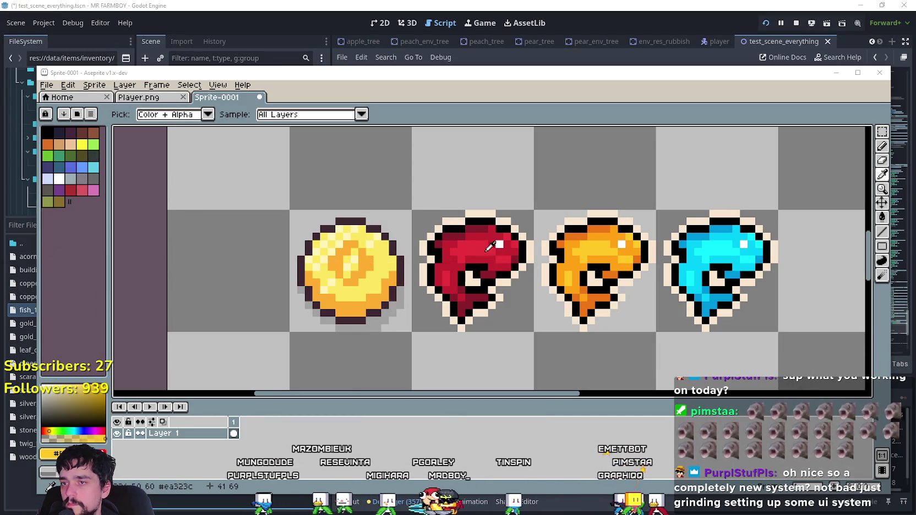
- Sample the red fish and adjust its colour to R 255 with B around 37
{"action": "left_click", "coordinate": [490, 246]}
{"action": "left_click", "coordinate": [71, 453]}
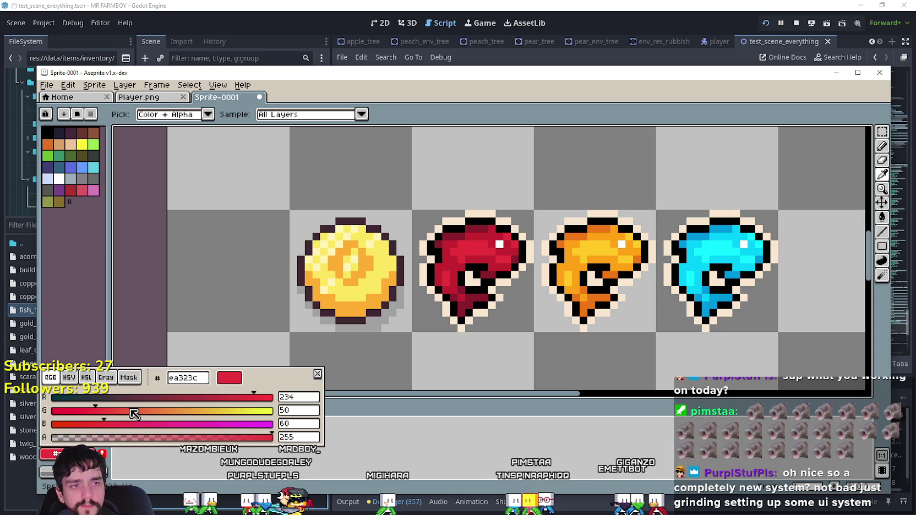
{"action": "left_click_drag", "start_coordinate": [258, 396], "coordinate": [272, 396]}
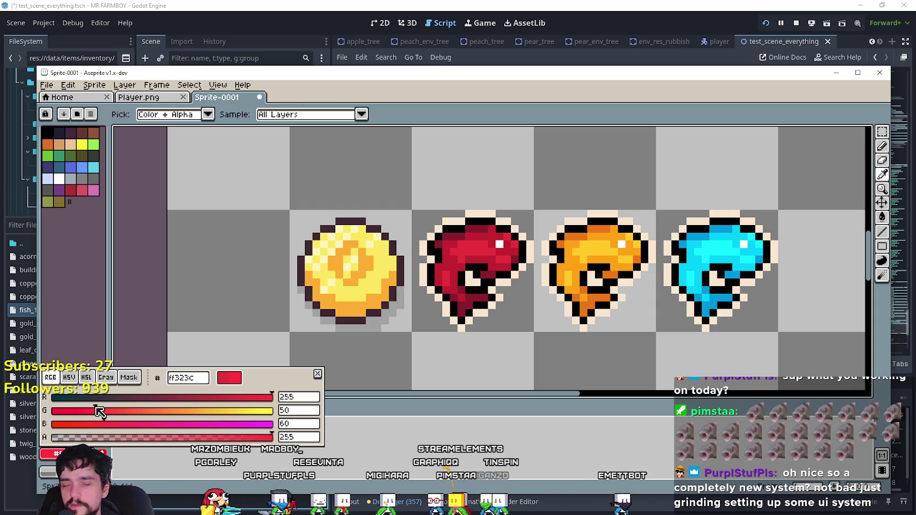
{"action": "left_click_drag", "start_coordinate": [104, 424], "coordinate": [92, 425]}
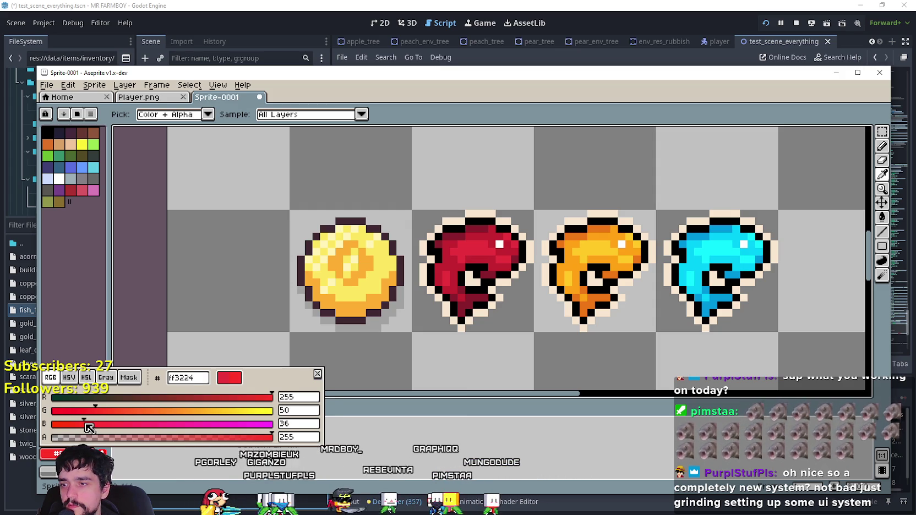
{"action": "left_click_drag", "start_coordinate": [89, 428], "coordinate": [87, 429]}
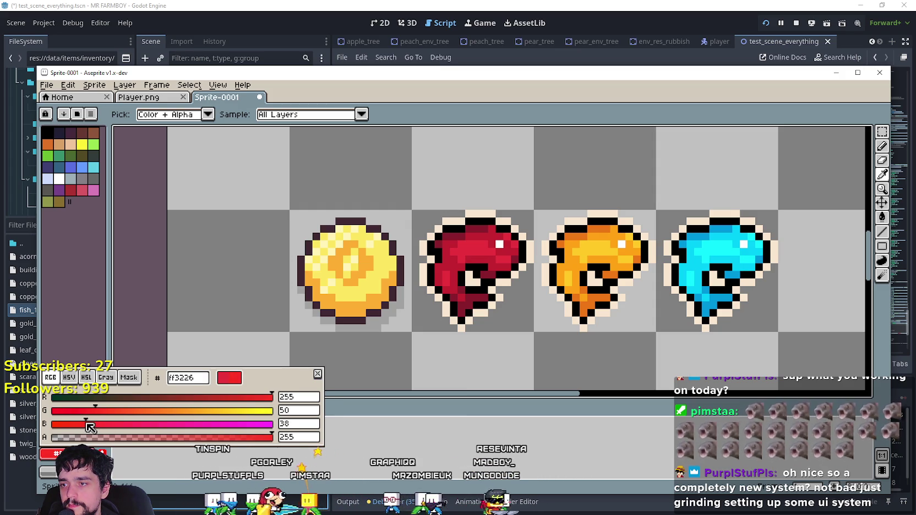
{"action": "left_click_drag", "start_coordinate": [89, 427], "coordinate": [91, 427]}
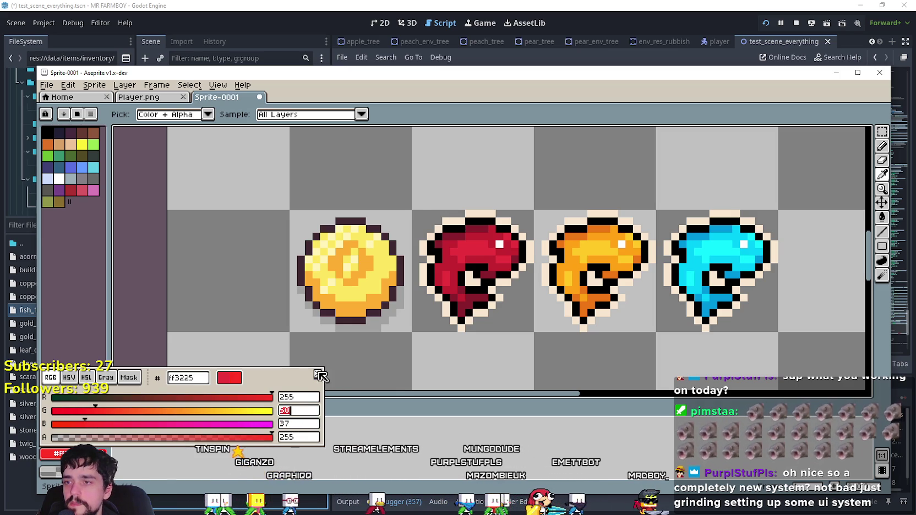
- Recheck the adjusted red #ff3225 values, then close the colour editor
{"action": "scroll", "coordinate": [489, 259], "scroll_direction": "down", "scroll_amount": 2}
{"action": "mouse_move", "coordinate": [545, 169]}
{"action": "left_mouse_down"}
{"action": "mouse_move", "coordinate": [544, 274]}
{"action": "mouse_move", "coordinate": [522, 317]}
{"action": "mouse_move", "coordinate": [515, 178]}
{"action": "left_mouse_up"}
{"action": "scroll", "coordinate": [482, 235], "scroll_direction": "up", "scroll_amount": 1}
{"action": "scroll", "coordinate": [444, 287], "scroll_direction": "up", "scroll_amount": 1}
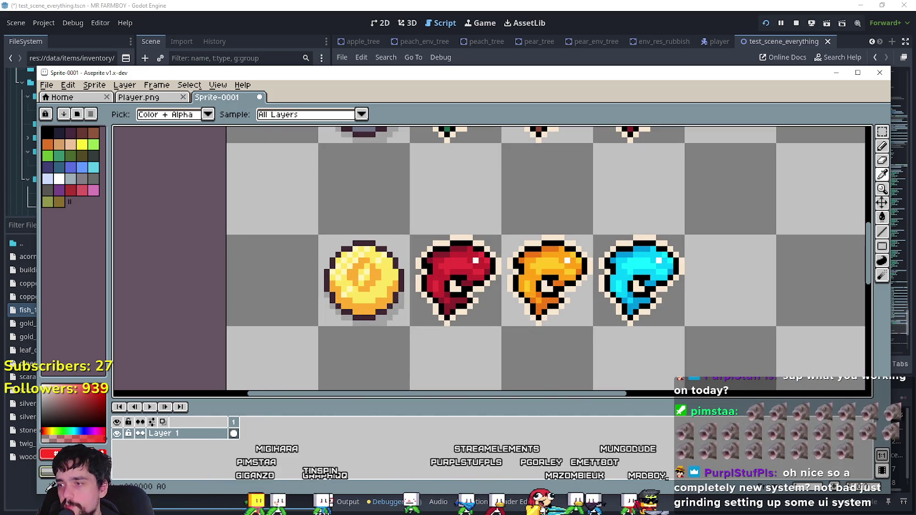
{"action": "left_click", "coordinate": [46, 454]}
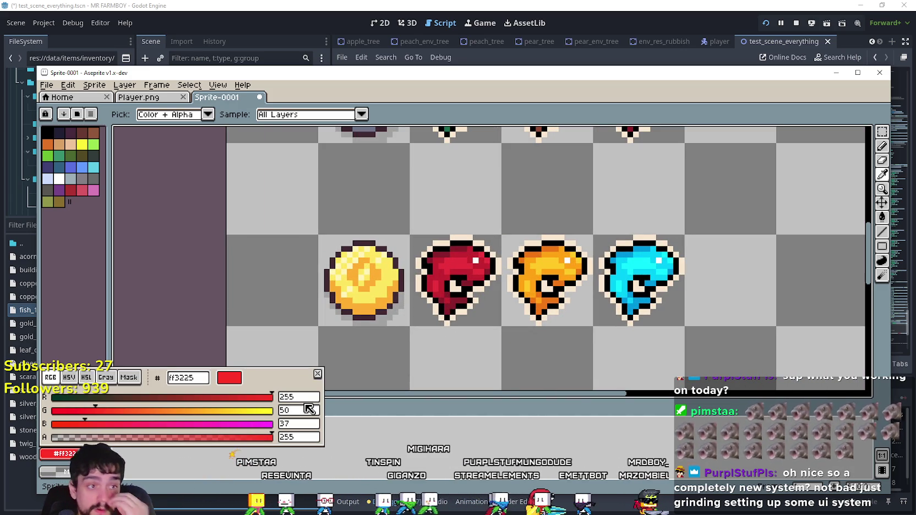
{"action": "left_click", "coordinate": [143, 143]}
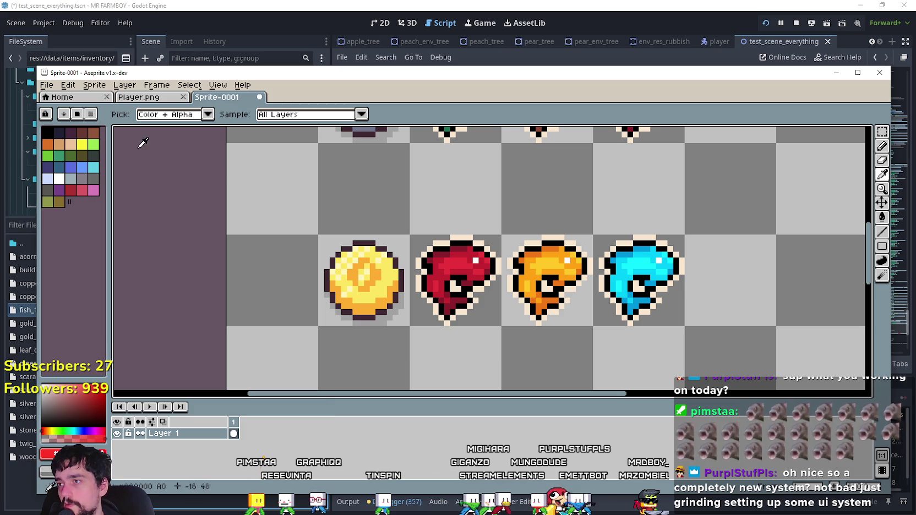
- Select the purple grapes cell on the Player.png item sheet for copying
{"action": "left_click", "coordinate": [140, 97]}
{"action": "scroll", "coordinate": [495, 259], "scroll_direction": "down", "scroll_amount": 3}
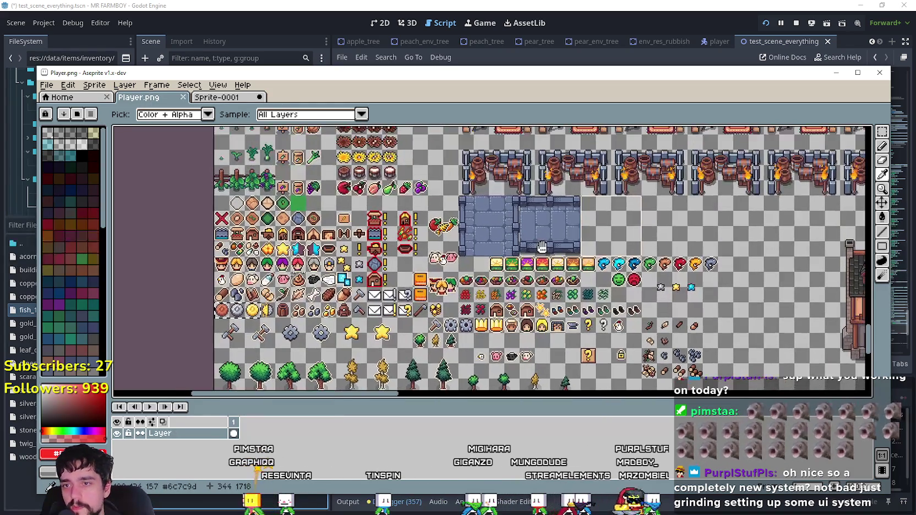
{"action": "left_click", "coordinate": [882, 133]}
{"action": "scroll", "coordinate": [218, 266], "scroll_direction": "up", "scroll_amount": 1}
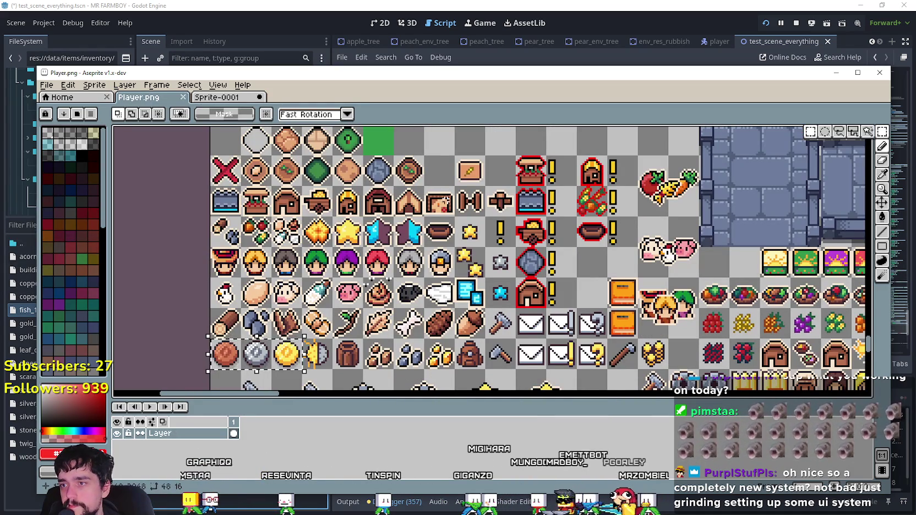
{"action": "scroll", "coordinate": [346, 264], "scroll_direction": "up", "scroll_amount": 2}
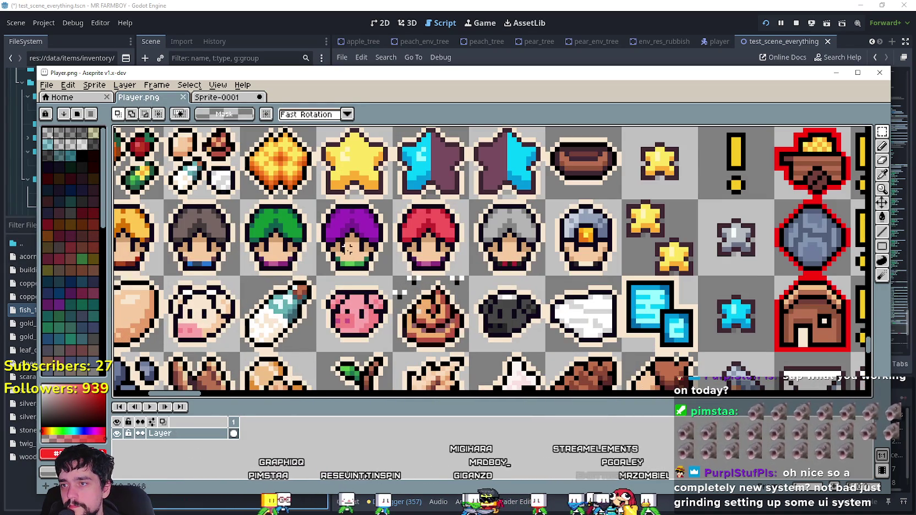
{"action": "scroll", "coordinate": [347, 264], "scroll_direction": "down", "scroll_amount": 4}
{"action": "scroll", "coordinate": [392, 297], "scroll_direction": "up", "scroll_amount": 5}
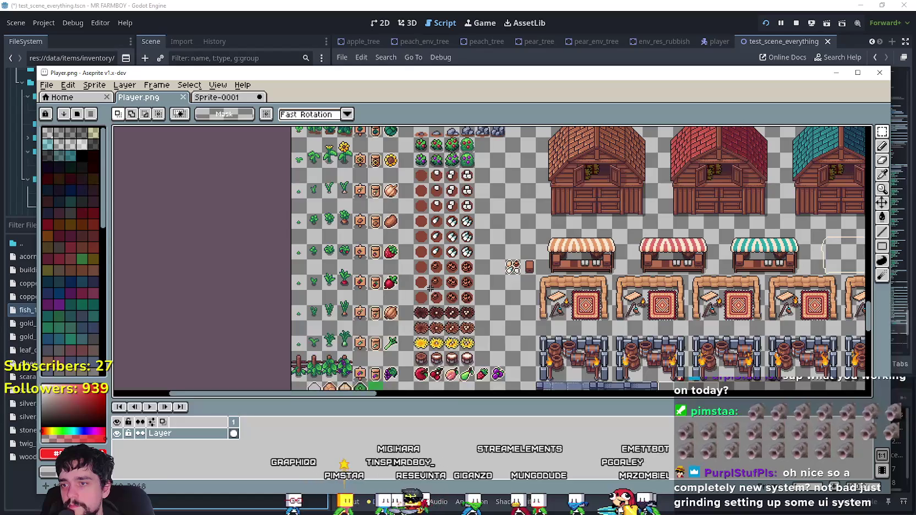
{"action": "scroll", "coordinate": [392, 297], "scroll_direction": "down", "scroll_amount": 2}
{"action": "scroll", "coordinate": [392, 298], "scroll_direction": "up", "scroll_amount": 3}
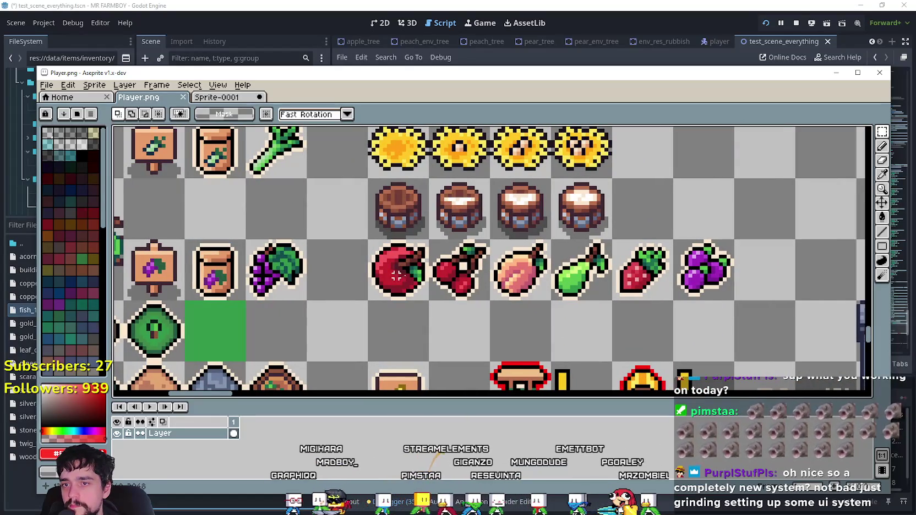
{"action": "left_click_drag", "start_coordinate": [706, 281], "coordinate": [710, 283]}
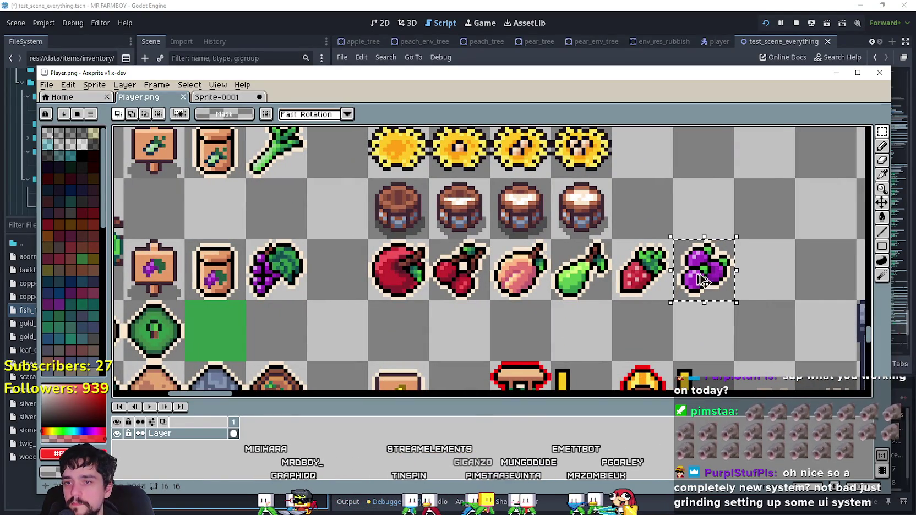
- Paste the grapes into an empty cell of Sprite-0001 above the fish row
{"action": "left_click", "coordinate": [244, 99]}
{"action": "key", "text": "ctrl+v"}
{"action": "left_click_drag", "start_coordinate": [482, 257], "coordinate": [698, 203]}
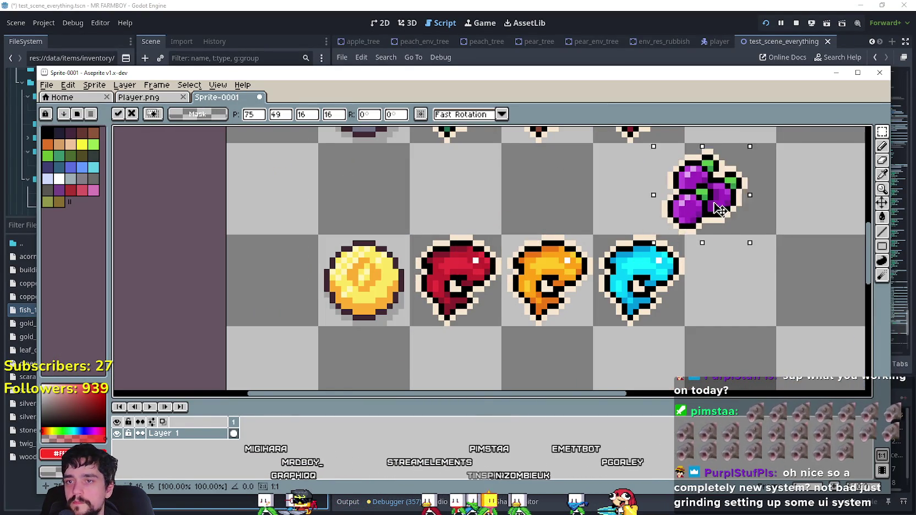
{"action": "left_click_drag", "start_coordinate": [617, 301], "coordinate": [640, 292]}
{"action": "scroll", "coordinate": [479, 243], "scroll_direction": "down", "scroll_amount": 2}
{"action": "left_click", "coordinate": [744, 192]}
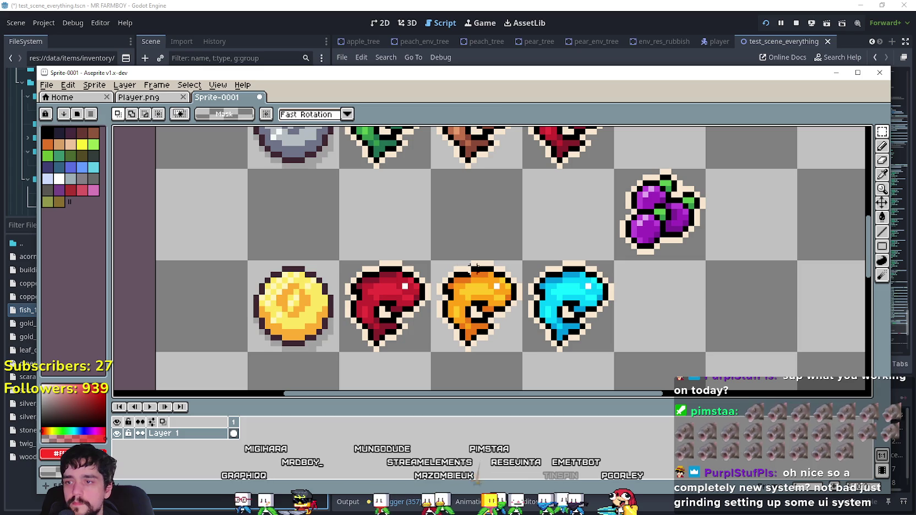
{"action": "left_click_drag", "start_coordinate": [380, 303], "coordinate": [385, 308]}
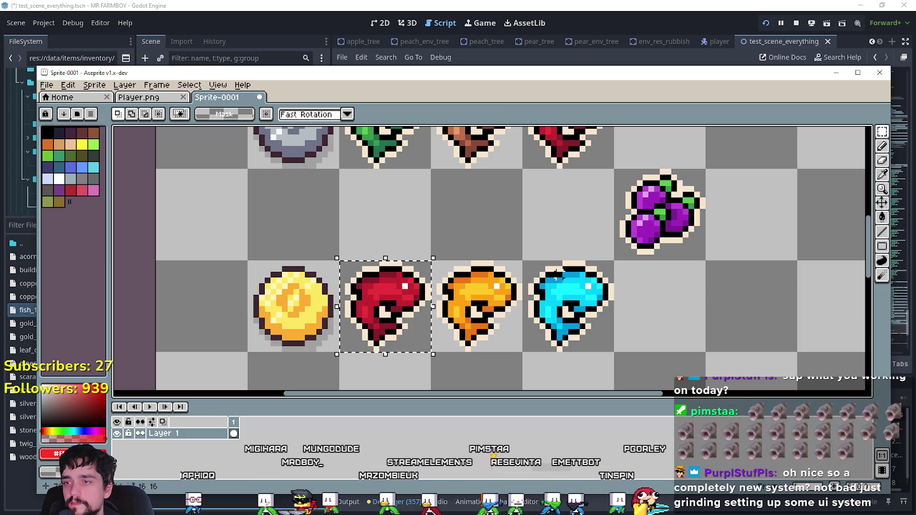
- Recolour the red fish purple using shades picked from the grapes
{"action": "left_click", "coordinate": [882, 174]}
{"action": "scroll", "coordinate": [654, 246], "scroll_direction": "up", "scroll_amount": 1}
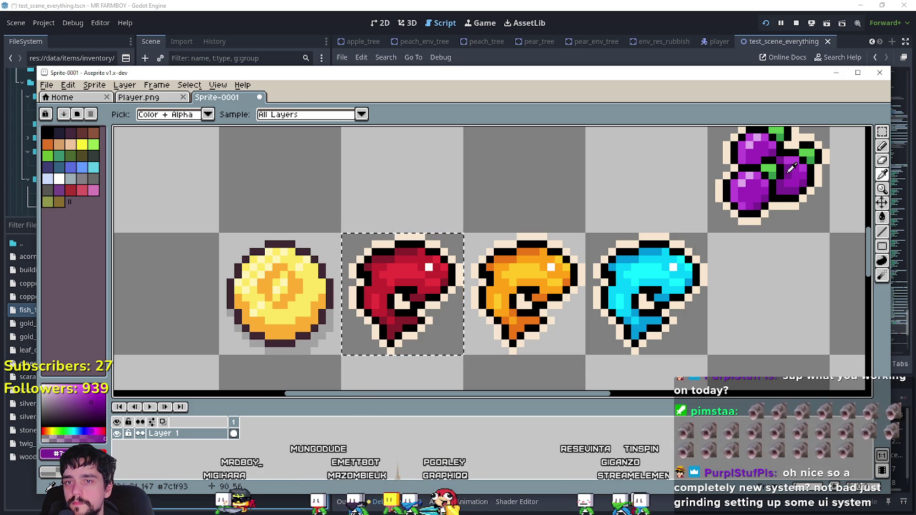
{"action": "left_click", "coordinate": [879, 223]}
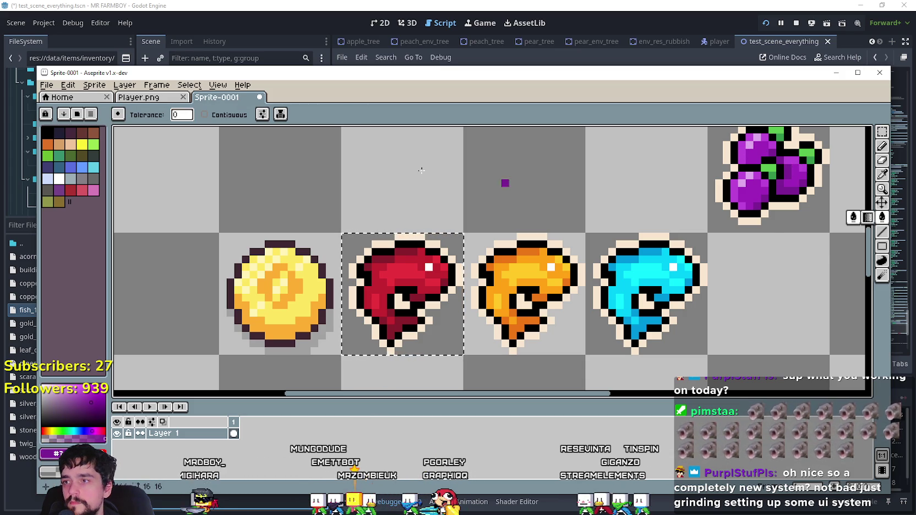
{"action": "left_click", "coordinate": [402, 251]}
{"action": "left_click", "coordinate": [883, 175]}
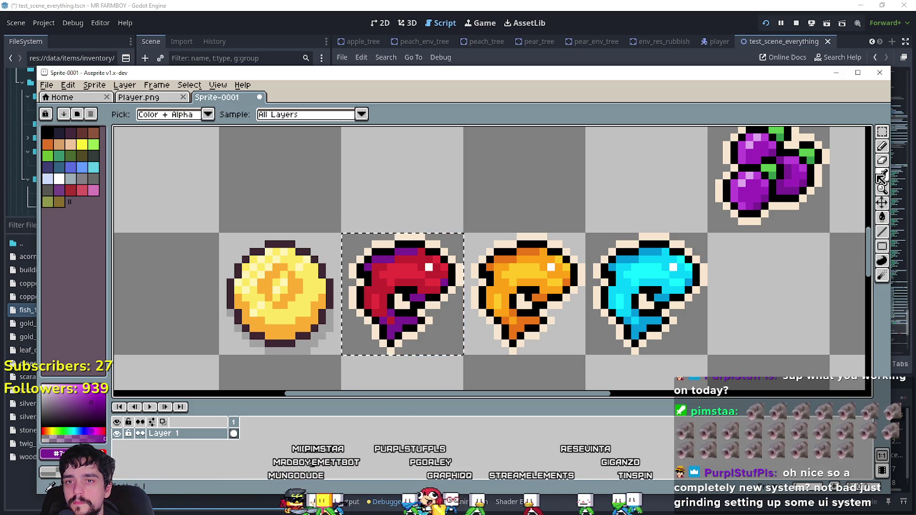
{"action": "left_click", "coordinate": [883, 215]}
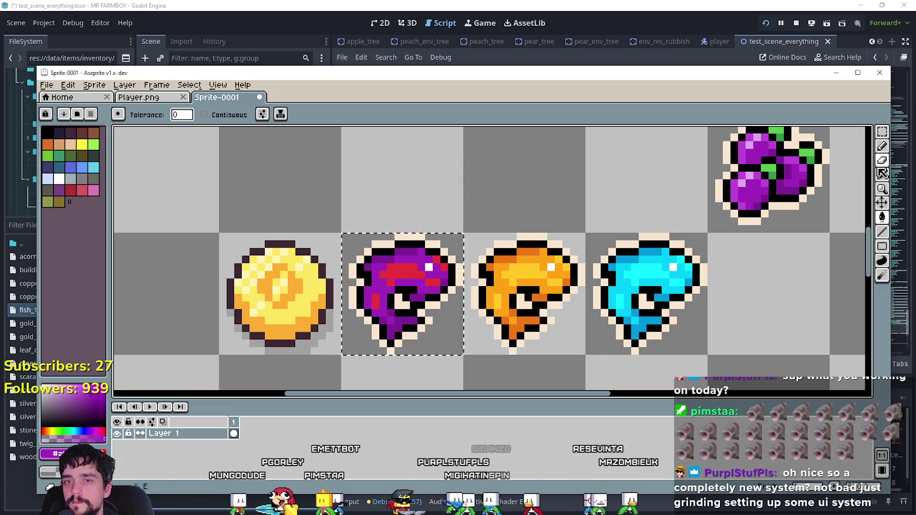
{"action": "left_click", "coordinate": [882, 174]}
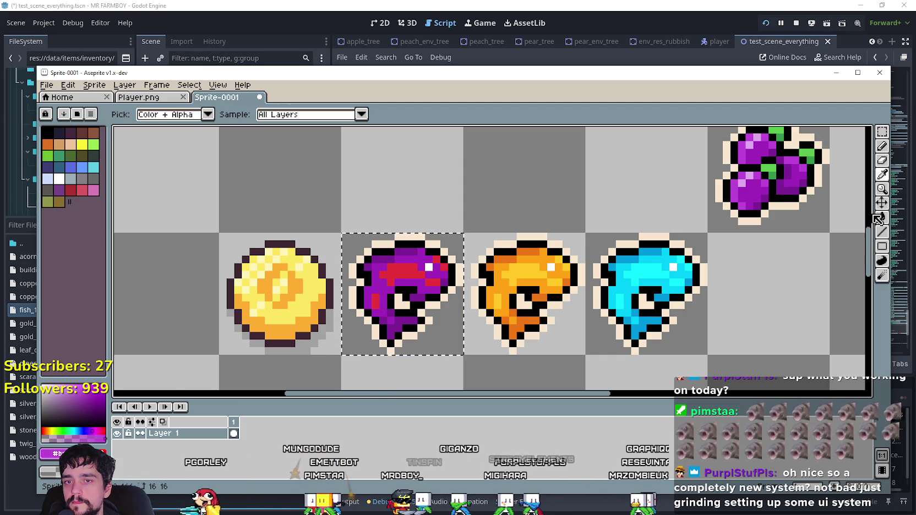
{"action": "left_click", "coordinate": [881, 216]}
{"action": "left_click", "coordinate": [410, 270]}
{"action": "scroll", "coordinate": [557, 307], "scroll_direction": "down", "scroll_amount": 2}
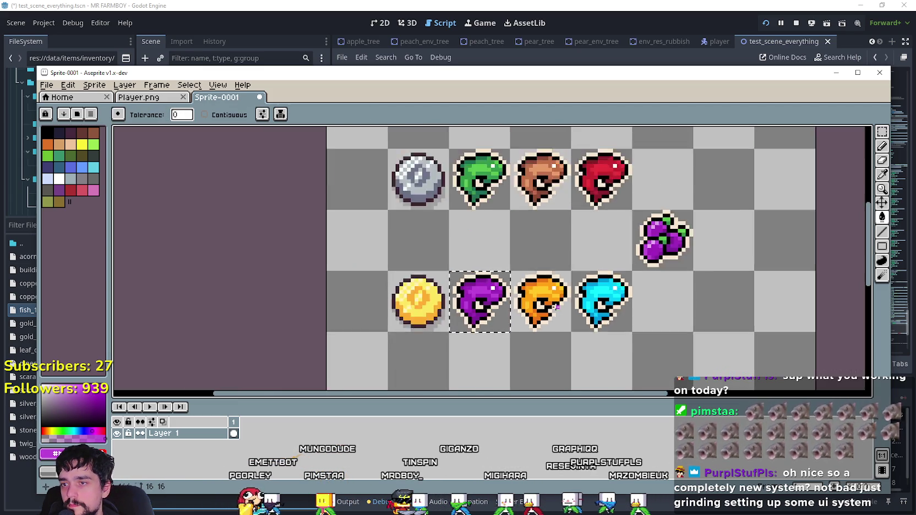
{"action": "scroll", "coordinate": [557, 306], "scroll_direction": "down", "scroll_amount": 1}
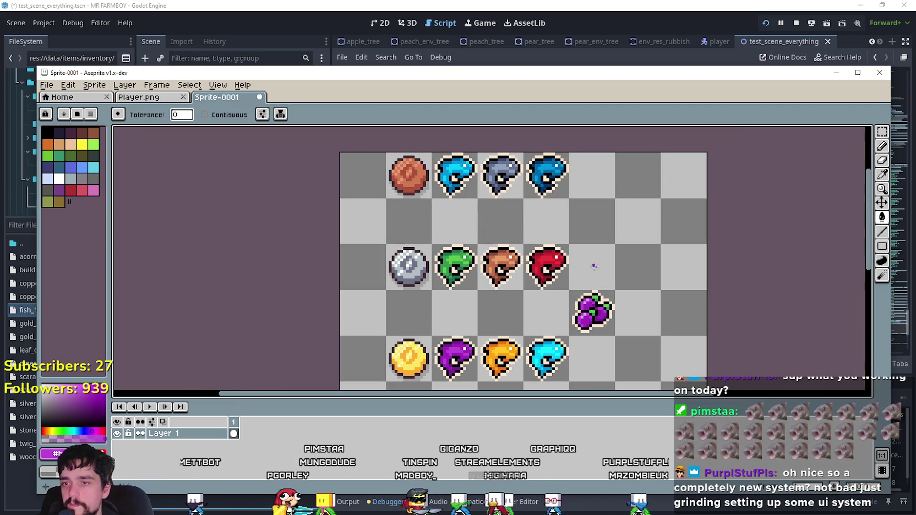
- Delete the grapes from the Sprite-0001 canvas
{"action": "left_click", "coordinate": [881, 132]}
{"action": "scroll", "coordinate": [624, 229], "scroll_direction": "down", "scroll_amount": 1}
{"action": "left_click_drag", "start_coordinate": [568, 265], "coordinate": [615, 311]}
{"action": "key", "text": "Delete"}
{"action": "scroll", "coordinate": [650, 307], "scroll_direction": "down", "scroll_amount": 1}
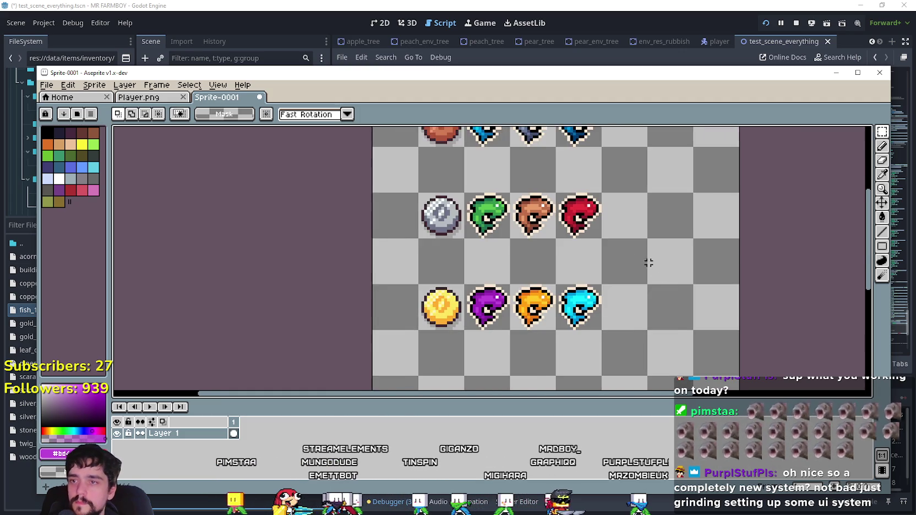
{"action": "scroll", "coordinate": [657, 272], "scroll_direction": "up", "scroll_amount": 3}
{"action": "scroll", "coordinate": [603, 265], "scroll_direction": "down", "scroll_amount": 2}
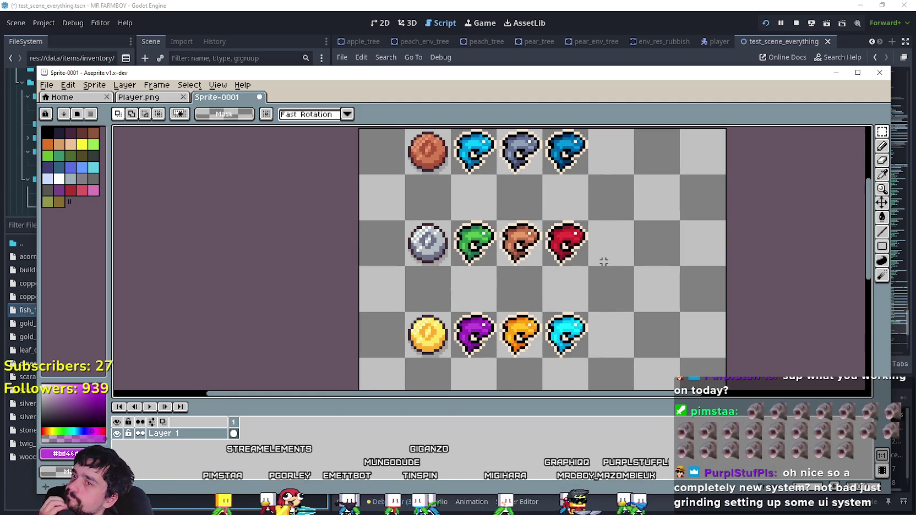
- Cancel the Sprite-0001 save, select the purple fish, and return to Player.png
{"action": "left_click_drag", "start_coordinate": [602, 259], "coordinate": [674, 294]}
{"action": "key", "text": "ctrl+s"}
{"action": "left_click", "coordinate": [461, 295]}
{"action": "left_click_drag", "start_coordinate": [617, 303], "coordinate": [619, 266]}
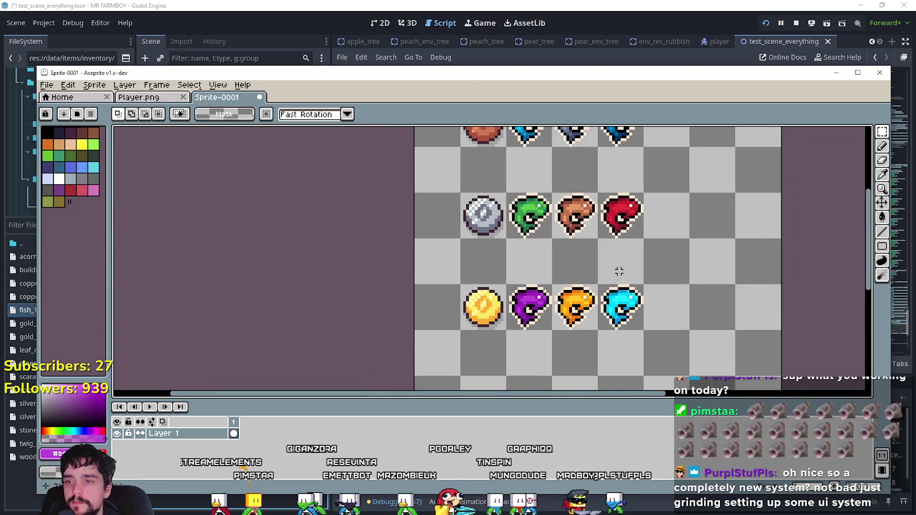
{"action": "left_click_drag", "start_coordinate": [544, 308], "coordinate": [551, 315]}
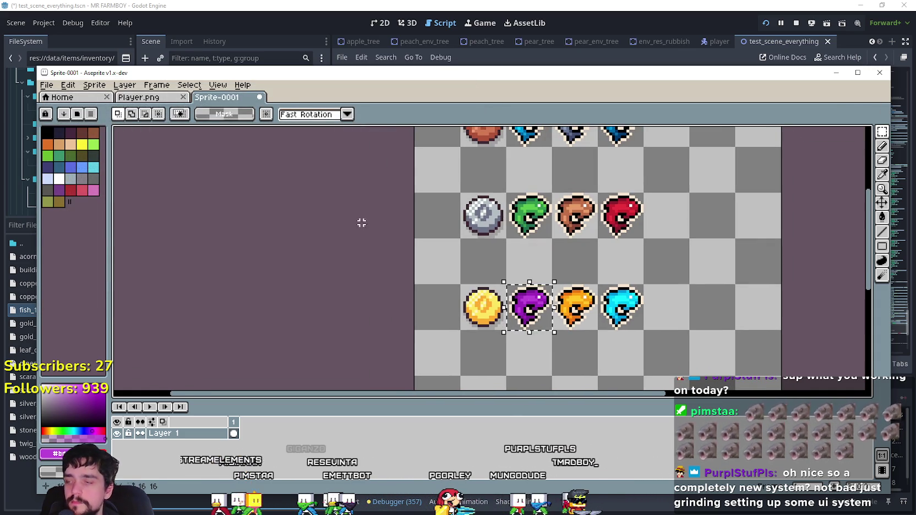
{"action": "left_click", "coordinate": [157, 106]}
{"action": "scroll", "coordinate": [683, 276], "scroll_direction": "down", "scroll_amount": 3}
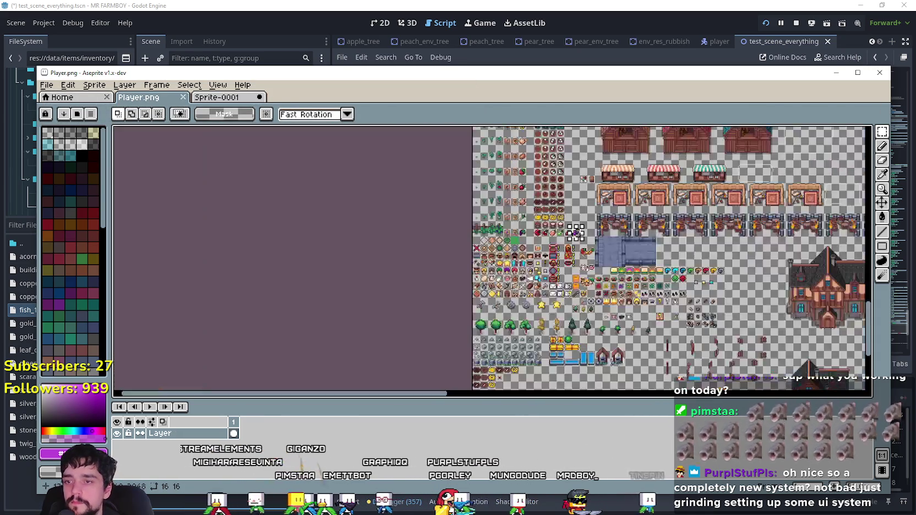
- Lift the grey fish out of the row and paste the purple fish below it
{"action": "scroll", "coordinate": [679, 309], "scroll_direction": "up", "scroll_amount": 1}
{"action": "scroll", "coordinate": [679, 309], "scroll_direction": "up", "scroll_amount": 2}
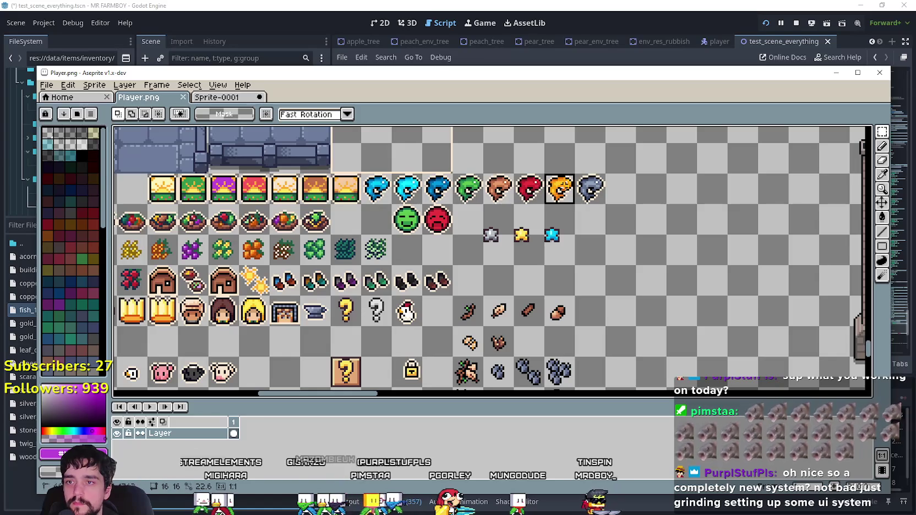
{"action": "left_click_drag", "start_coordinate": [546, 176], "coordinate": [574, 203]}
{"action": "scroll", "coordinate": [613, 272], "scroll_direction": "up", "scroll_amount": 3}
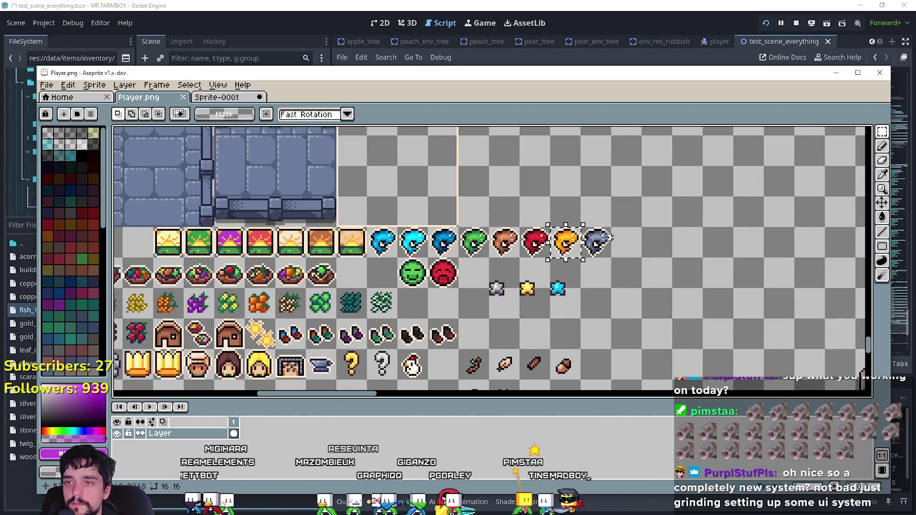
{"action": "mouse_move", "coordinate": [579, 225]}
{"action": "left_mouse_down"}
{"action": "mouse_move", "coordinate": [610, 256]}
{"action": "mouse_move", "coordinate": [485, 217]}
{"action": "left_mouse_up"}
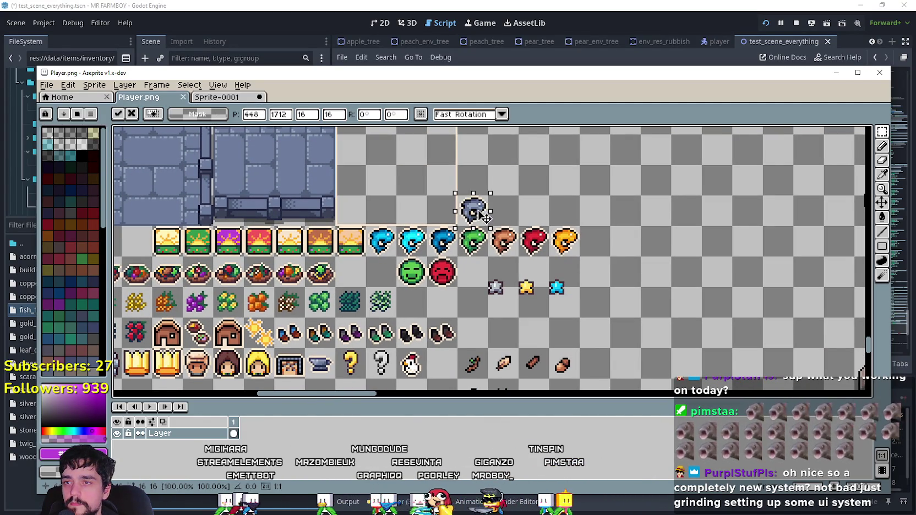
{"action": "scroll", "coordinate": [569, 253], "scroll_direction": "up", "scroll_amount": 1}
{"action": "key", "text": "ctrl+v"}
{"action": "mouse_move", "coordinate": [487, 256]}
{"action": "left_mouse_down"}
{"action": "mouse_move", "coordinate": [619, 275]}
{"action": "mouse_move", "coordinate": [611, 280]}
{"action": "left_mouse_up"}
{"action": "key", "text": "m"}
- Move the cyan fish to the row end, purple into the row, and shift red and brown right
{"action": "left_click_drag", "start_coordinate": [493, 214], "coordinate": [584, 259]}
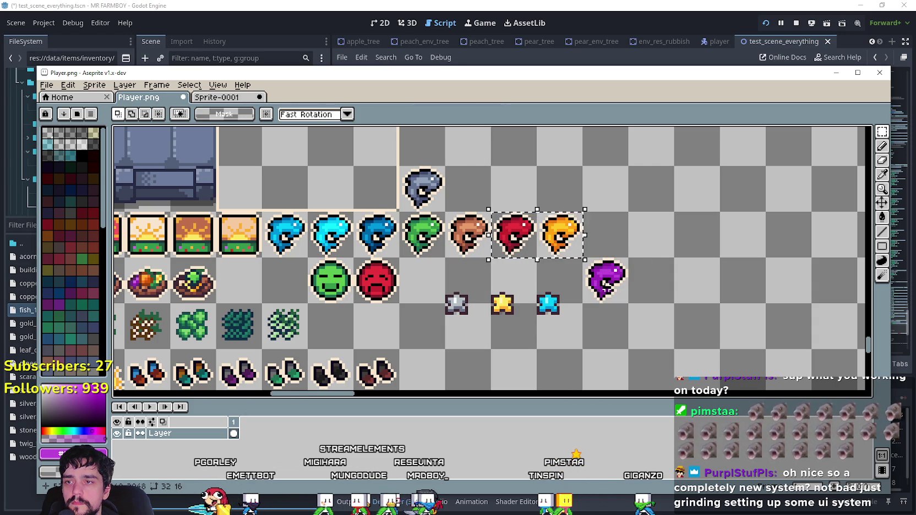
{"action": "left_click", "coordinate": [596, 284]}
{"action": "mouse_move", "coordinate": [337, 226]}
{"action": "left_mouse_down"}
{"action": "mouse_move", "coordinate": [692, 226]}
{"action": "mouse_move", "coordinate": [660, 226]}
{"action": "left_mouse_up"}
{"action": "left_click_drag", "start_coordinate": [605, 281], "coordinate": [606, 234]}
{"action": "mouse_move", "coordinate": [542, 217]}
{"action": "left_mouse_down"}
{"action": "mouse_move", "coordinate": [575, 245]}
{"action": "mouse_move", "coordinate": [705, 245]}
{"action": "left_mouse_up"}
{"action": "left_click", "coordinate": [573, 279]}
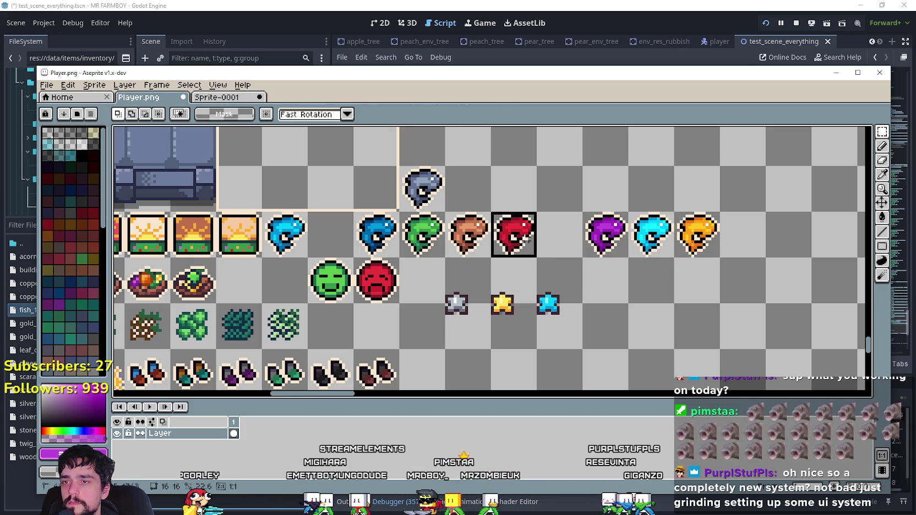
{"action": "left_click_drag", "start_coordinate": [514, 234], "coordinate": [559, 234]}
{"action": "key", "text": "ctrl+d"}
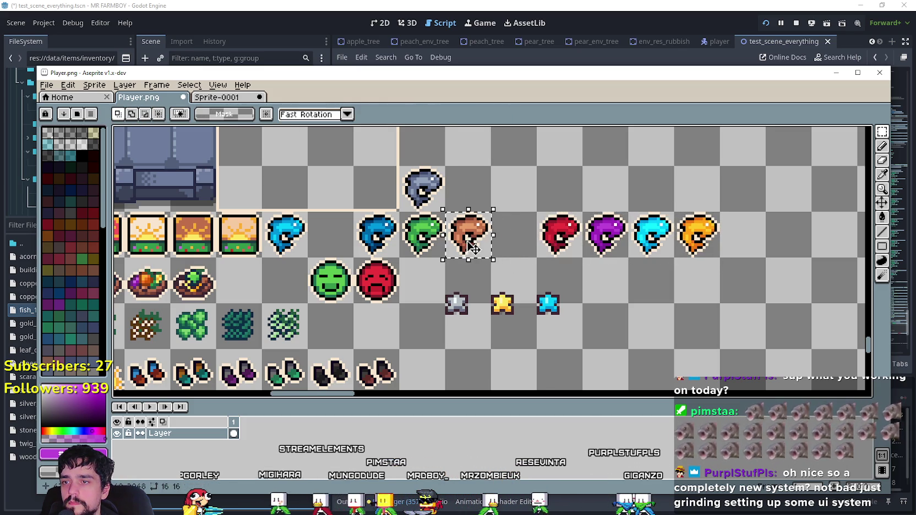
{"action": "left_click_drag", "start_coordinate": [473, 248], "coordinate": [518, 249]}
{"action": "key", "text": "ctrl+d"}
- Reposition the green, brown and light-blue fish and shift three fish one cell left
{"action": "left_click_drag", "start_coordinate": [401, 212], "coordinate": [444, 257]}
{"action": "mouse_move", "coordinate": [422, 235]}
{"action": "left_mouse_down"}
{"action": "mouse_move", "coordinate": [436, 242]}
{"action": "mouse_move", "coordinate": [468, 234]}
{"action": "left_mouse_up"}
{"action": "key", "text": "ctrl+d"}
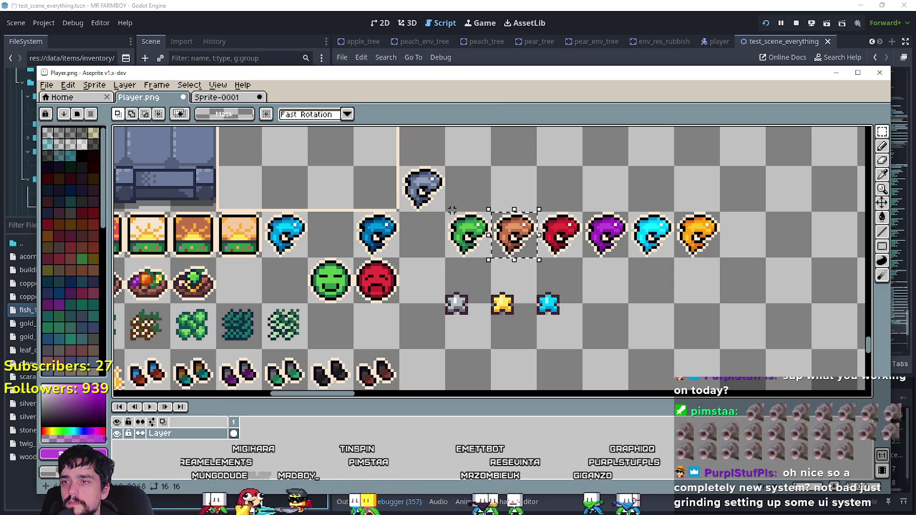
{"action": "mouse_move", "coordinate": [523, 245]}
{"action": "left_mouse_down"}
{"action": "mouse_move", "coordinate": [431, 245]}
{"action": "mouse_move", "coordinate": [512, 239]}
{"action": "left_mouse_up"}
{"action": "key", "text": "ctrl+d"}
{"action": "key", "text": "ctrl+d"}
{"action": "mouse_move", "coordinate": [397, 210]}
{"action": "left_mouse_down"}
{"action": "mouse_move", "coordinate": [447, 259]}
{"action": "mouse_move", "coordinate": [346, 244]}
{"action": "left_mouse_up"}
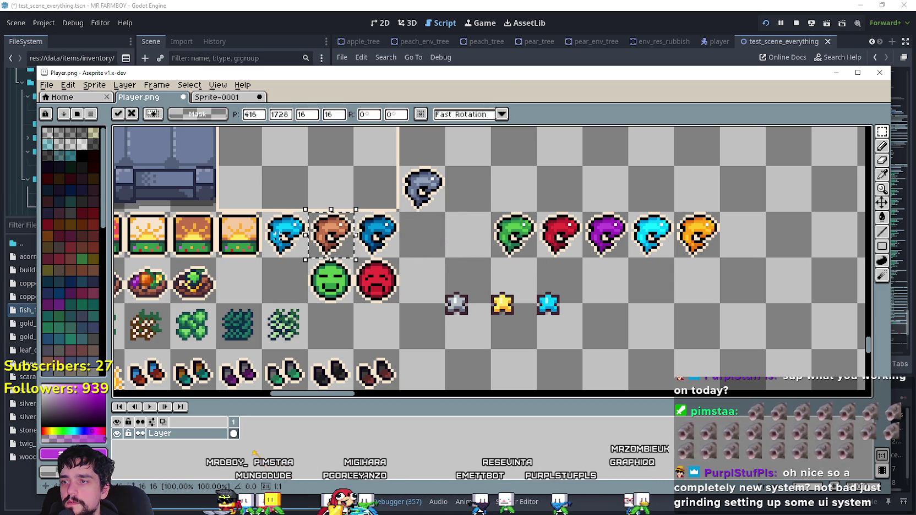
{"action": "key", "text": "Return"}
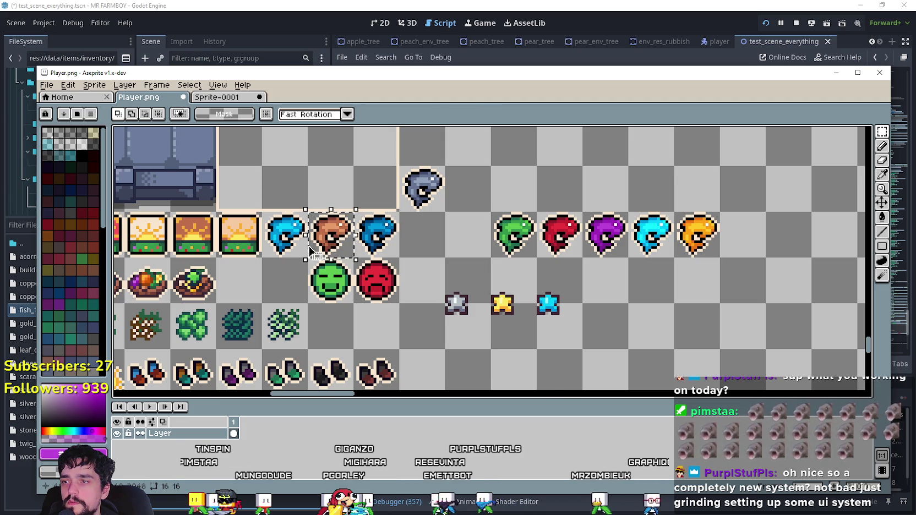
{"action": "mouse_move", "coordinate": [262, 210]}
{"action": "left_mouse_down"}
{"action": "mouse_move", "coordinate": [307, 259]}
{"action": "mouse_move", "coordinate": [417, 243]}
{"action": "mouse_move", "coordinate": [376, 233]}
{"action": "left_mouse_up"}
{"action": "key", "text": "ctrl+d"}
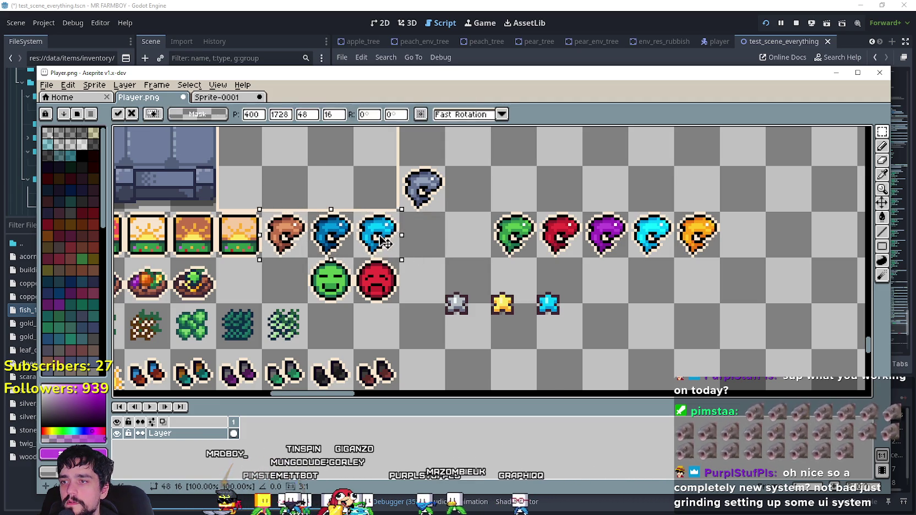
{"action": "key", "text": "ctrl+d"}
- Place the grey fish beside the blue fish, close the gap, and save Player.png
{"action": "left_click_drag", "start_coordinate": [432, 204], "coordinate": [432, 249]}
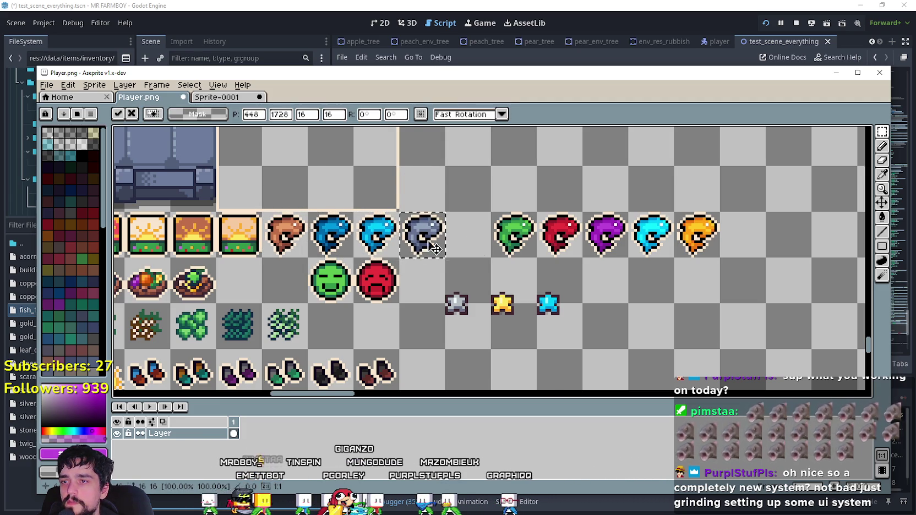
{"action": "key", "text": "ctrl+d"}
{"action": "left_click_drag", "start_coordinate": [630, 234], "coordinate": [584, 234]}
{"action": "key", "text": "ctrl+d"}
{"action": "scroll", "coordinate": [630, 195], "scroll_direction": "up", "scroll_amount": 2}
{"action": "scroll", "coordinate": [630, 194], "scroll_direction": "left", "scroll_amount": 3}
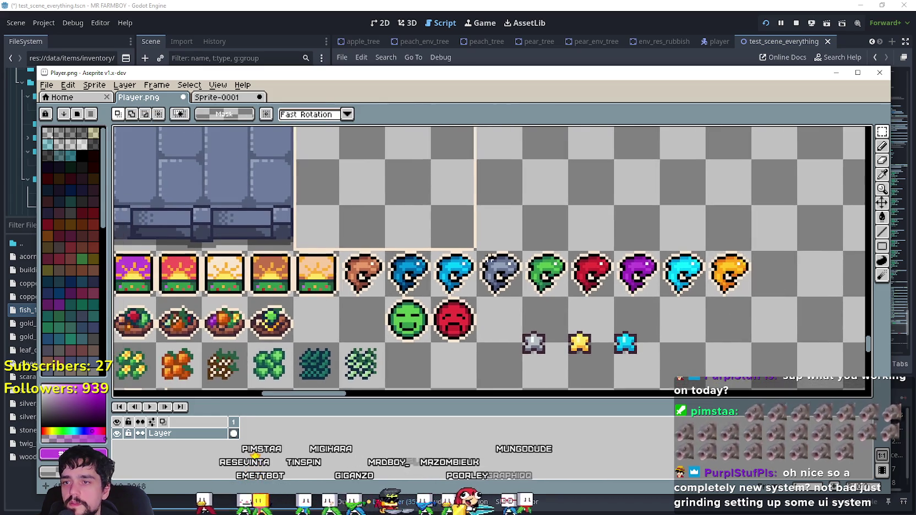
{"action": "scroll", "coordinate": [580, 310], "scroll_direction": "left", "scroll_amount": 3}
{"action": "scroll", "coordinate": [580, 310], "scroll_direction": "down", "scroll_amount": 1}
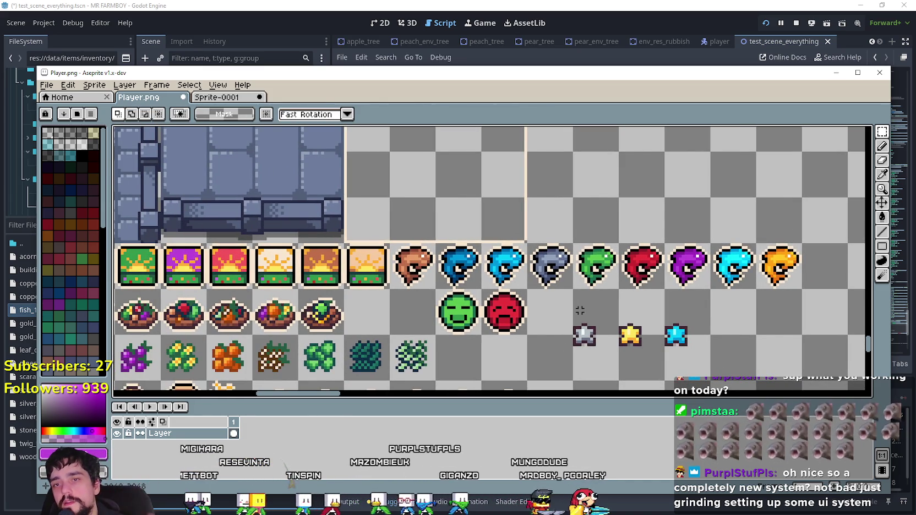
{"action": "key", "text": "ctrl+s"}
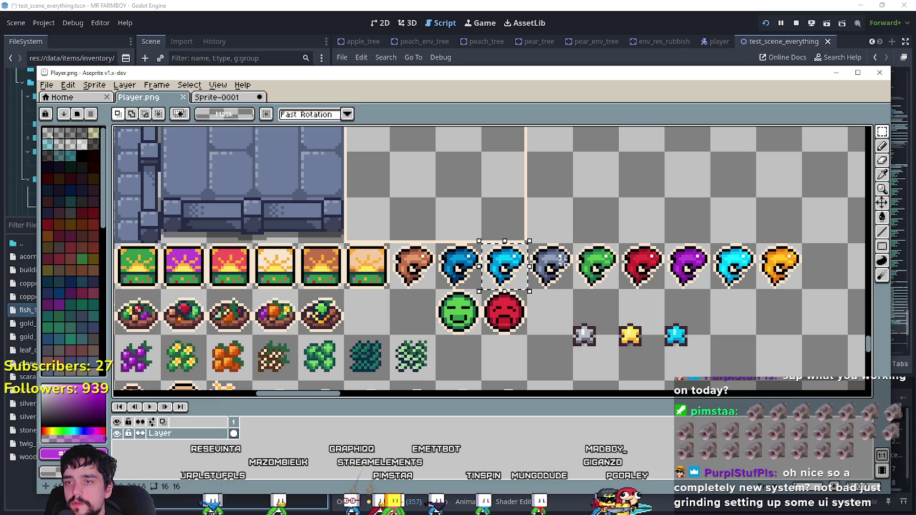
{"action": "left_click_drag", "start_coordinate": [710, 245], "coordinate": [755, 288]}
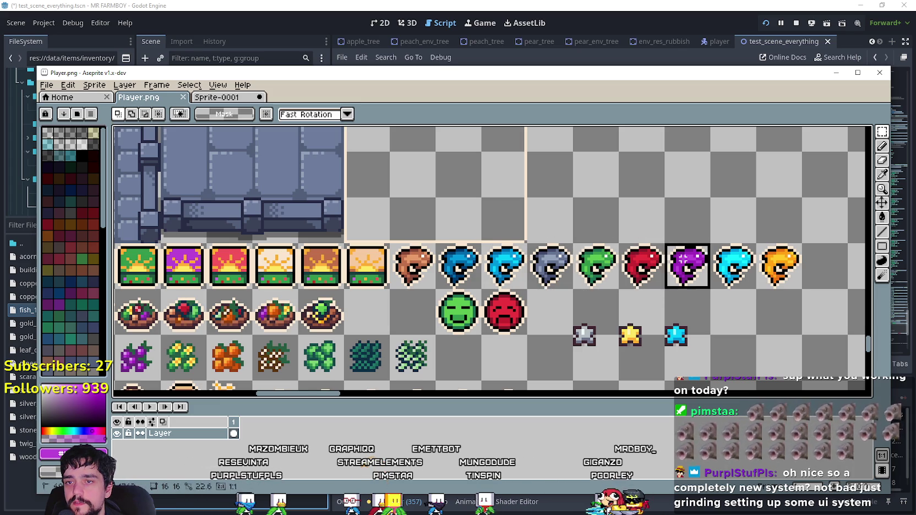
{"action": "key", "text": "alt+Tab"}
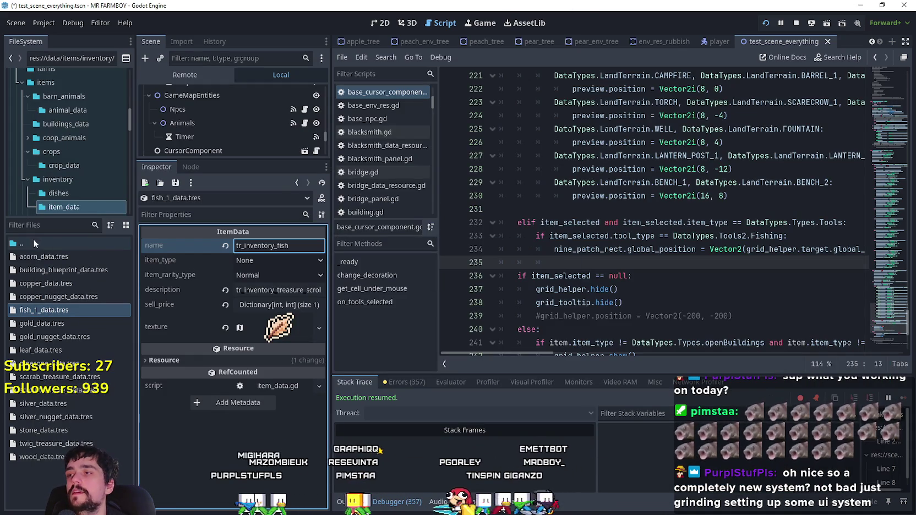
- Filter files by 'ty', open data_types.gd, and scroll to the enum ending with FORESTER_BOOT
{"action": "left_click", "coordinate": [65, 226]}
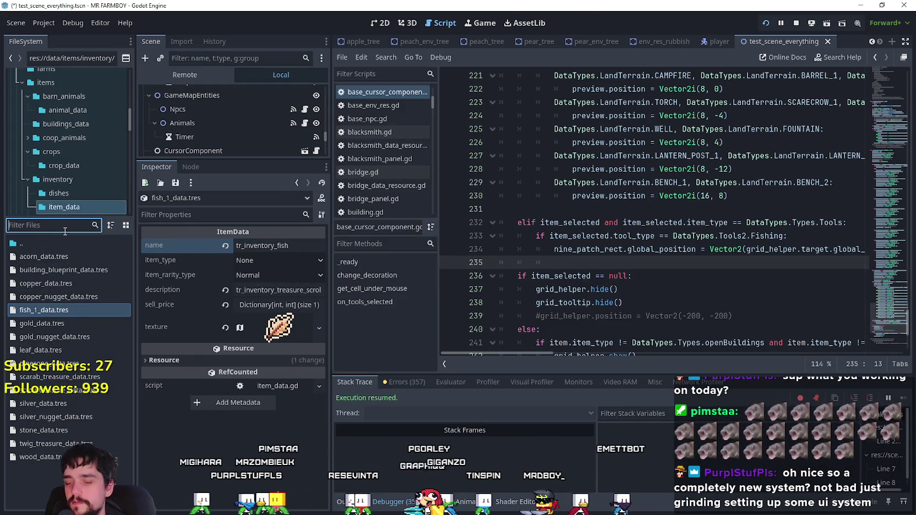
{"action": "type", "text": "ty"}
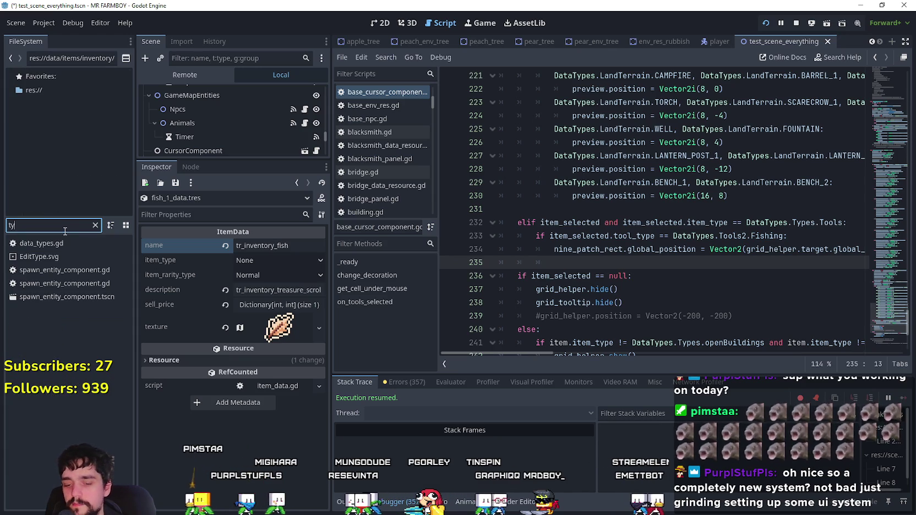
{"action": "double_click", "coordinate": [40, 243]}
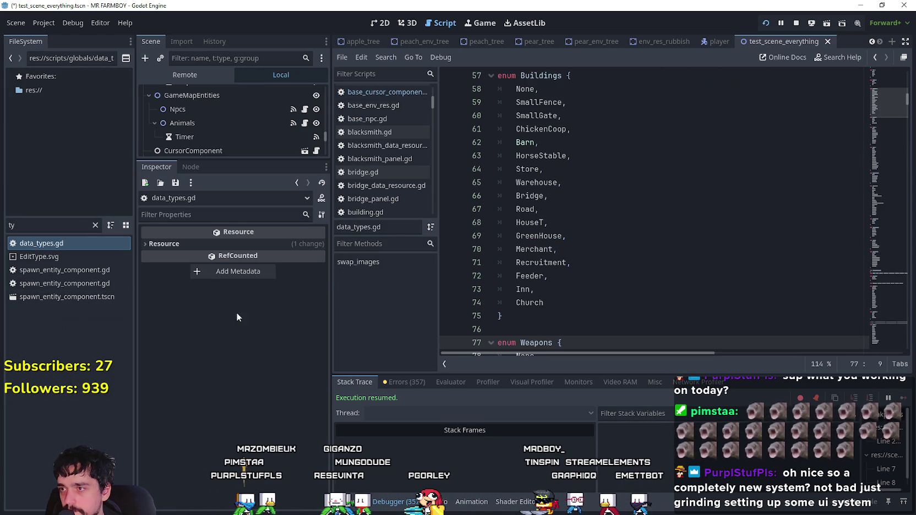
{"action": "scroll", "coordinate": [894, 178], "scroll_direction": "down", "scroll_amount": 7}
{"action": "mouse_move", "coordinate": [896, 127]}
{"action": "left_mouse_down"}
{"action": "mouse_move", "coordinate": [883, 270]}
{"action": "mouse_move", "coordinate": [876, 165]}
{"action": "mouse_move", "coordinate": [882, 268]}
{"action": "left_mouse_up"}
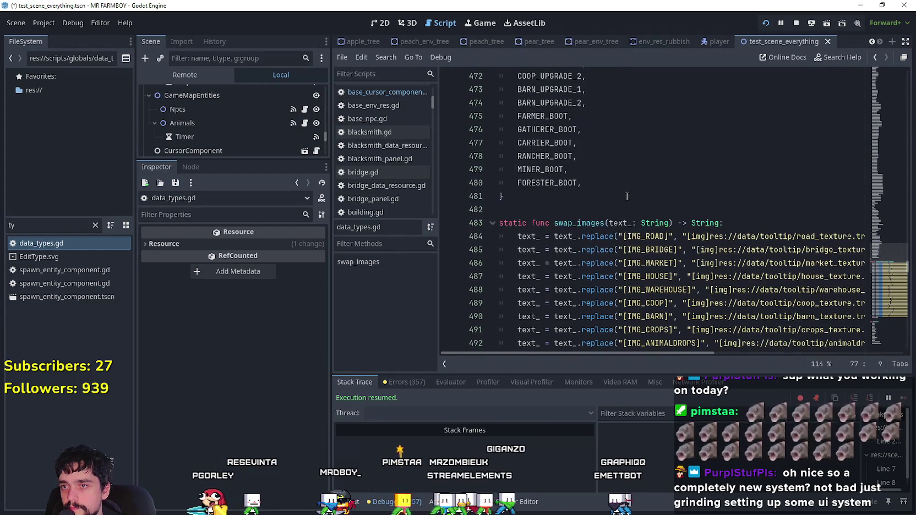
- Add enum entries FISH_1 through FISH_4 after FORESTER_BOOT
{"action": "left_click", "coordinate": [623, 187]}
{"action": "key", "text": "Return"}
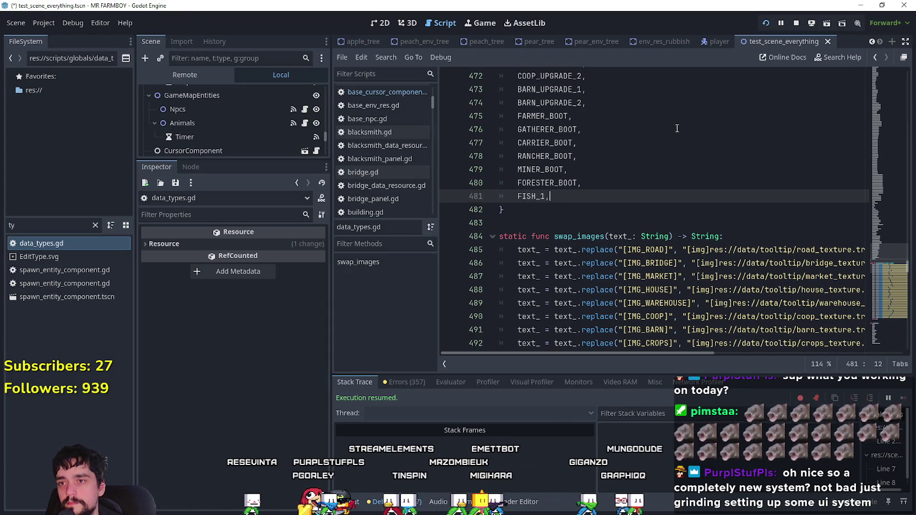
{"action": "type", "text": ","}
{"action": "key", "text": "Return"}
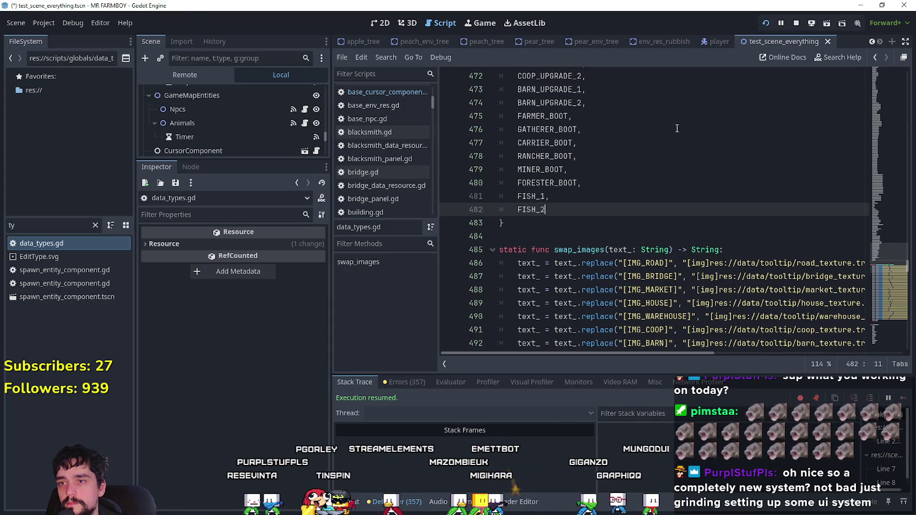
{"action": "type", "text": ","}
{"action": "key", "text": "Return"}
{"action": "type", "text": "FISH_3,"}
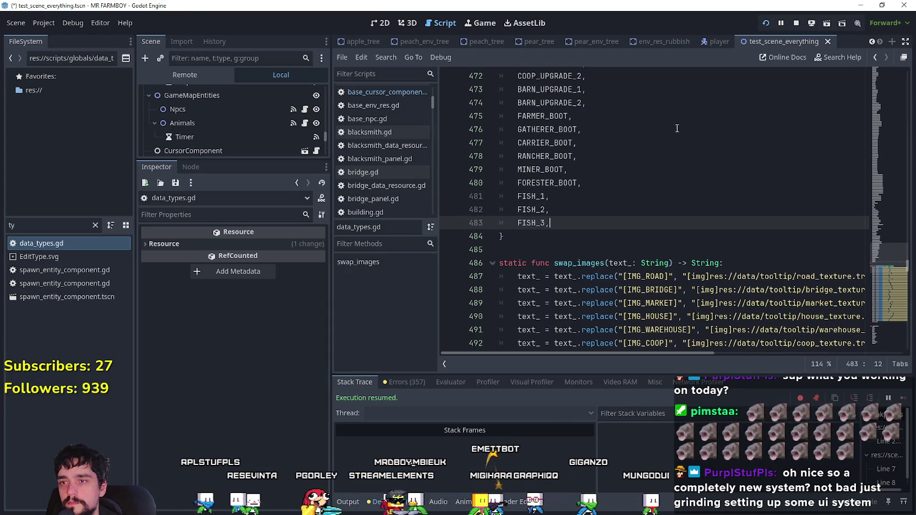
{"action": "key", "text": "Return"}
{"action": "type", "text": "FISH_4"}
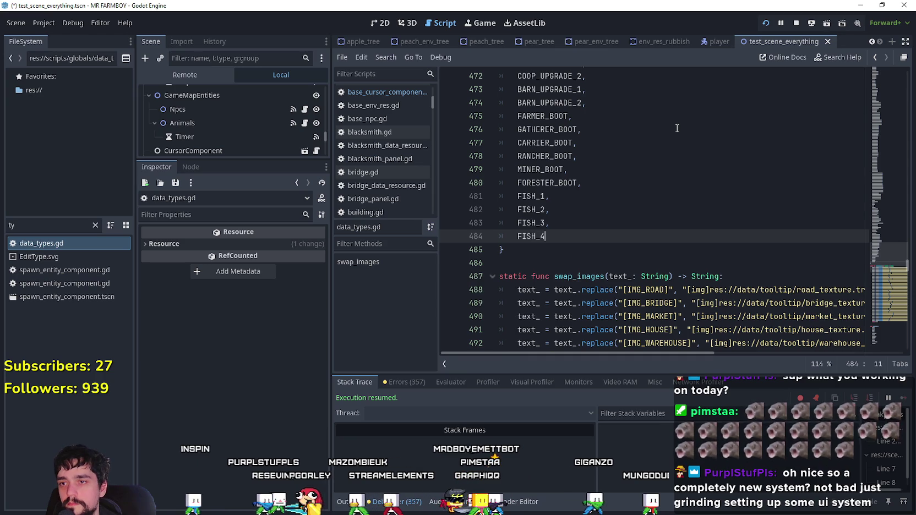
{"action": "key", "text": "Return"}
{"action": "key", "text": "BackSpace"}
{"action": "key", "text": "BackSpace"}
{"action": "key", "text": "BackSpace"}
{"action": "type", "text": ","}
{"action": "key", "text": "Return"}
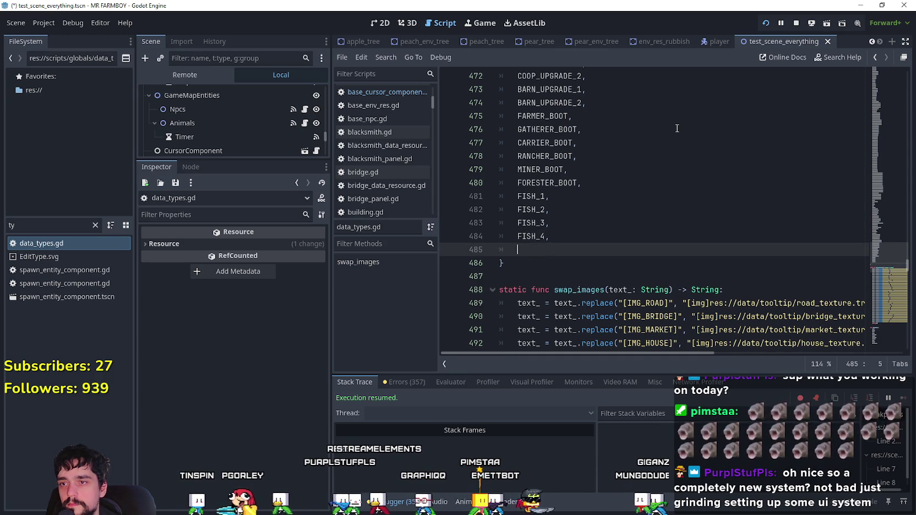
- Add FISH_5 through FISH_9, remove the trailing blank line, and save data_types.gd
{"action": "type", "text": "FISH_5,"}
{"action": "key", "text": "Return"}
{"action": "type", "text": "FISH_6,"}
{"action": "key", "text": "Return"}
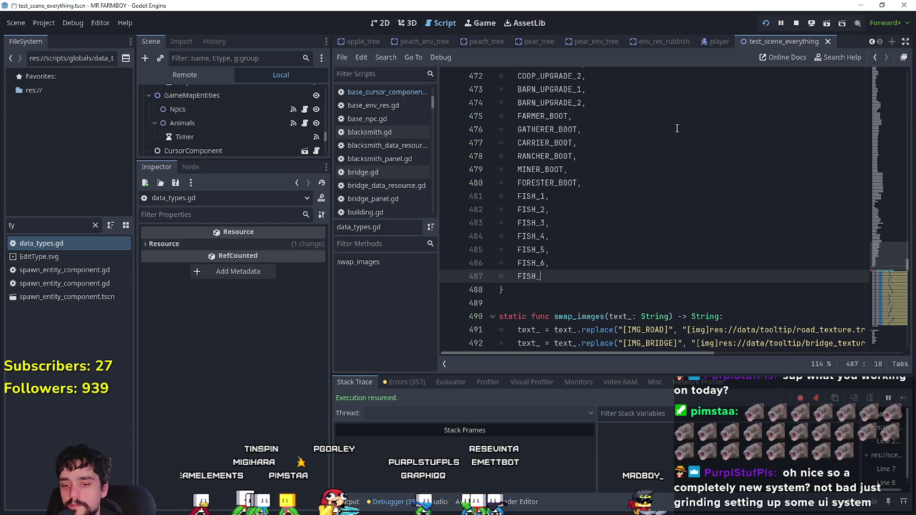
{"action": "type", "text": "7"}
{"action": "key", "text": "Return"}
{"action": "type", "text": "FISH_"}
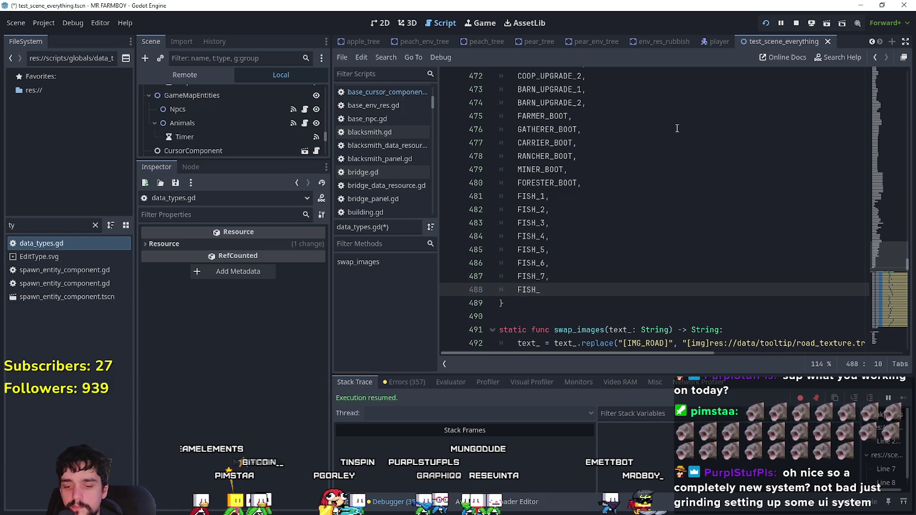
{"action": "type", "text": "8,"}
{"action": "key", "text": "Return"}
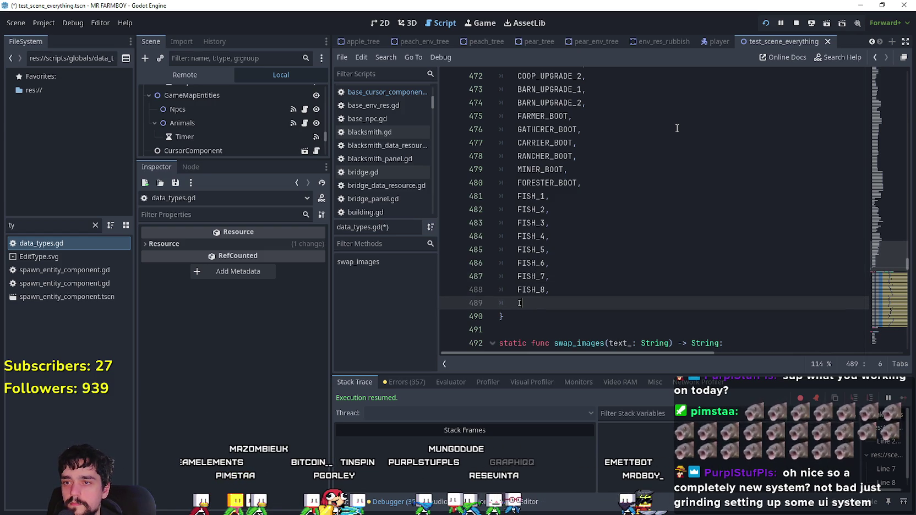
{"action": "type", "text": "FISH"}
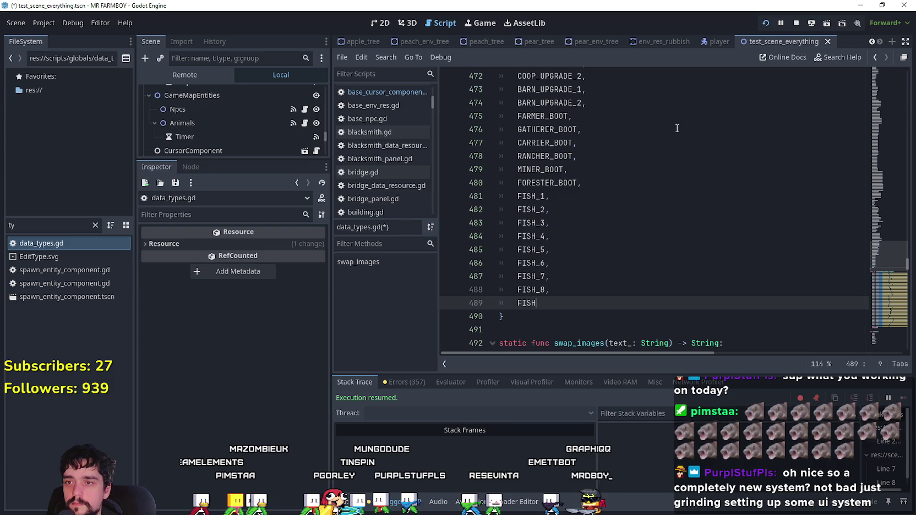
{"action": "type", "text": "_9"}
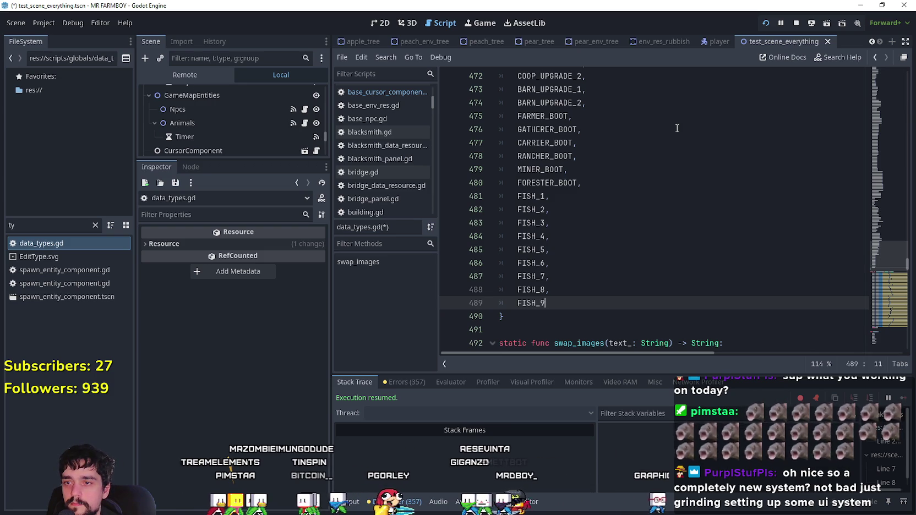
{"action": "type", "text": ","}
{"action": "key", "text": "Return"}
{"action": "key", "text": "BackSpace"}
{"action": "key", "text": "BackSpace"}
{"action": "key", "text": "BackSpace"}
{"action": "key", "text": "ctrl+s"}
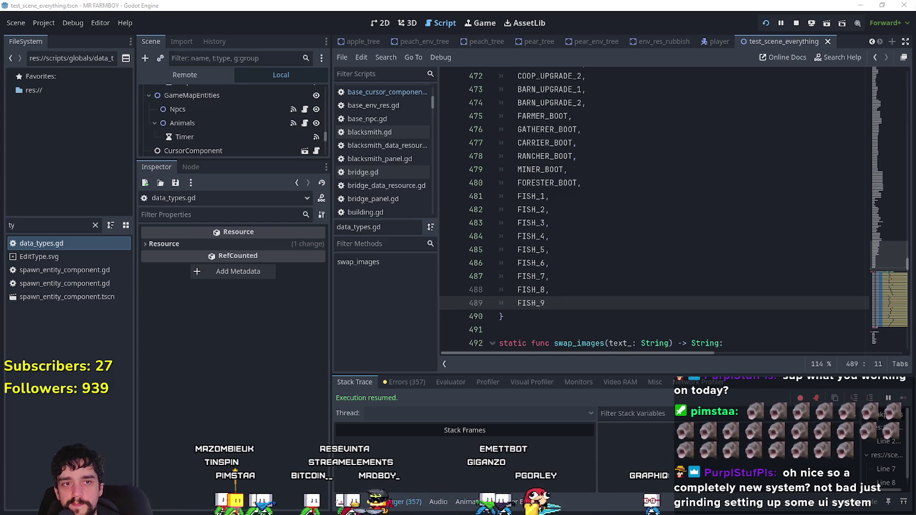
{"action": "left_click", "coordinate": [567, 266]}
- Save, then filter the FileSystem for 'fish' and view fish_1_data.tres in the Inspector
{"action": "key", "text": "ctrl+s"}
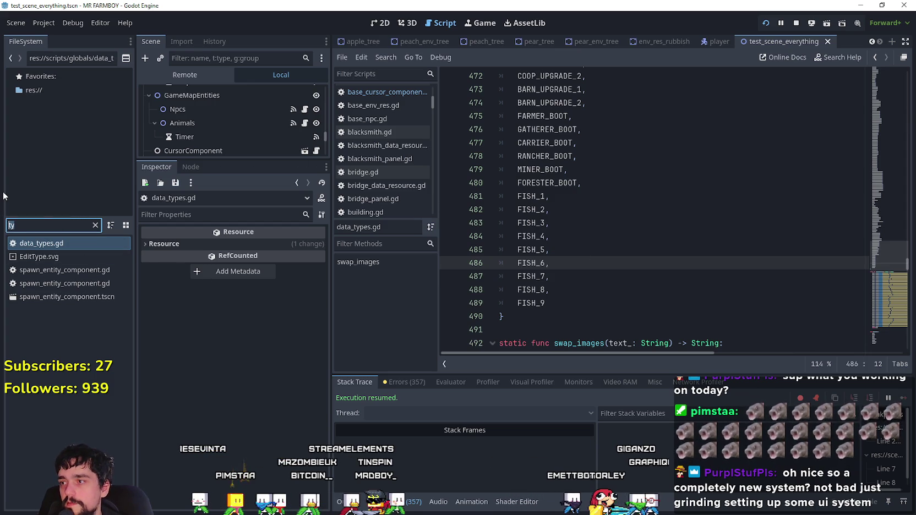
{"action": "key", "text": "BackSpace"}
{"action": "key", "text": "BackSpace"}
{"action": "type", "text": "fish"}
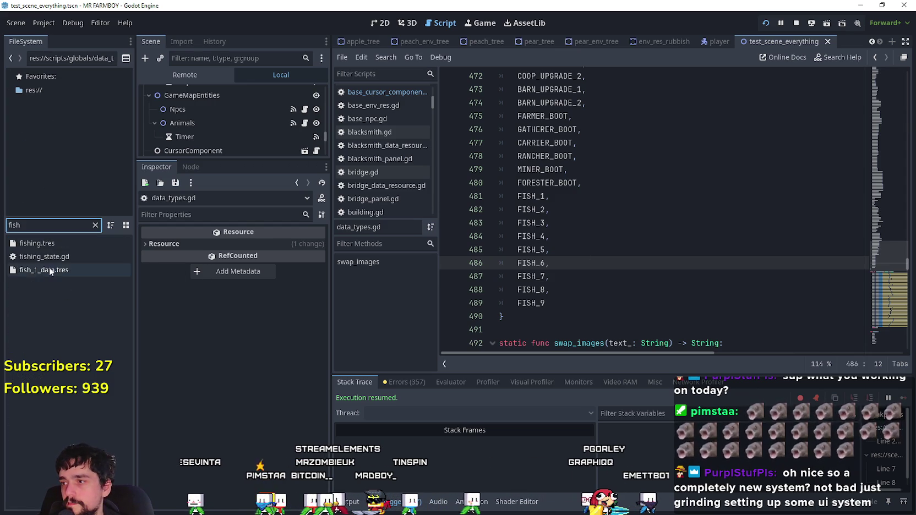
{"action": "left_click", "coordinate": [50, 269]}
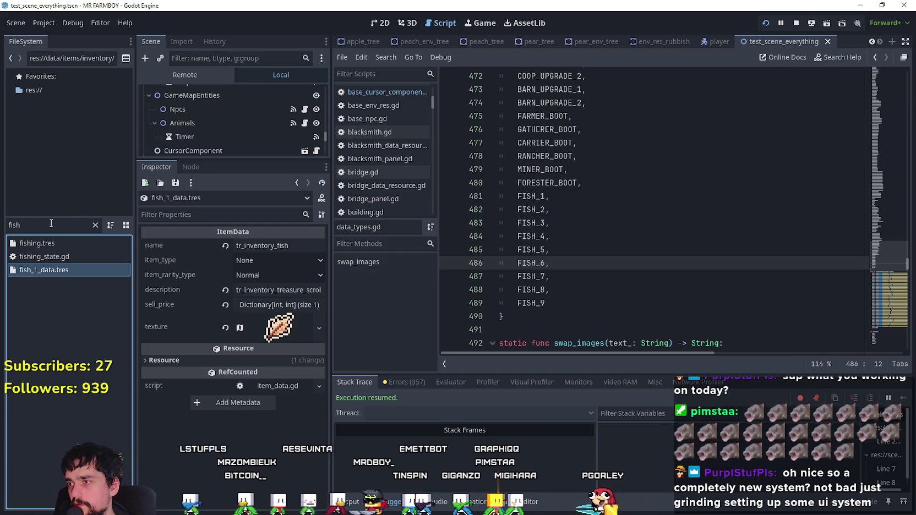
- Filter the files for 'deco' and open the decorations folder under shopItems
{"action": "double_click", "coordinate": [12, 224]}
{"action": "type", "text": "deco"}
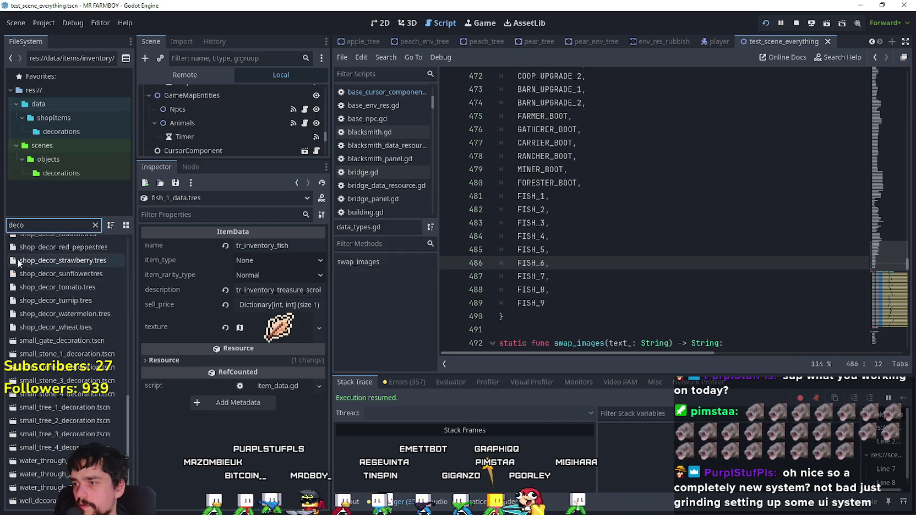
{"action": "scroll", "coordinate": [125, 318], "scroll_direction": "up", "scroll_amount": 10}
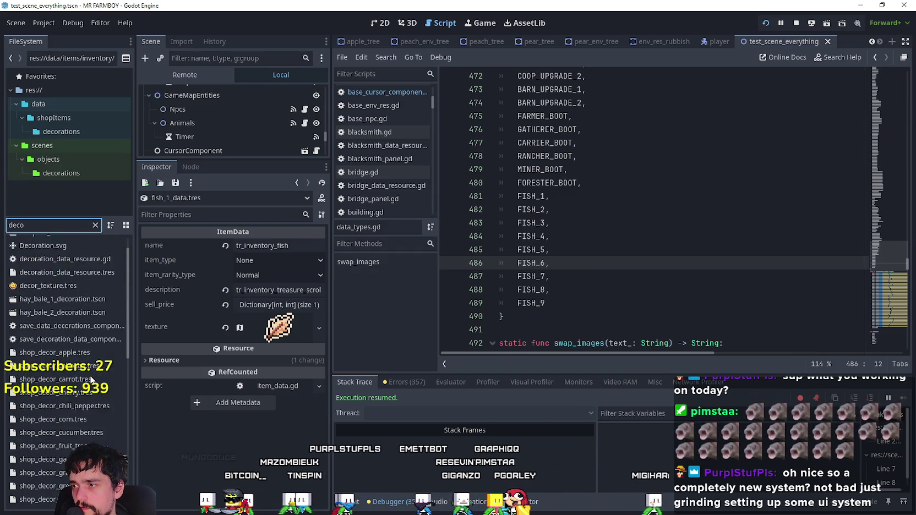
{"action": "mouse_move", "coordinate": [124, 318]}
{"action": "left_mouse_down"}
{"action": "mouse_move", "coordinate": [129, 474]}
{"action": "mouse_move", "coordinate": [193, 460]}
{"action": "left_mouse_up"}
{"action": "scroll", "coordinate": [123, 434], "scroll_direction": "up", "scroll_amount": 3}
{"action": "scroll", "coordinate": [124, 434], "scroll_direction": "up", "scroll_amount": 3}
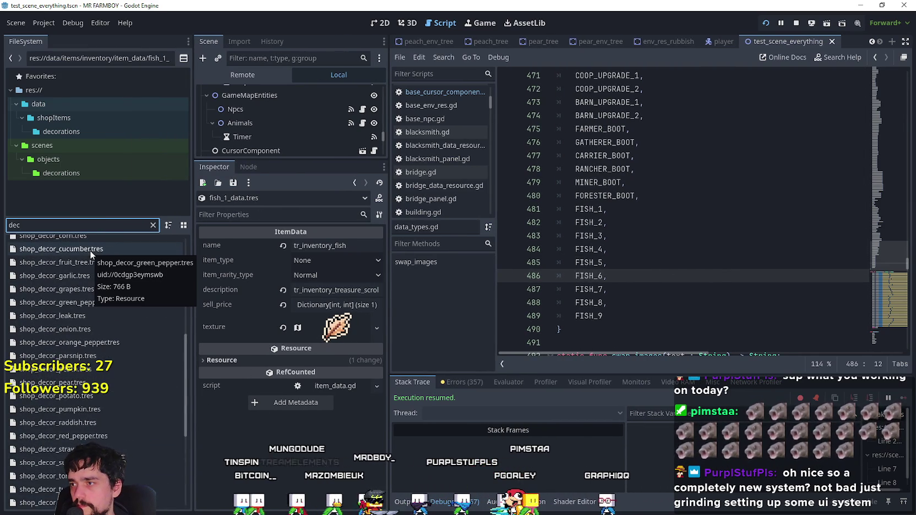
{"action": "key", "text": "BackSpace"}
{"action": "key", "text": "BackSpace"}
{"action": "scroll", "coordinate": [104, 175], "scroll_direction": "down", "scroll_amount": 3}
{"action": "scroll", "coordinate": [97, 166], "scroll_direction": "down", "scroll_amount": 6}
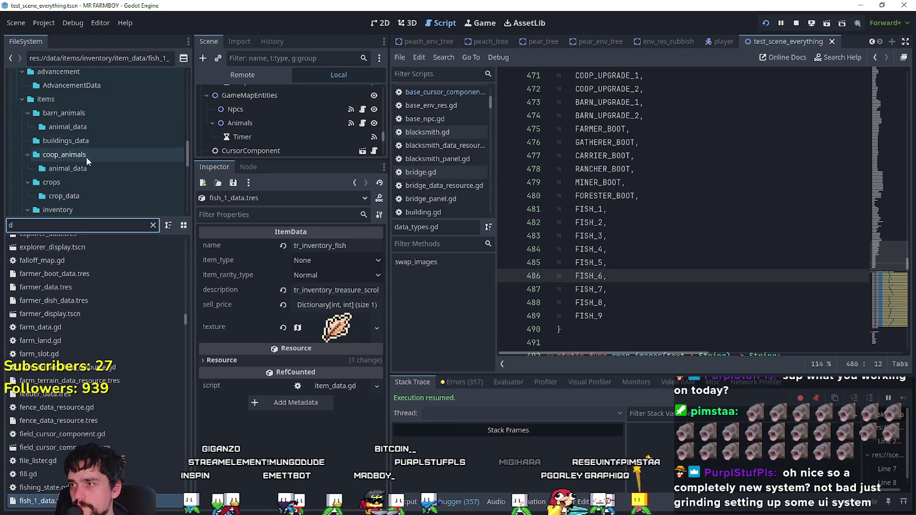
{"action": "scroll", "coordinate": [86, 156], "scroll_direction": "down", "scroll_amount": 5}
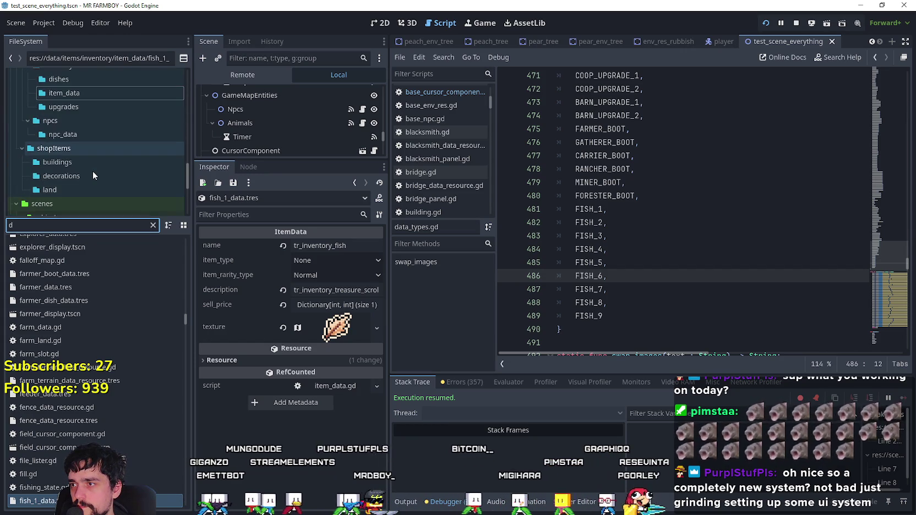
{"action": "left_click", "coordinate": [93, 176]}
{"action": "scroll", "coordinate": [30, 402], "scroll_direction": "down", "scroll_amount": 8}
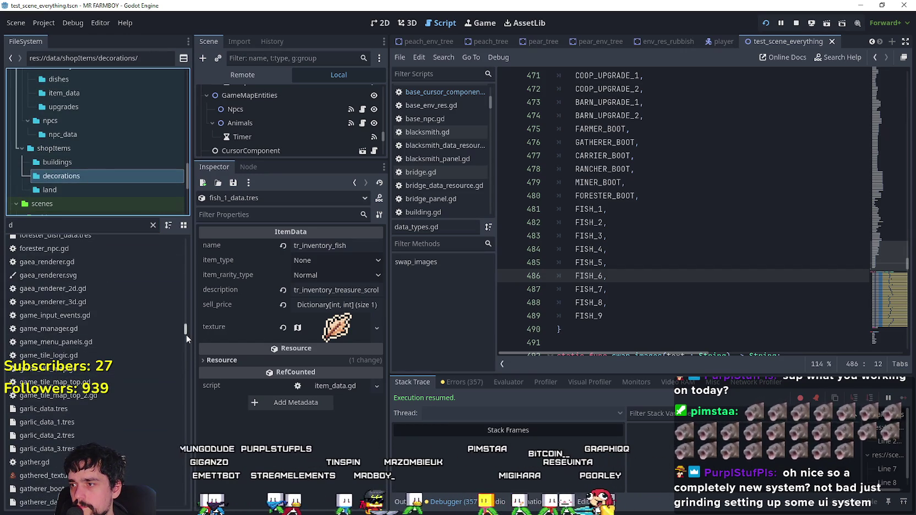
{"action": "left_click_drag", "start_coordinate": [186, 331], "coordinate": [185, 375]}
{"action": "scroll", "coordinate": [153, 304], "scroll_direction": "up", "scroll_amount": 2}
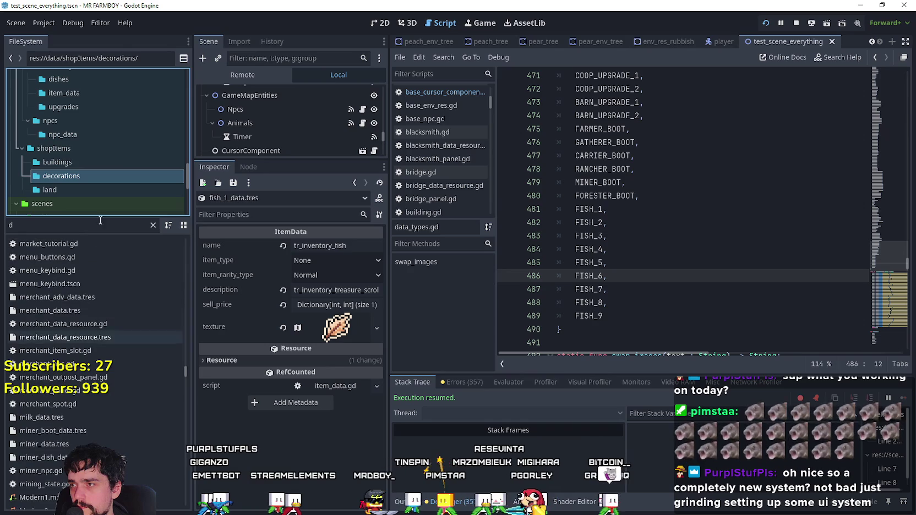
- Clear the filter and browse shop_wood_stock_6/5/4, shop_sign_wood and shop_log_6, ending on shop_log_7.tres
{"action": "left_click", "coordinate": [87, 225]}
{"action": "key", "text": "BackSpace"}
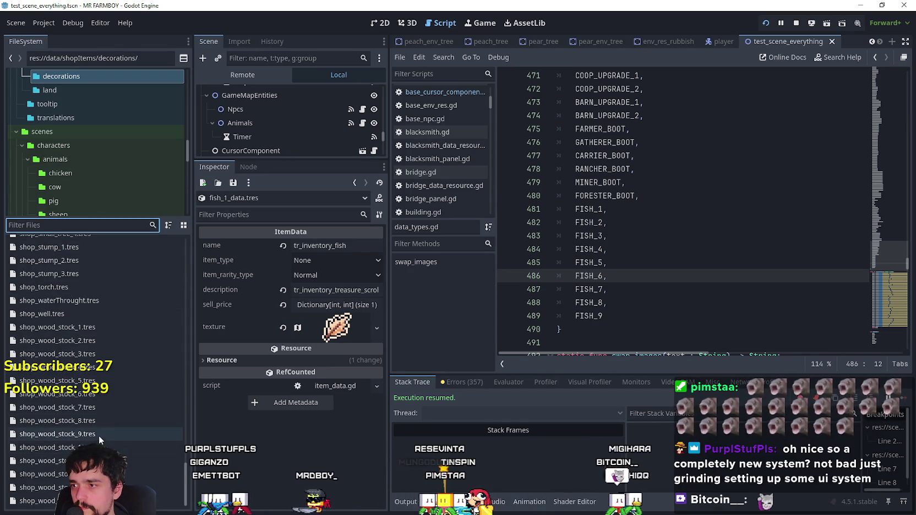
{"action": "left_click", "coordinate": [102, 393]}
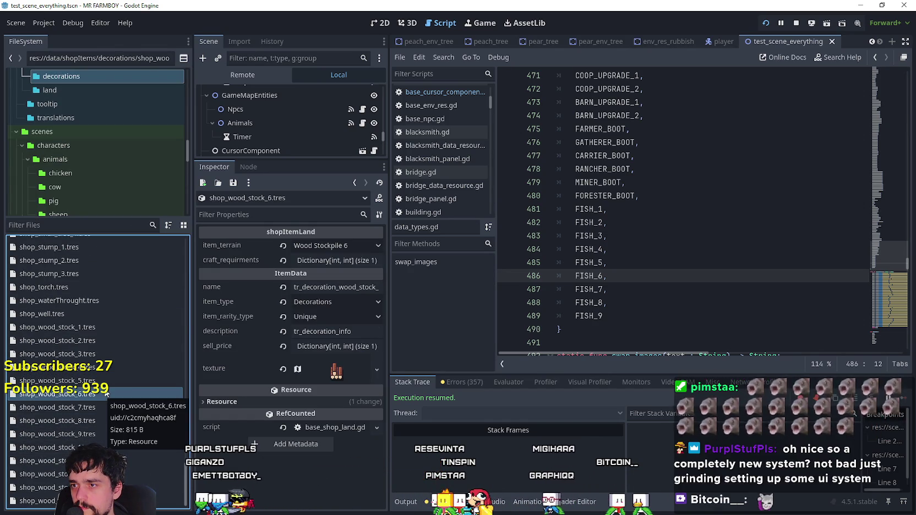
{"action": "left_click", "coordinate": [107, 386]}
{"action": "left_click", "coordinate": [112, 367]}
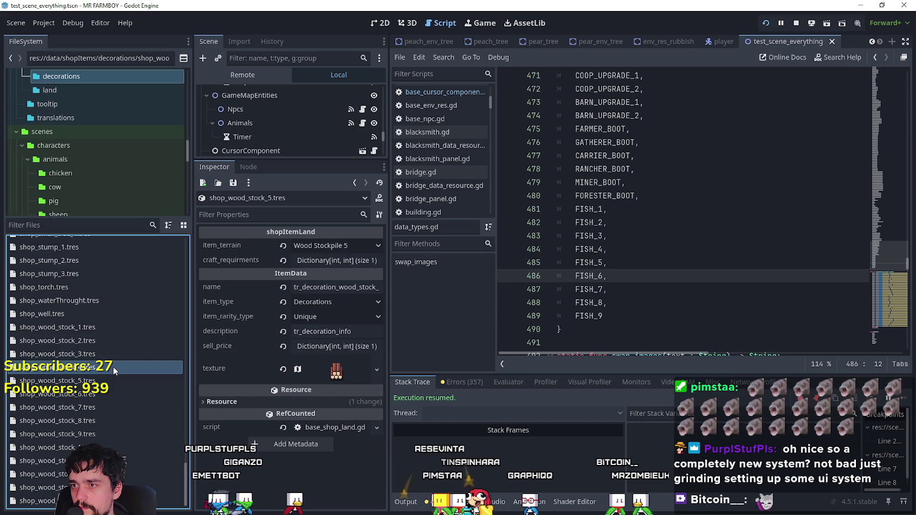
{"action": "scroll", "coordinate": [109, 437], "scroll_direction": "up", "scroll_amount": 5}
{"action": "left_click", "coordinate": [110, 420]}
{"action": "scroll", "coordinate": [109, 418], "scroll_direction": "up", "scroll_amount": 10}
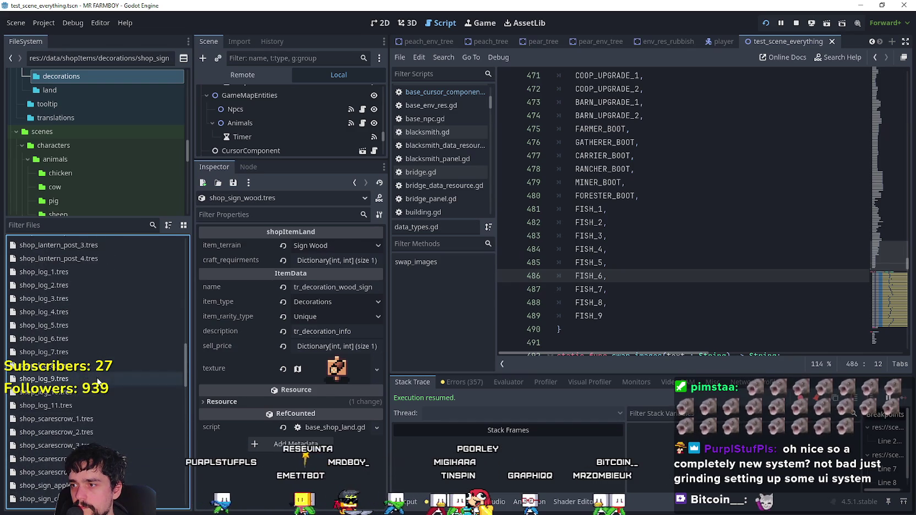
{"action": "left_click", "coordinate": [98, 378]}
{"action": "scroll", "coordinate": [97, 377], "scroll_direction": "up", "scroll_amount": 4}
{"action": "left_click", "coordinate": [97, 377]}
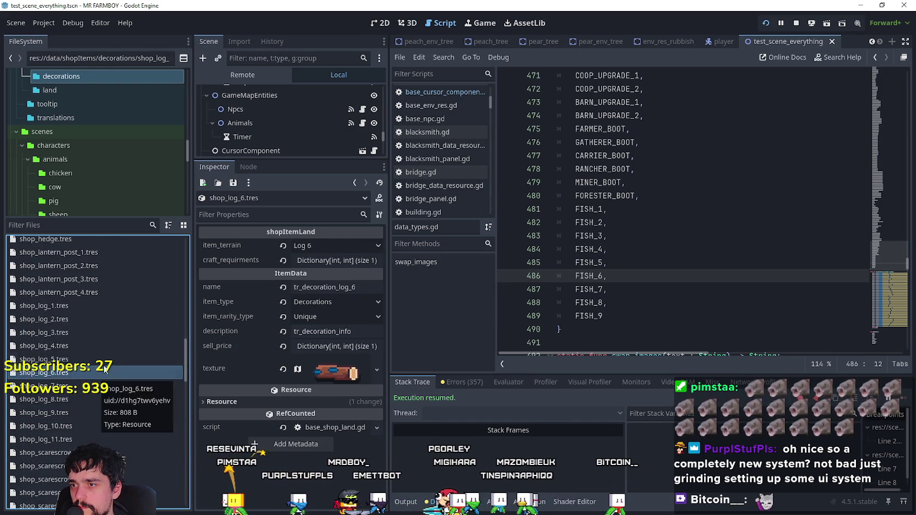
{"action": "left_click", "coordinate": [97, 385]}
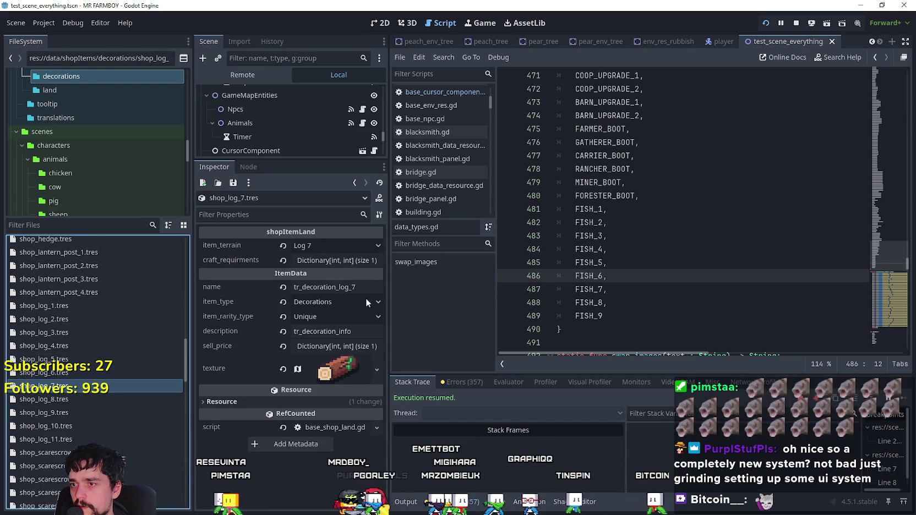
{"action": "left_click", "coordinate": [708, 247]}
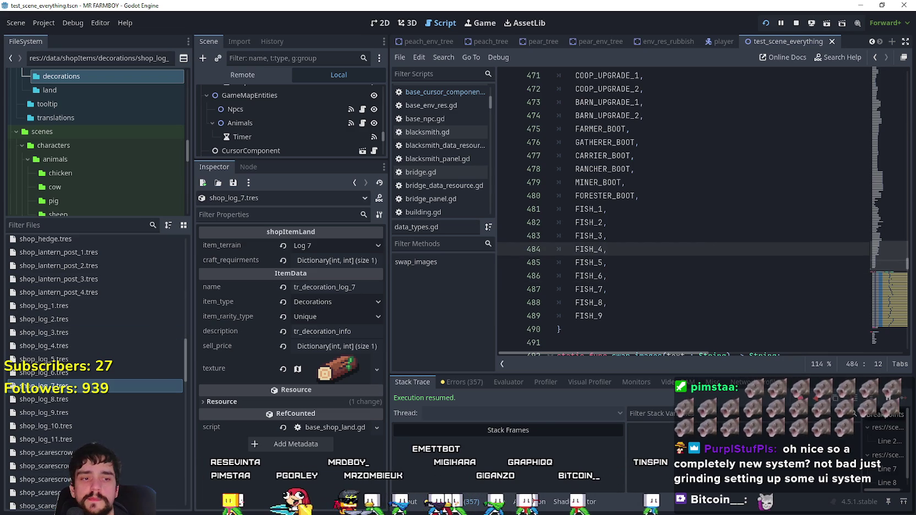
{"action": "key", "text": "alt+Tab"}
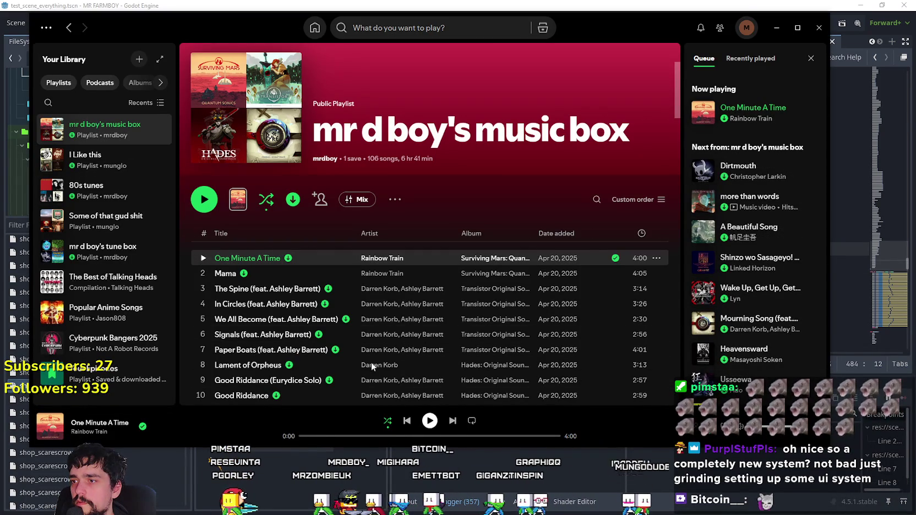
- Play the playlist, switch Smart Shuffle back to plain shuffle, and minimize Spotify
{"action": "left_click", "coordinate": [203, 258]}
{"action": "left_click", "coordinate": [389, 422]}
{"action": "left_click", "coordinate": [389, 422]}
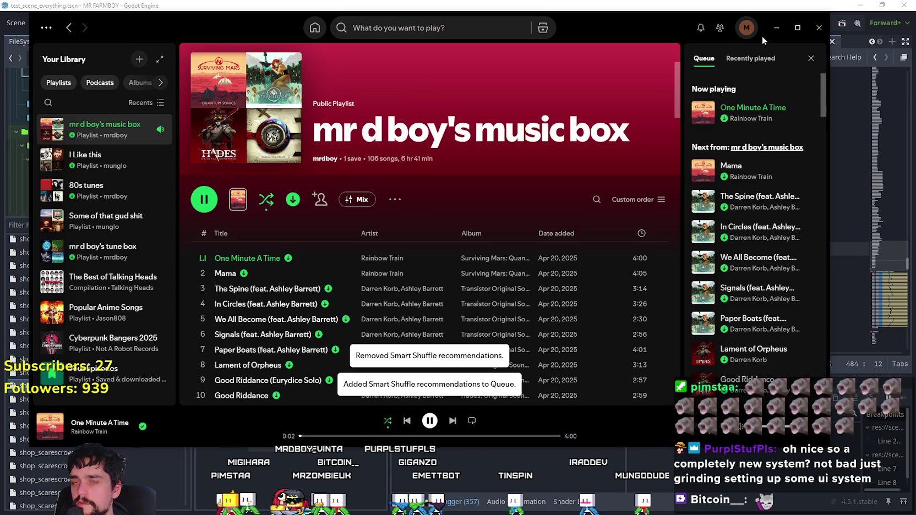
{"action": "left_click", "coordinate": [776, 28]}
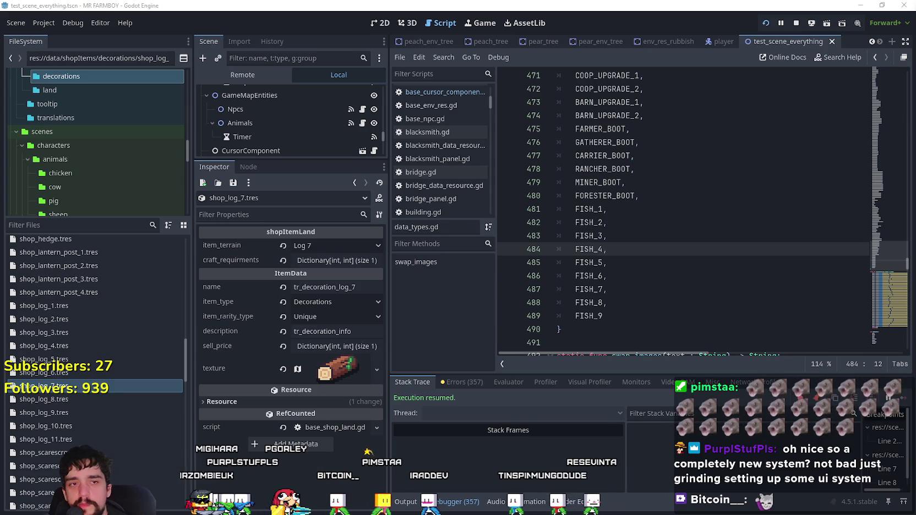
- Navigate the FileSystem to the item_data folder and load fish_1_data.tres into the Inspector
{"action": "left_click", "coordinate": [696, 222]}
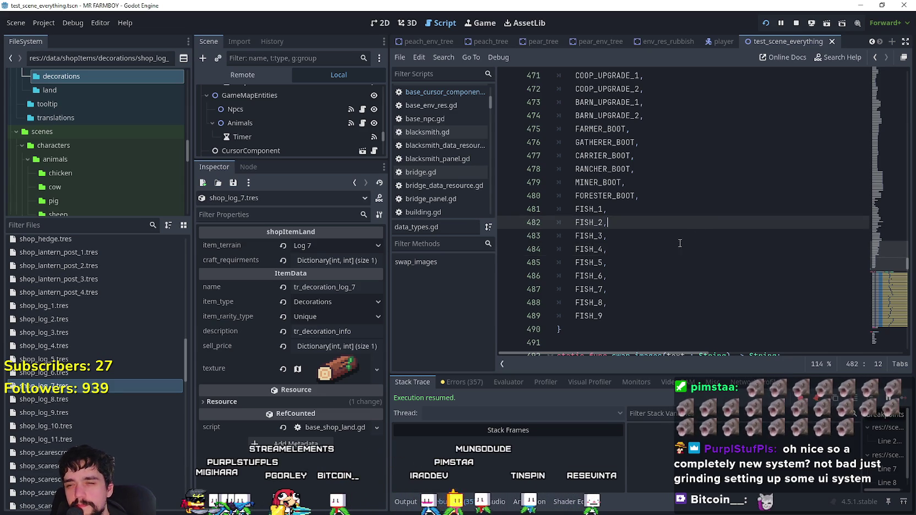
{"action": "scroll", "coordinate": [676, 264], "scroll_direction": "down", "scroll_amount": 1}
{"action": "left_click", "coordinate": [647, 273]}
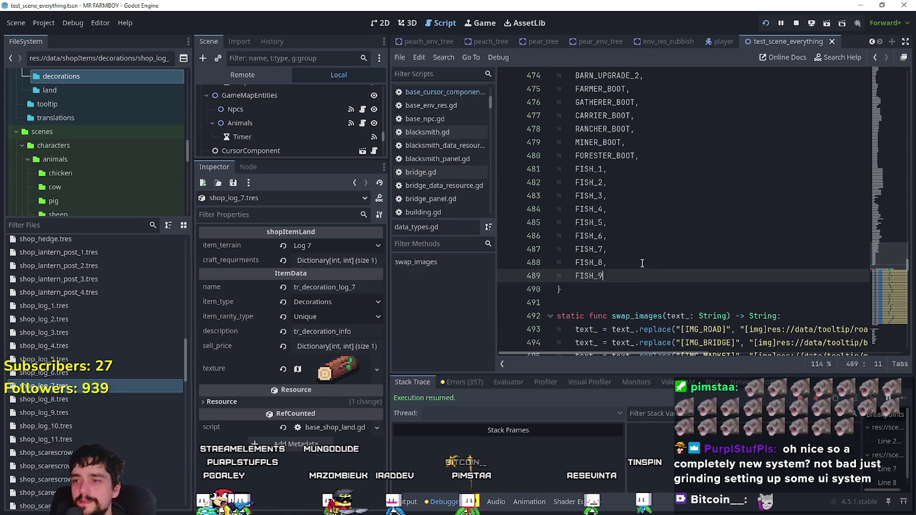
{"action": "scroll", "coordinate": [83, 330], "scroll_direction": "up", "scroll_amount": 4}
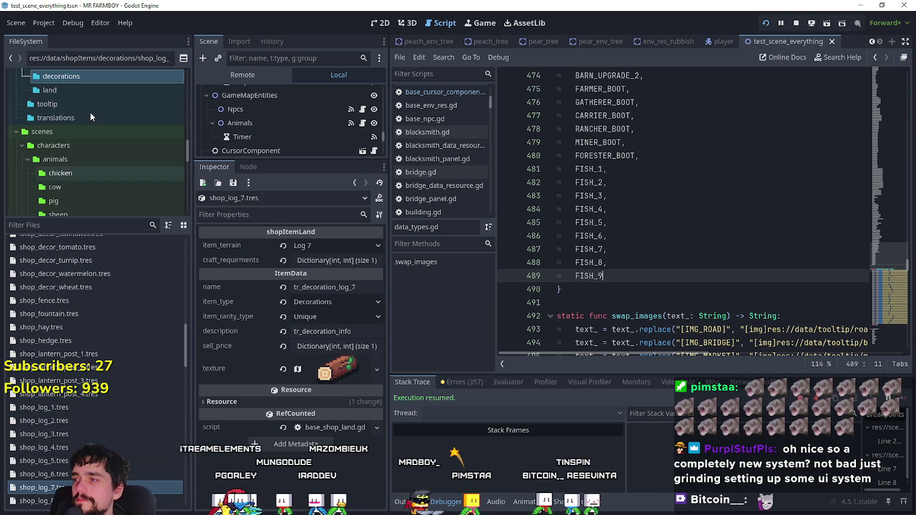
{"action": "scroll", "coordinate": [83, 100], "scroll_direction": "up", "scroll_amount": 2}
{"action": "left_click", "coordinate": [91, 117]}
{"action": "scroll", "coordinate": [80, 165], "scroll_direction": "up", "scroll_amount": 5}
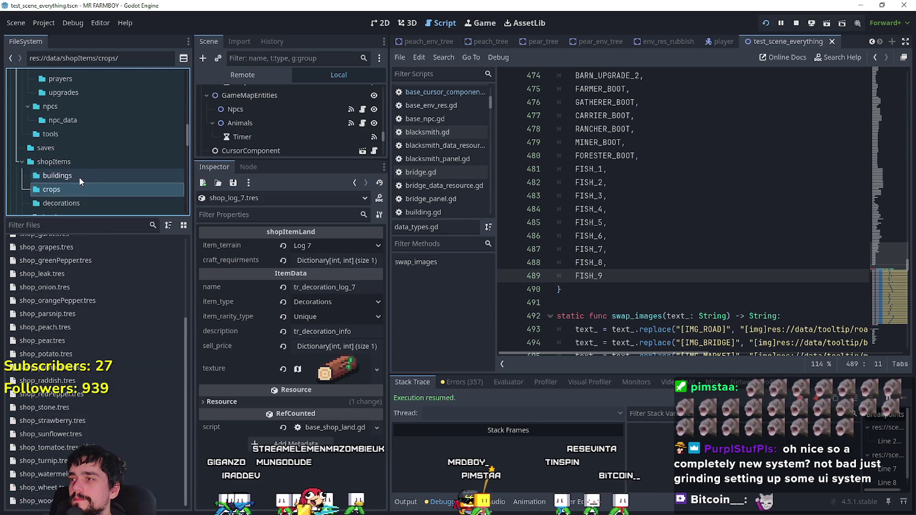
{"action": "left_click", "coordinate": [86, 119]}
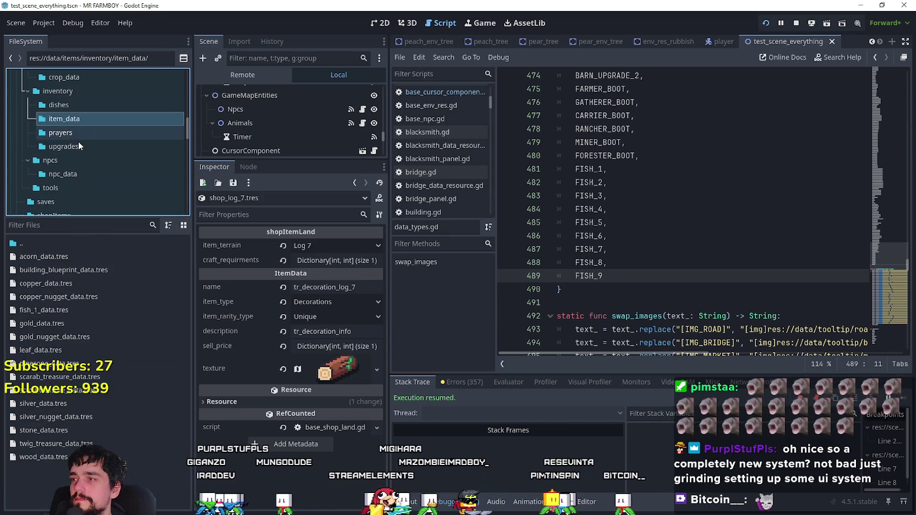
{"action": "left_click", "coordinate": [83, 308]}
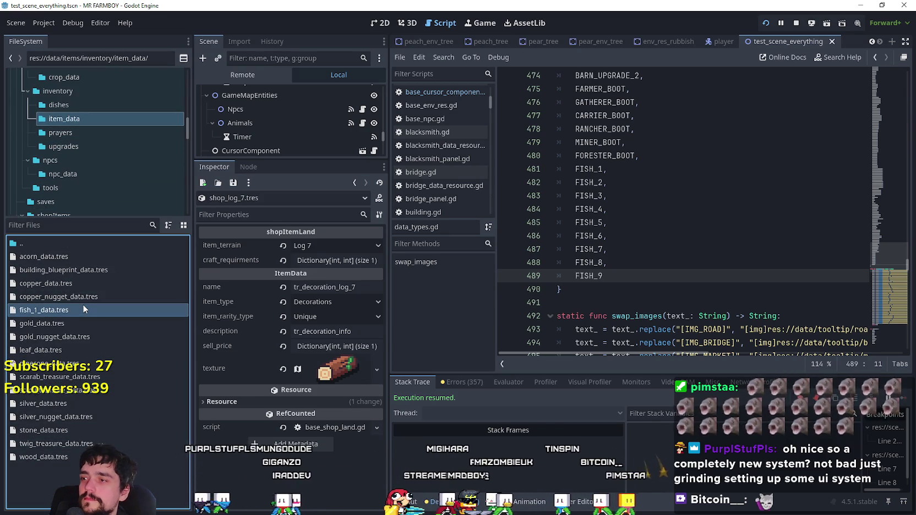
{"action": "left_click", "coordinate": [364, 246]}
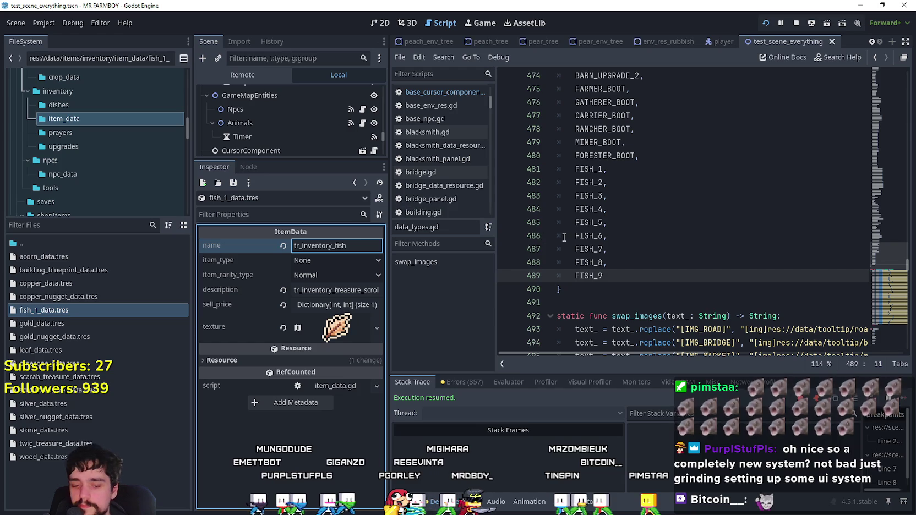
- Keep item type None and change the description from treasure_scroll to tr_inventory_fish_desc
{"action": "left_click", "coordinate": [358, 261]}
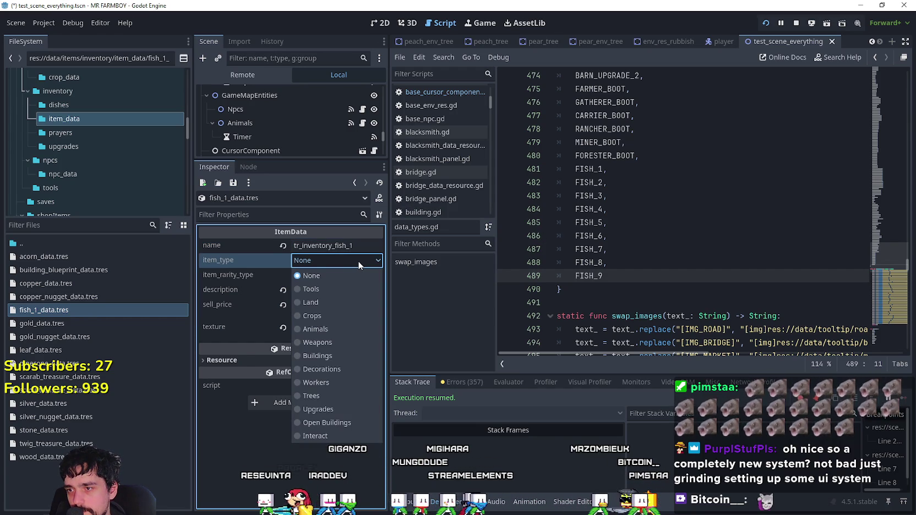
{"action": "left_click", "coordinate": [350, 276]}
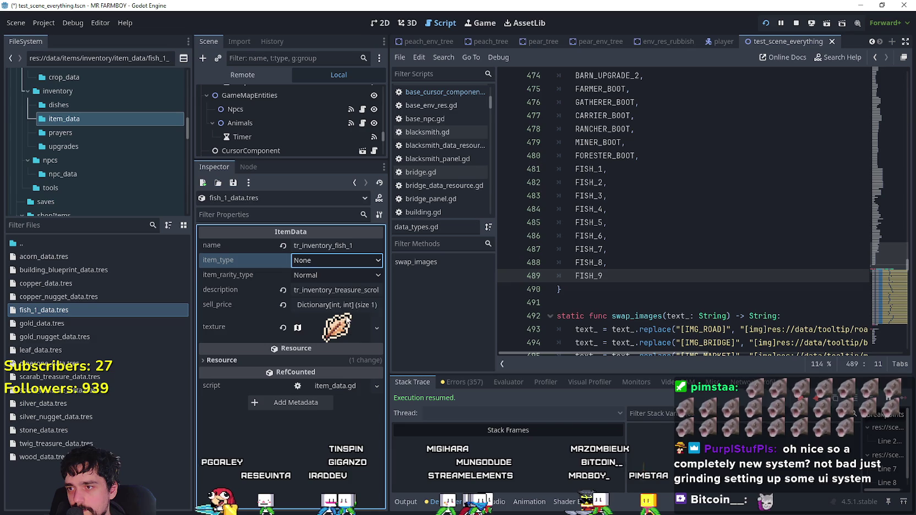
{"action": "left_click_drag", "start_coordinate": [325, 289], "coordinate": [410, 288]}
{"action": "left_click_drag", "start_coordinate": [328, 292], "coordinate": [280, 290]}
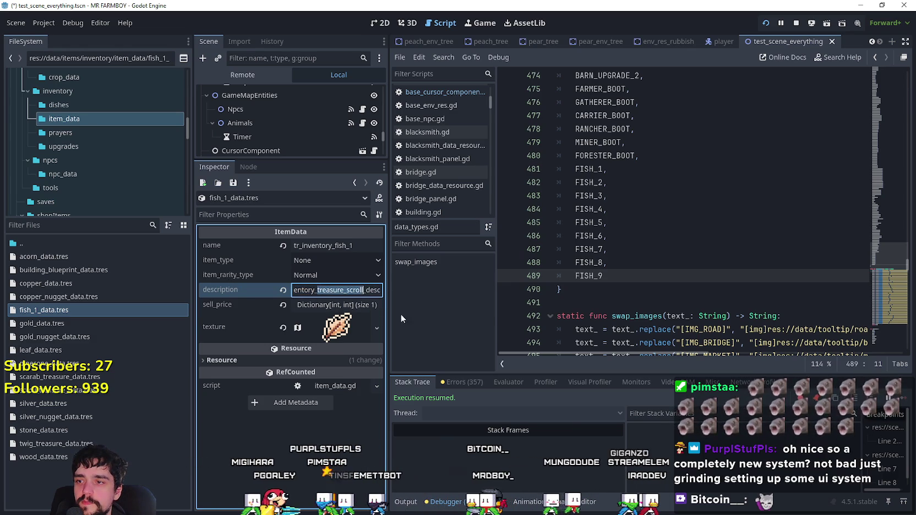
{"action": "type", "text": "fish"}
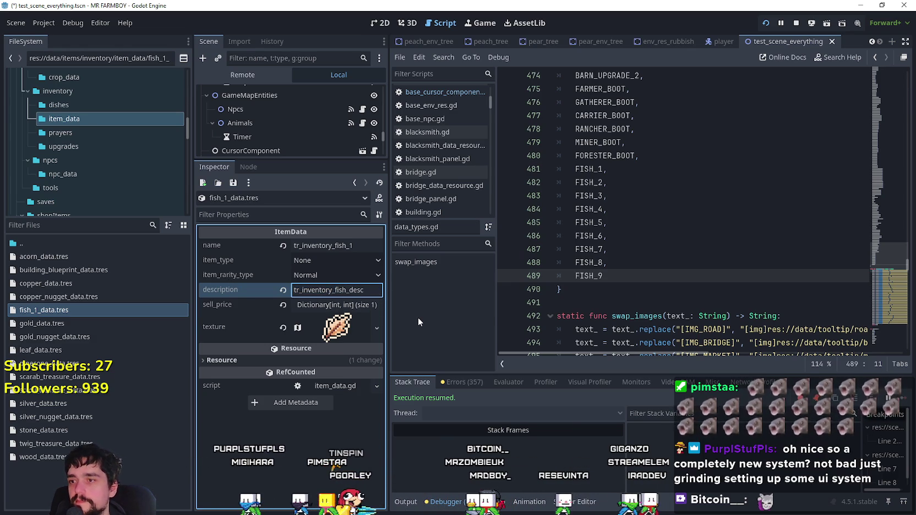
{"action": "left_click", "coordinate": [324, 309]}
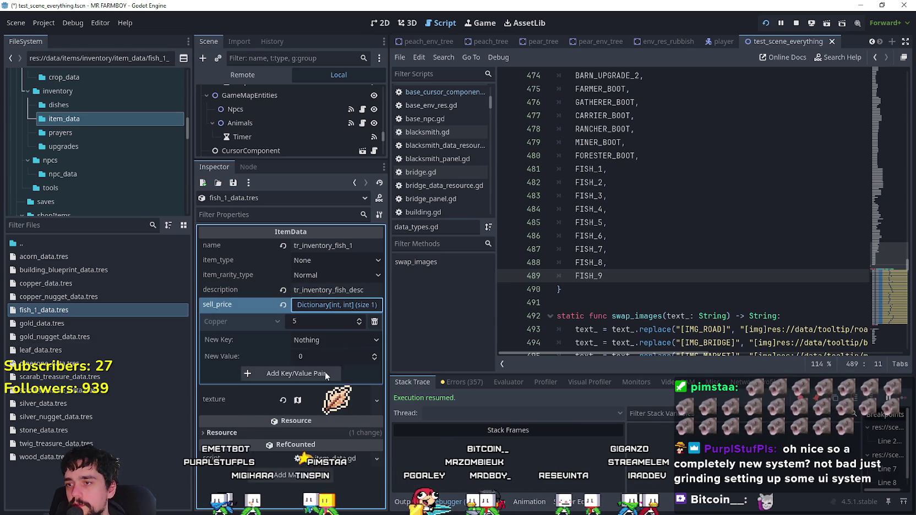
{"action": "left_click", "coordinate": [334, 305]}
{"action": "left_click", "coordinate": [330, 330]}
- Bring up the texture resource's options and toggle the sell price entries
{"action": "right_click", "coordinate": [324, 333]}
{"action": "key", "text": "Escape"}
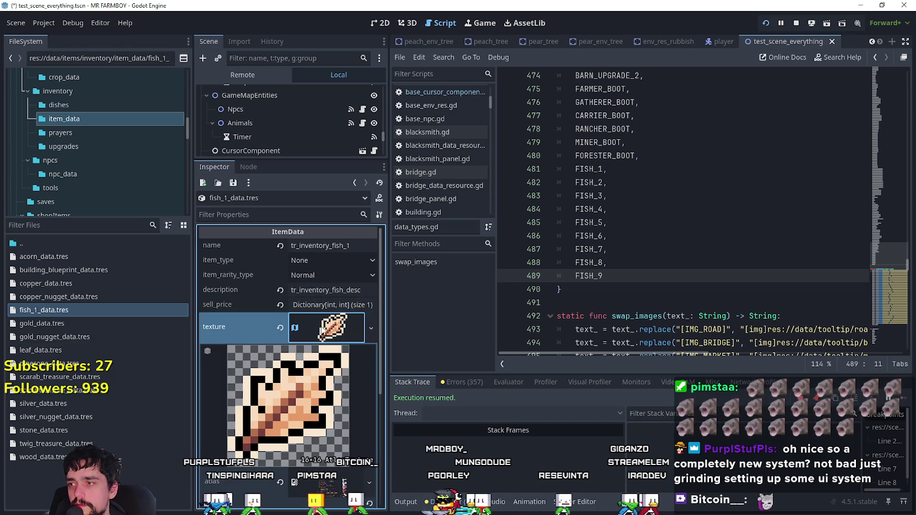
{"action": "left_click", "coordinate": [327, 305]}
{"action": "left_click", "coordinate": [327, 305]}
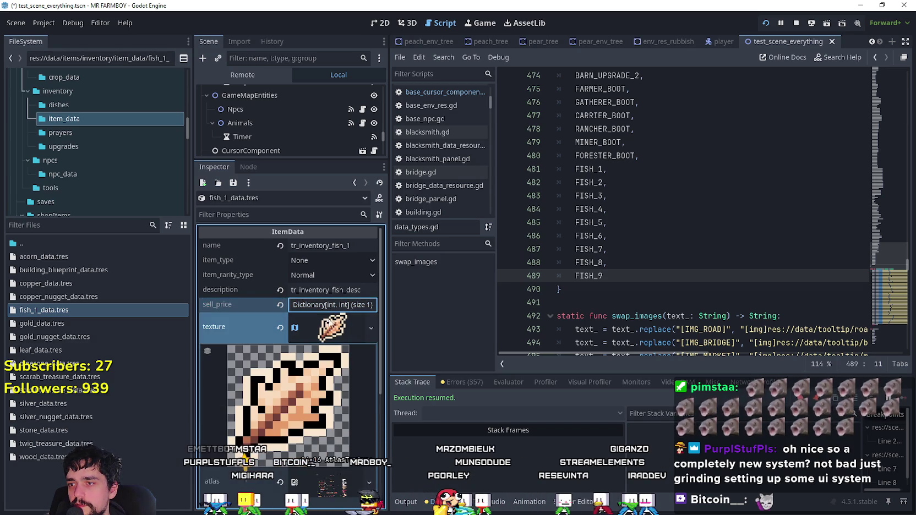
{"action": "right_click", "coordinate": [327, 330]}
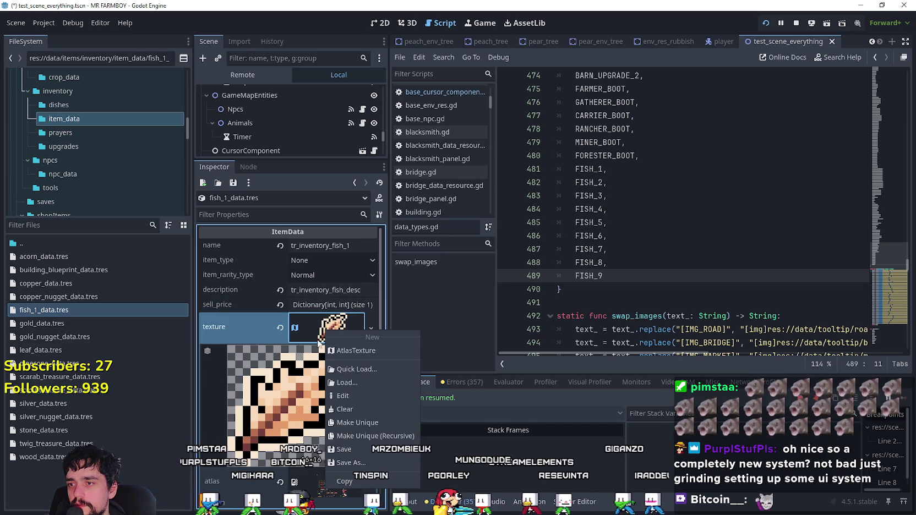
{"action": "left_click", "coordinate": [312, 461]}
{"action": "scroll", "coordinate": [308, 441], "scroll_direction": "down", "scroll_amount": 3}
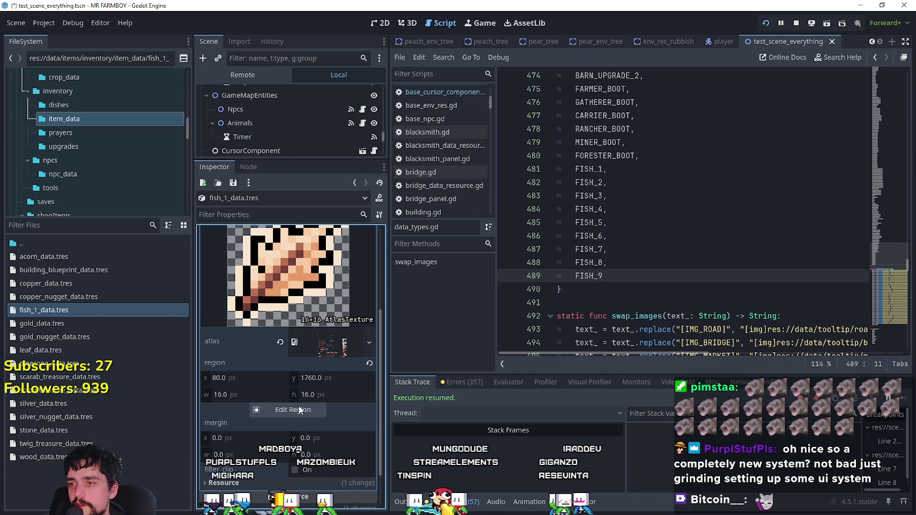
- Set the texture's atlas region to the fish icon (x 400, y 1728, 16×16) and reselect fish_1_data.tres
{"action": "left_click", "coordinate": [299, 412]}
{"action": "scroll", "coordinate": [400, 296], "scroll_direction": "down", "scroll_amount": 3}
{"action": "scroll", "coordinate": [399, 295], "scroll_direction": "up", "scroll_amount": 8}
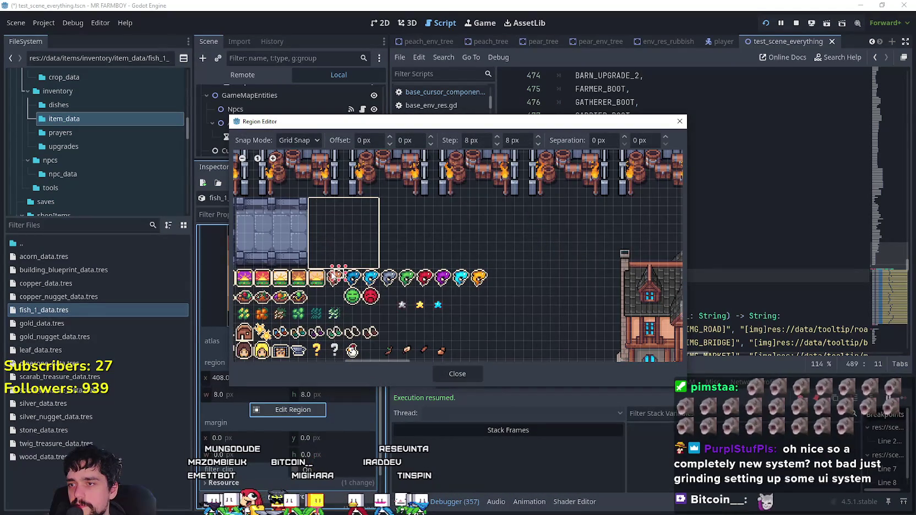
{"action": "mouse_move", "coordinate": [337, 289]}
{"action": "left_mouse_down"}
{"action": "mouse_move", "coordinate": [330, 278]}
{"action": "mouse_move", "coordinate": [338, 287]}
{"action": "left_mouse_up"}
{"action": "left_click", "coordinate": [455, 374]}
{"action": "left_click", "coordinate": [181, 311]}
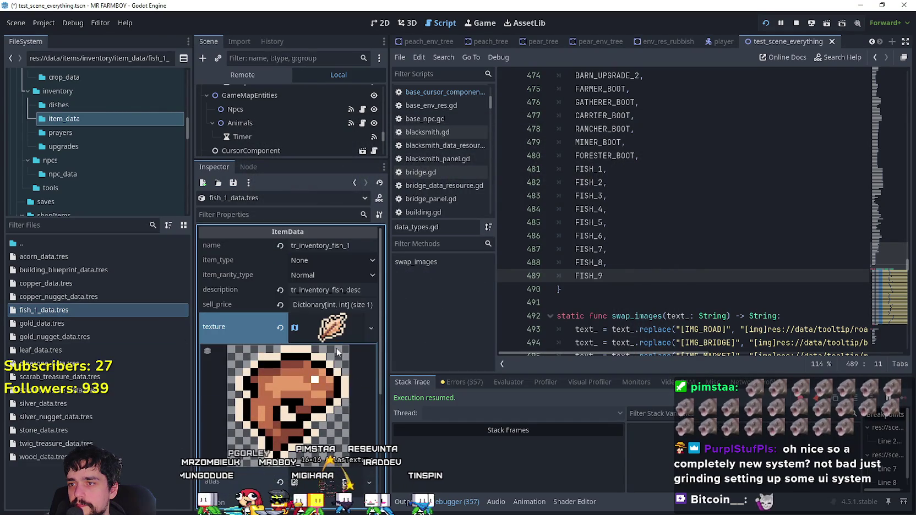
{"action": "left_click", "coordinate": [91, 350]}
{"action": "left_click", "coordinate": [87, 306]}
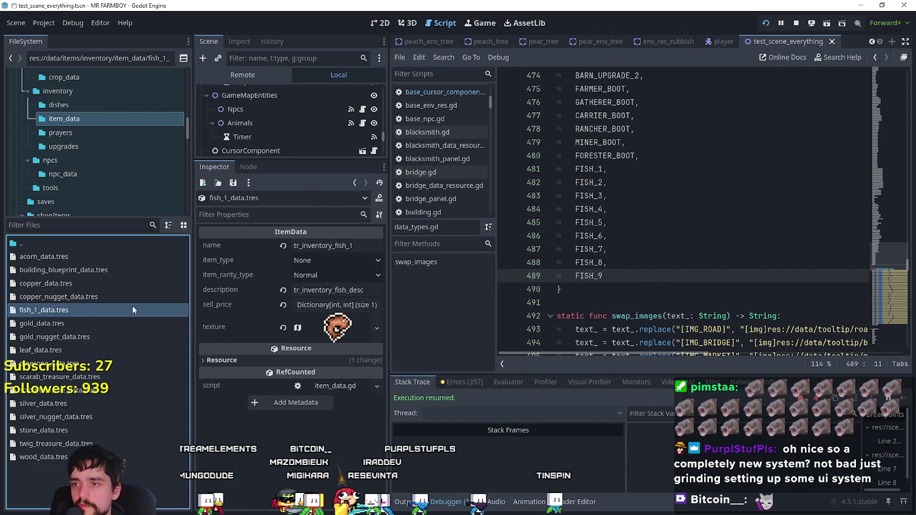
{"action": "left_click", "coordinate": [355, 307]}
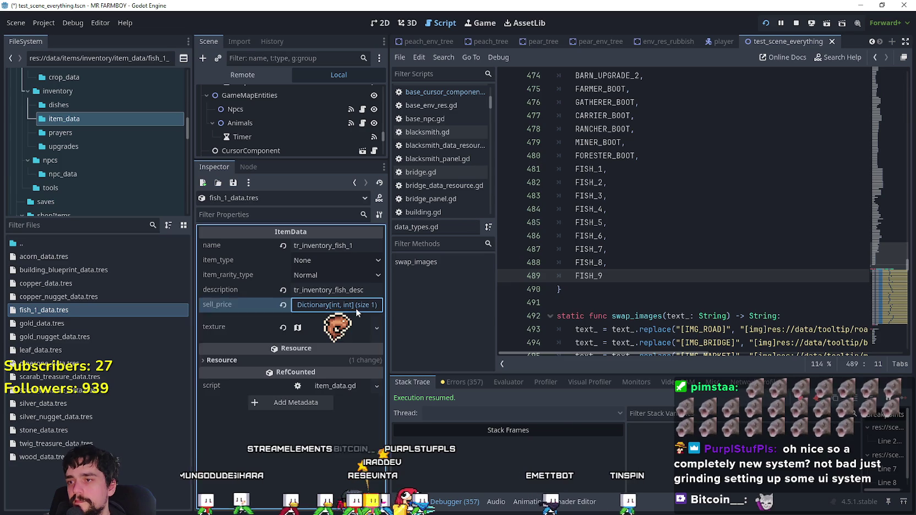
- Raise the Copper sell price to 20 with the spinbox and save
{"action": "left_click", "coordinate": [359, 321]}
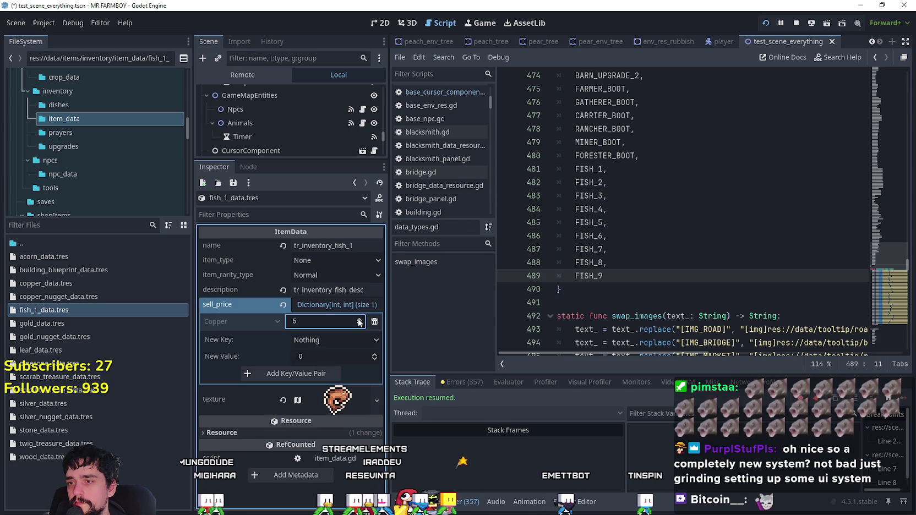
{"action": "left_click", "coordinate": [358, 321]}
{"action": "left_click", "coordinate": [358, 321]}
{"action": "left_click", "coordinate": [358, 321]}
{"action": "left_click", "coordinate": [358, 321]}
{"action": "left_click", "coordinate": [358, 321]}
{"action": "left_click", "coordinate": [358, 321]}
{"action": "left_click", "coordinate": [357, 321]}
{"action": "left_click", "coordinate": [357, 321]}
{"action": "left_click", "coordinate": [357, 322]}
{"action": "left_click", "coordinate": [357, 322]}
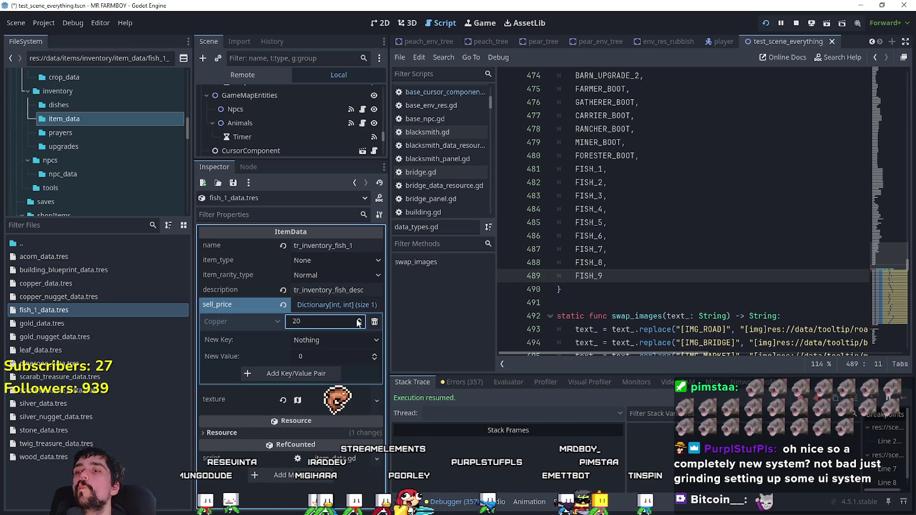
{"action": "left_click", "coordinate": [324, 306]}
{"action": "left_click", "coordinate": [323, 306]}
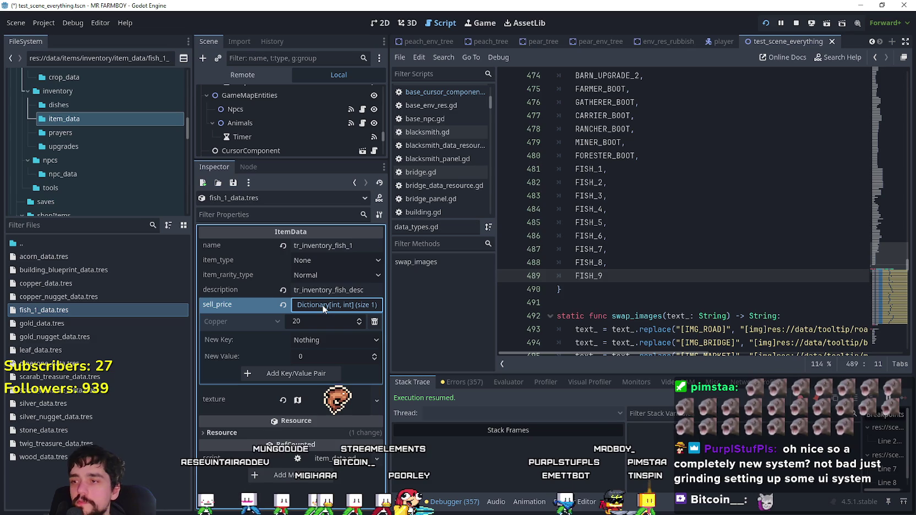
{"action": "key", "text": "ctrl+s"}
- Replace the Copper sell price with 200 and save fish_1_data.tres
{"action": "left_click", "coordinate": [126, 310]}
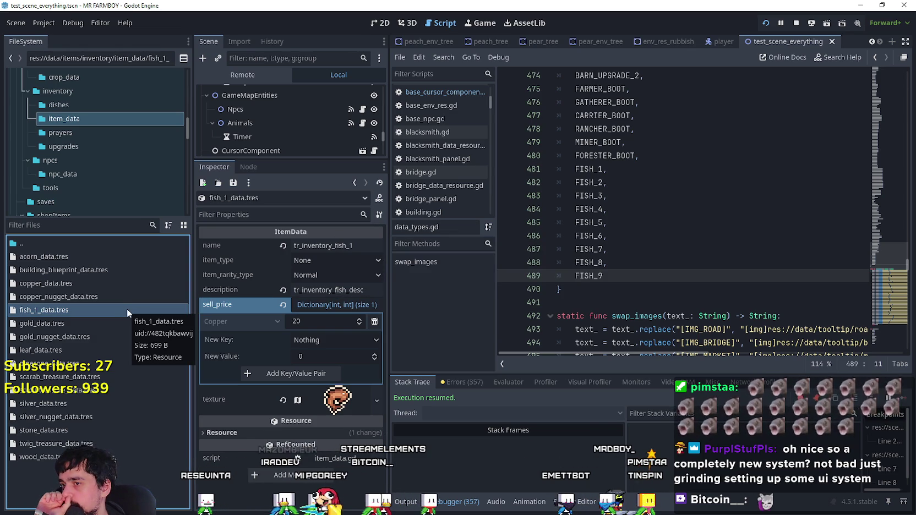
{"action": "left_click", "coordinate": [324, 321]}
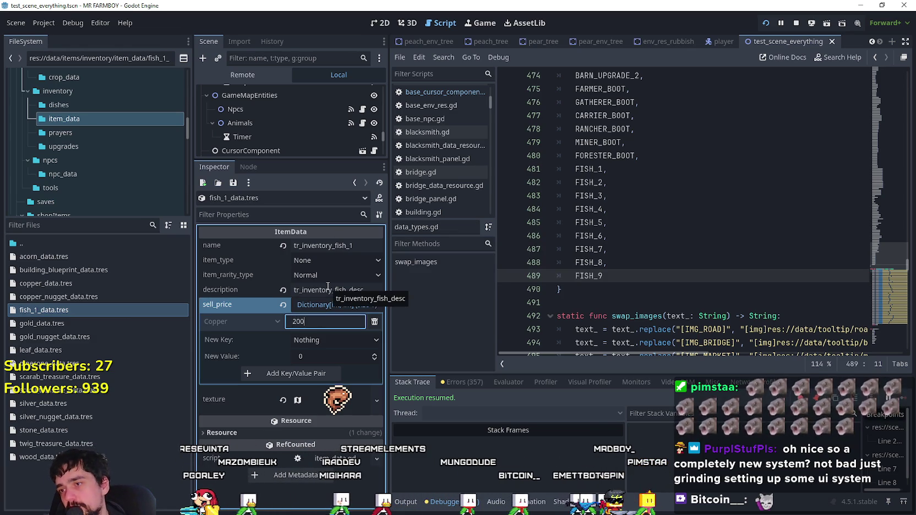
{"action": "key", "text": "Return"}
{"action": "key", "text": "ctrl+s"}
{"action": "right_click", "coordinate": [60, 312]}
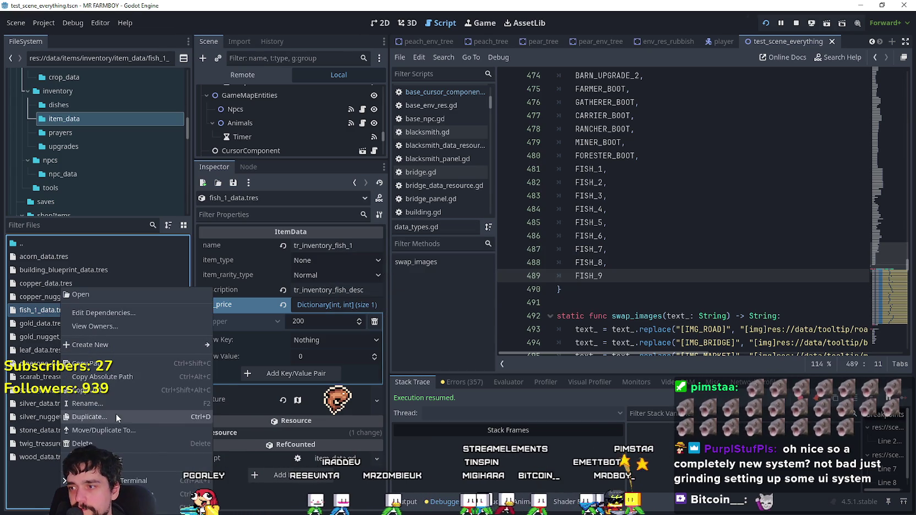
- Duplicate fish_1_data.tres as fish_2_data.tres
{"action": "left_click", "coordinate": [116, 410]}
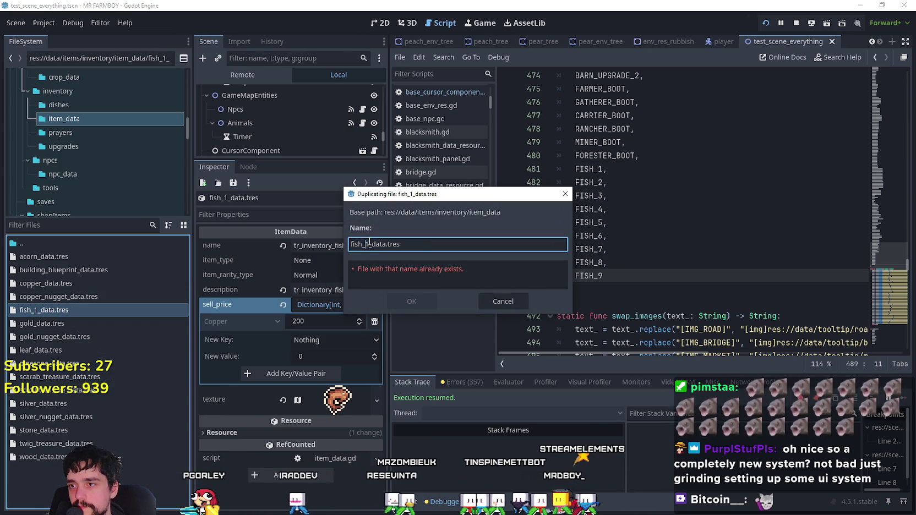
{"action": "left_click_drag", "start_coordinate": [377, 193], "coordinate": [491, 195]}
{"action": "key", "text": "BackSpace"}
{"action": "type", "text": "2"}
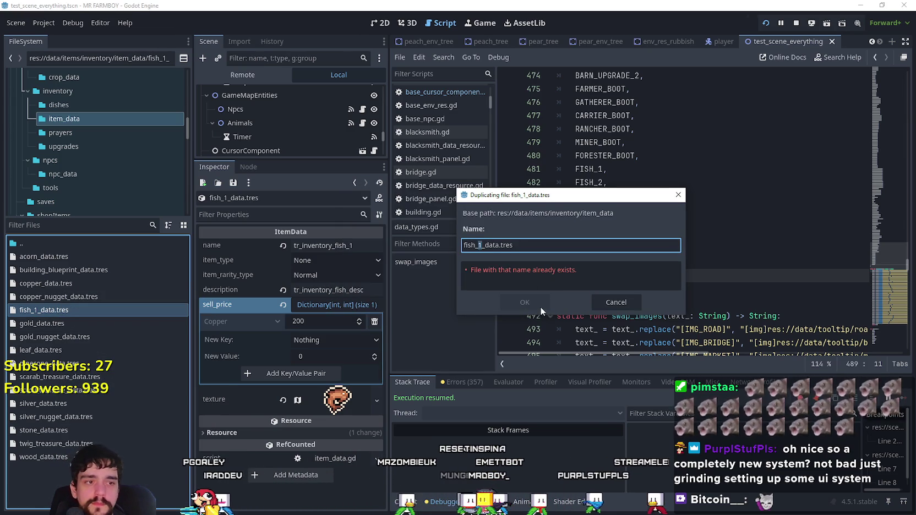
{"action": "left_click", "coordinate": [536, 300]}
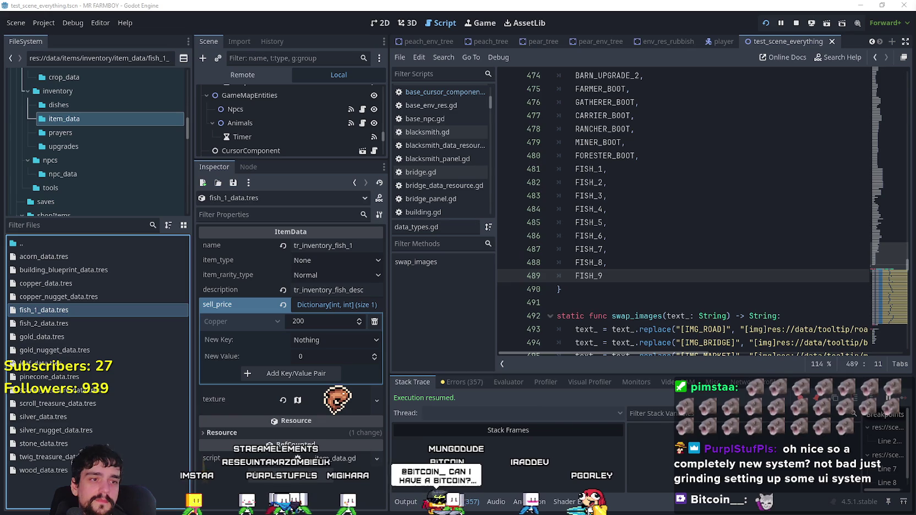
- Move to the FISH_8 line in the script and load fish_2_data.tres into the Inspector
{"action": "key", "text": "Up"}
{"action": "key", "text": "End"}
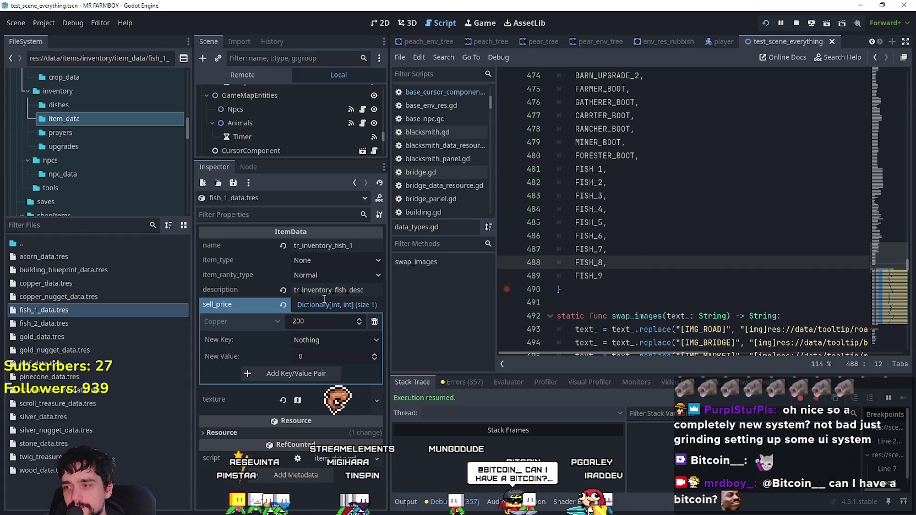
{"action": "left_click", "coordinate": [314, 303]}
{"action": "left_click", "coordinate": [313, 303]}
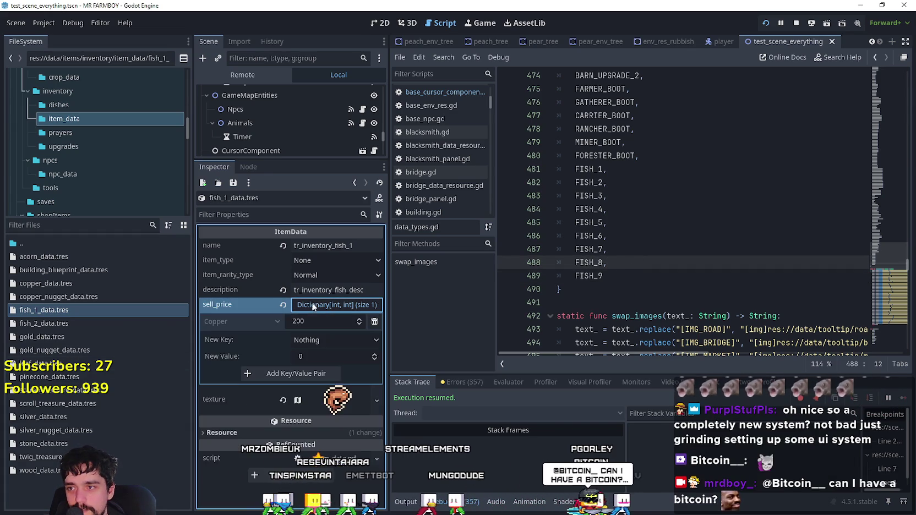
{"action": "left_click", "coordinate": [85, 313]}
{"action": "left_click", "coordinate": [74, 324]}
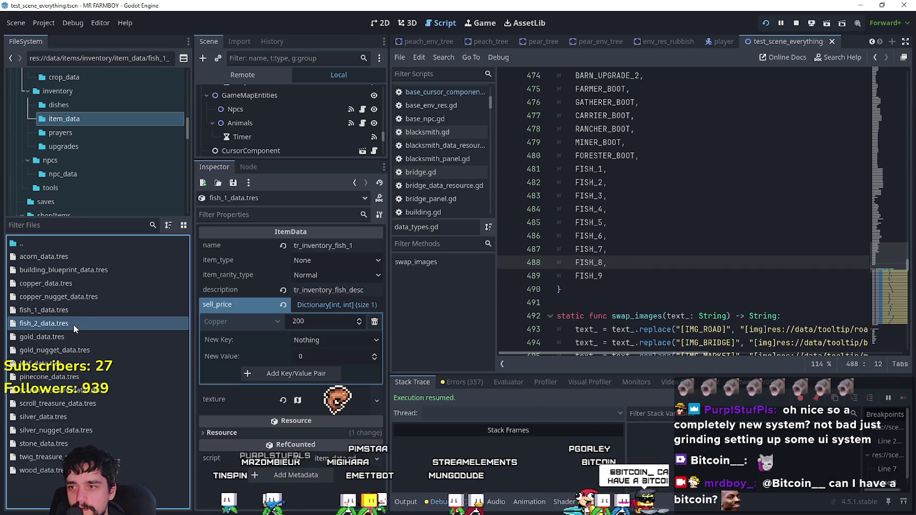
- Rename the item to tr_inventory_fish_2 and set its atlas region to the blue fish tile
{"action": "left_click", "coordinate": [358, 245]}
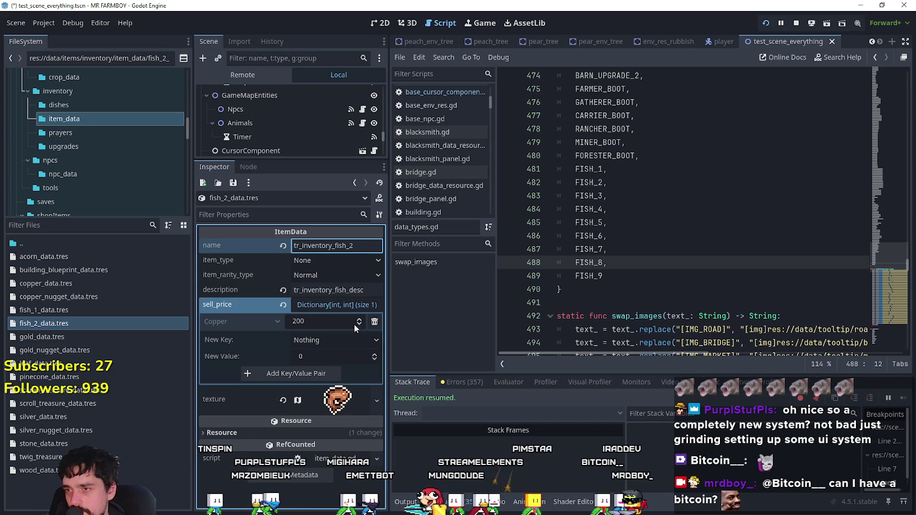
{"action": "left_click", "coordinate": [338, 403]}
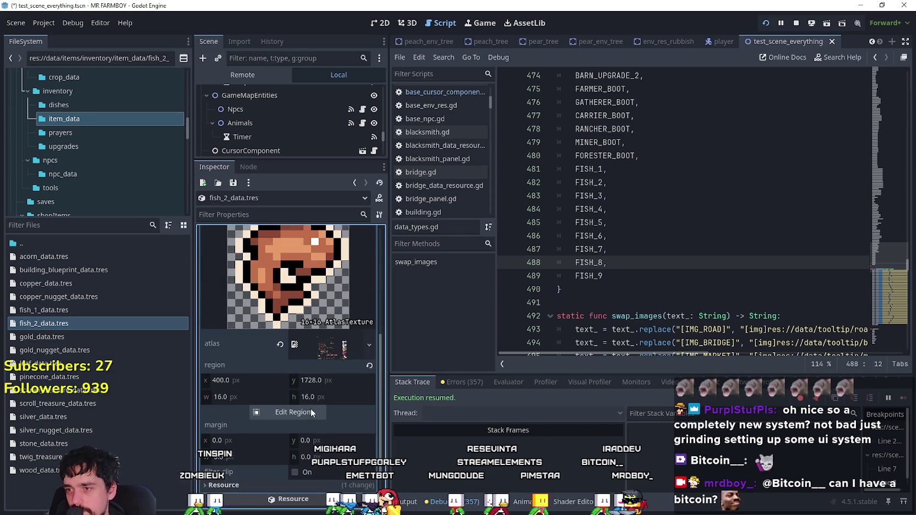
{"action": "left_click", "coordinate": [310, 411]}
{"action": "scroll", "coordinate": [417, 281], "scroll_direction": "down", "scroll_amount": 8}
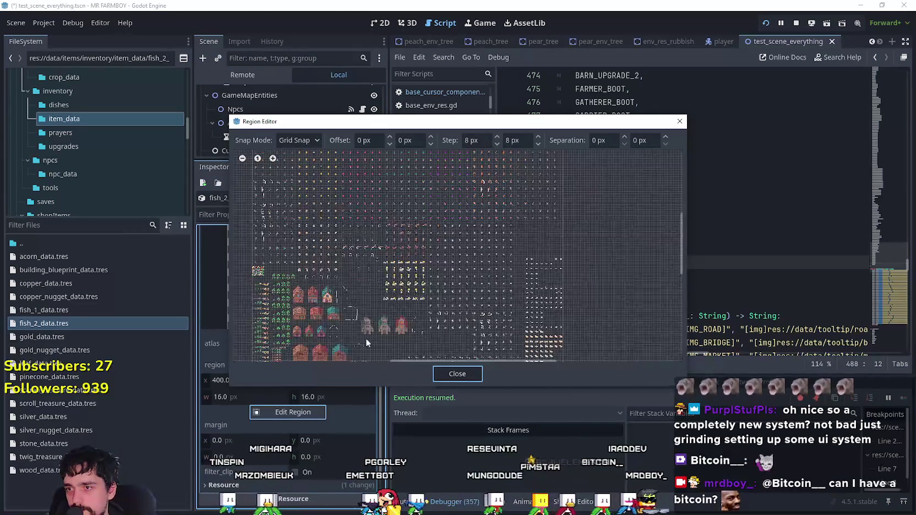
{"action": "scroll", "coordinate": [427, 283], "scroll_direction": "up", "scroll_amount": 8}
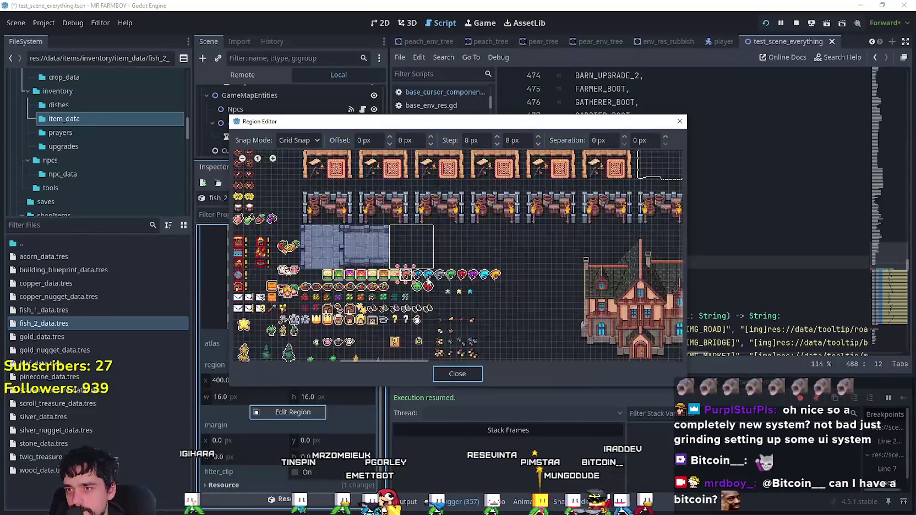
{"action": "scroll", "coordinate": [423, 280], "scroll_direction": "up", "scroll_amount": 2}
{"action": "left_click_drag", "start_coordinate": [405, 283], "coordinate": [397, 264]}
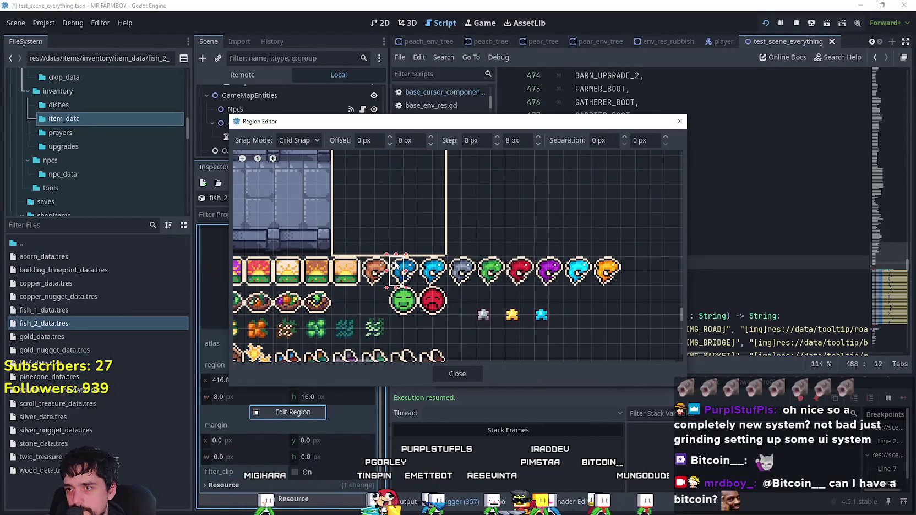
{"action": "left_click", "coordinate": [457, 373]}
{"action": "scroll", "coordinate": [214, 335], "scroll_direction": "up", "scroll_amount": 3}
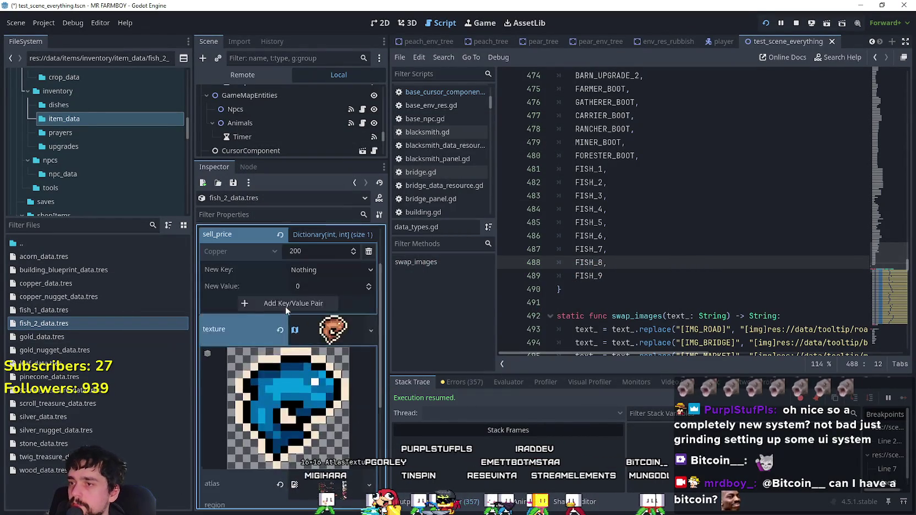
{"action": "left_click", "coordinate": [332, 368]}
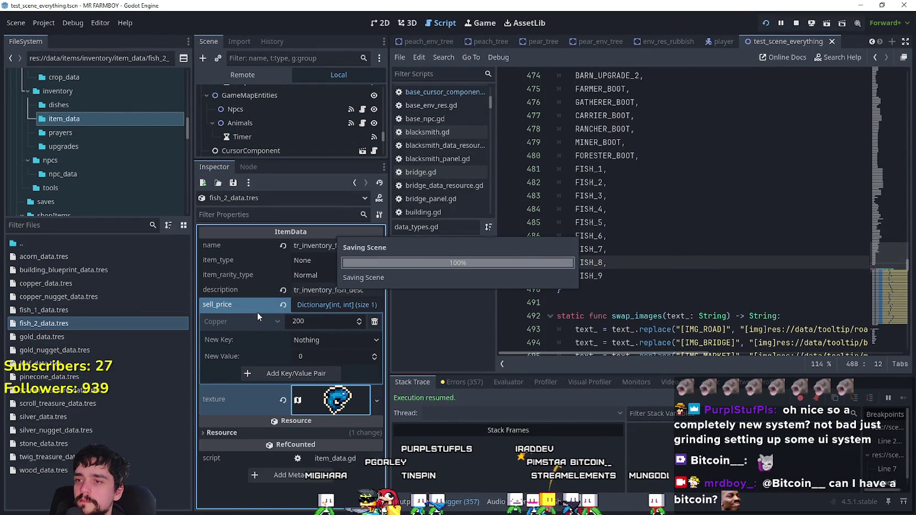
{"action": "right_click", "coordinate": [84, 326]}
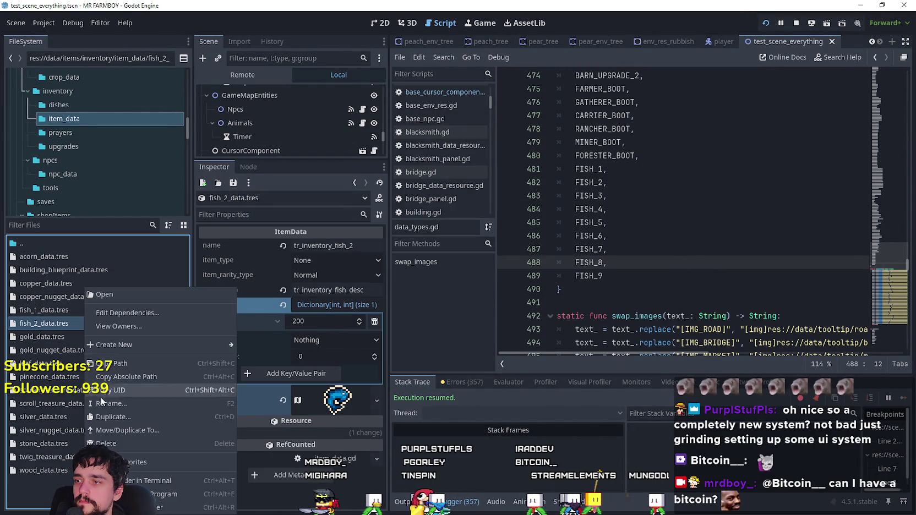
- Duplicate fish_2_data.tres as fish_3_data.tres and load it into the Inspector
{"action": "left_click", "coordinate": [132, 415]}
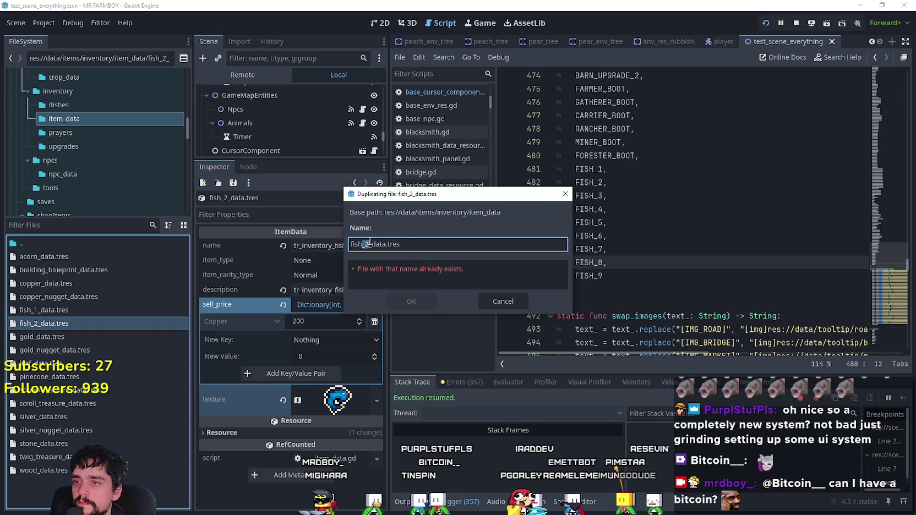
{"action": "type", "text": "_"}
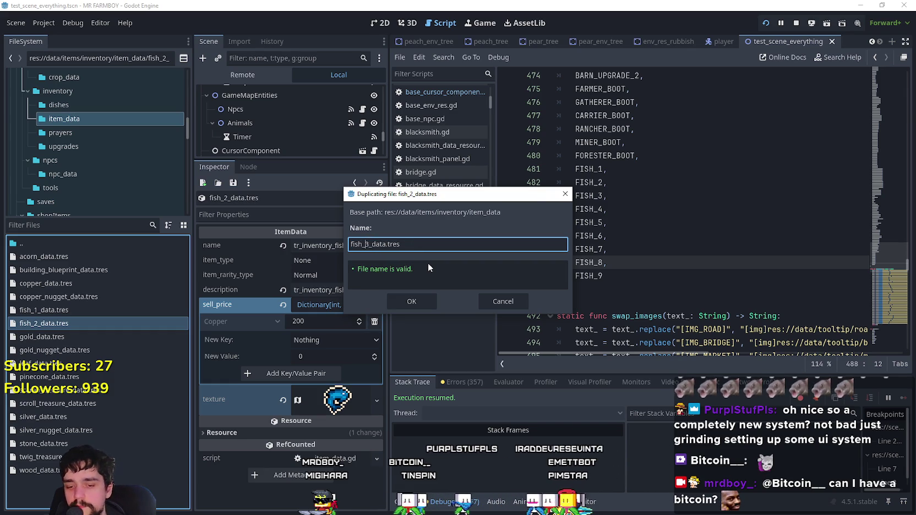
{"action": "left_click", "coordinate": [405, 301]}
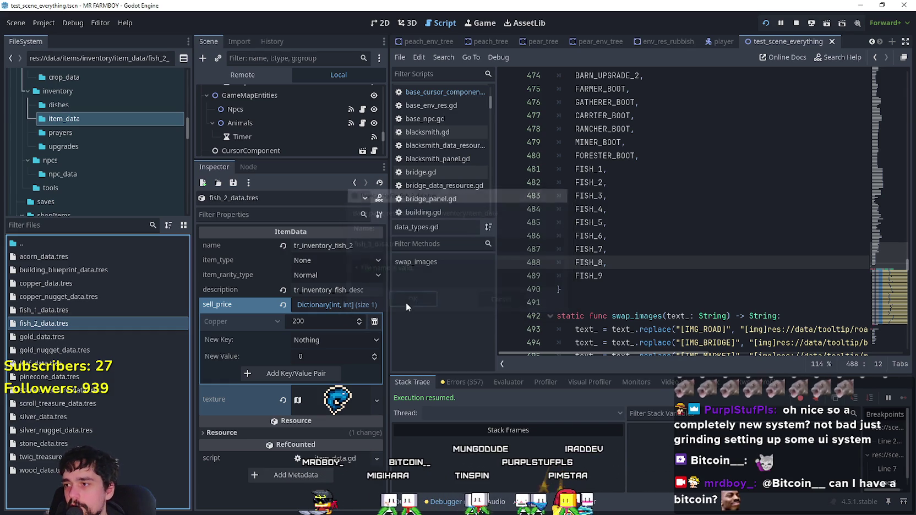
{"action": "left_click", "coordinate": [44, 336]}
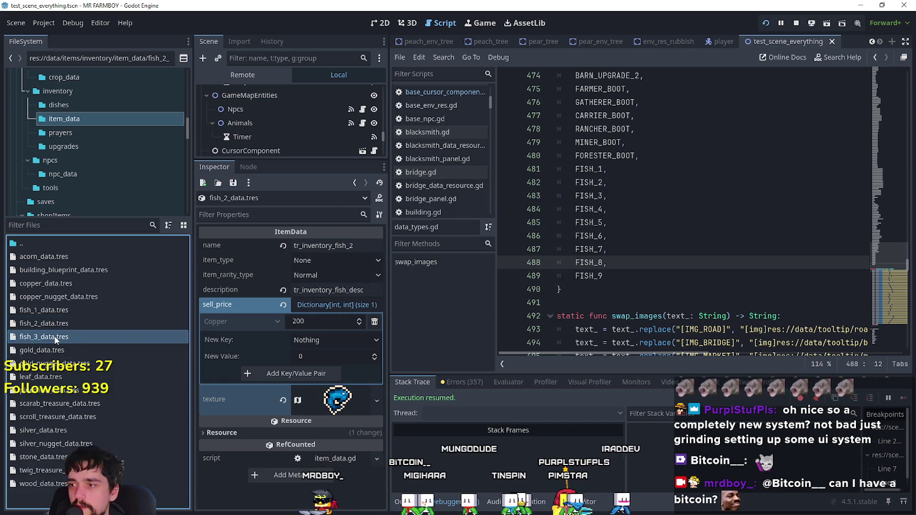
- Set fish_3's atlas region to the next blue fish and save
{"action": "left_click", "coordinate": [335, 408]}
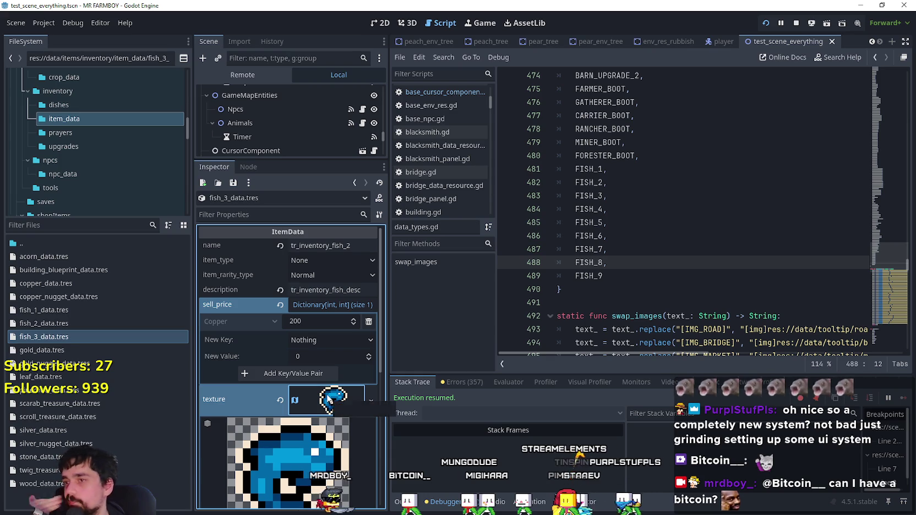
{"action": "scroll", "coordinate": [327, 397], "scroll_direction": "down", "scroll_amount": 4}
{"action": "left_click", "coordinate": [306, 447]}
{"action": "scroll", "coordinate": [381, 292], "scroll_direction": "down", "scroll_amount": 5}
{"action": "scroll", "coordinate": [455, 286], "scroll_direction": "up", "scroll_amount": 4}
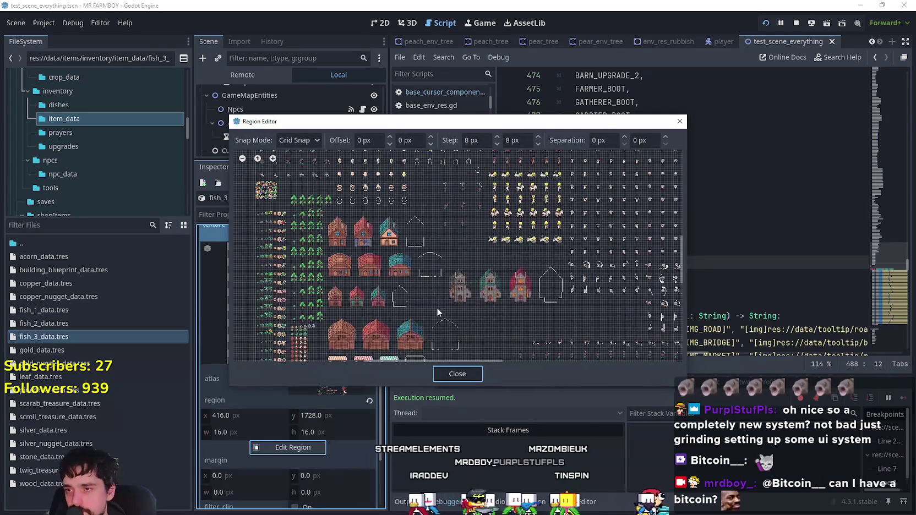
{"action": "left_click", "coordinate": [393, 328]}
{"action": "scroll", "coordinate": [395, 329], "scroll_direction": "up", "scroll_amount": 3}
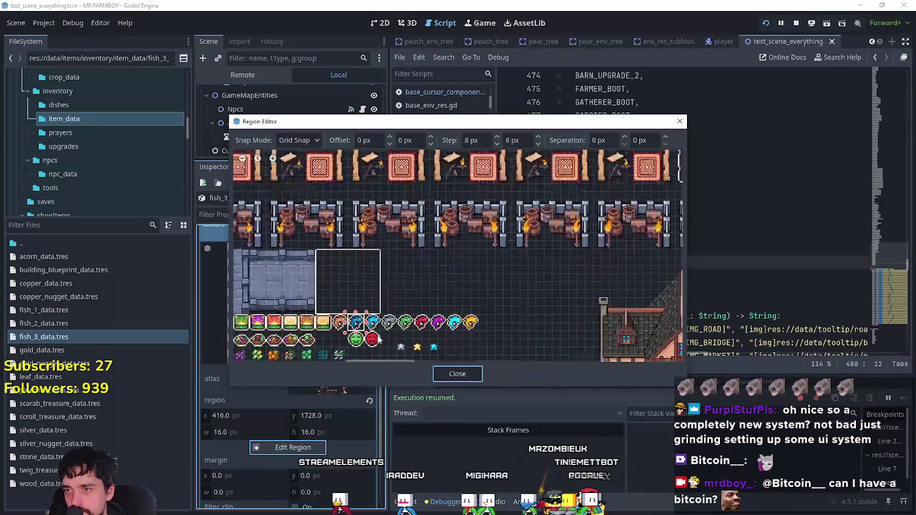
{"action": "left_click", "coordinate": [457, 374]}
{"action": "scroll", "coordinate": [288, 383], "scroll_direction": "up", "scroll_amount": 5}
{"action": "key", "text": "ctrl+s"}
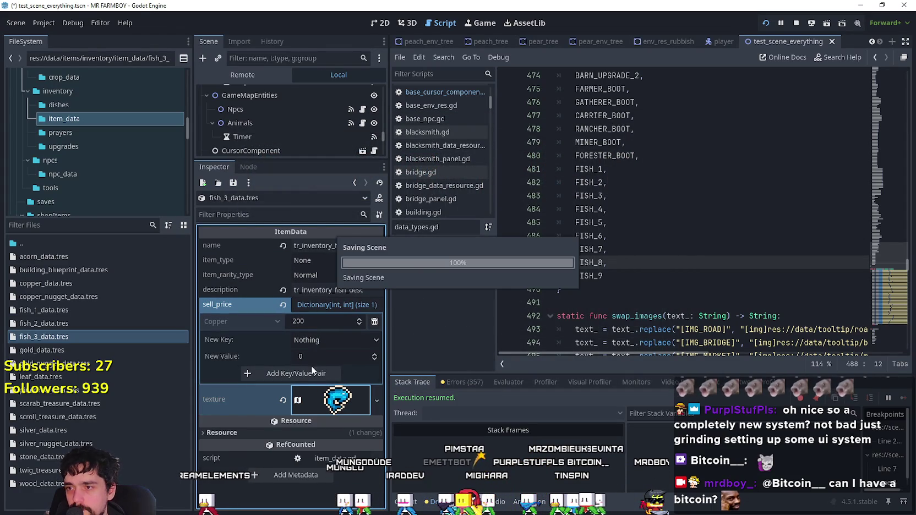
- Set fish_2's Copper price to 400 and fish_3's to 600, then save
{"action": "left_click", "coordinate": [114, 323]}
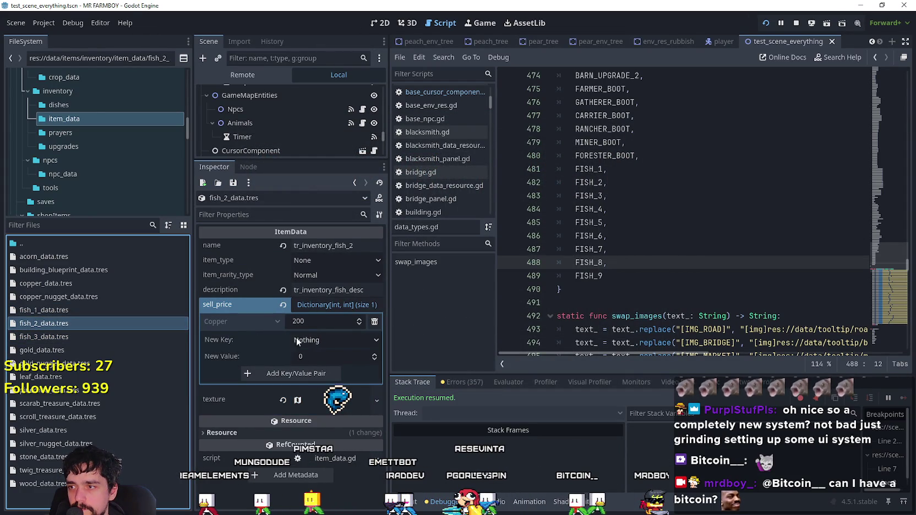
{"action": "left_click", "coordinate": [297, 322]}
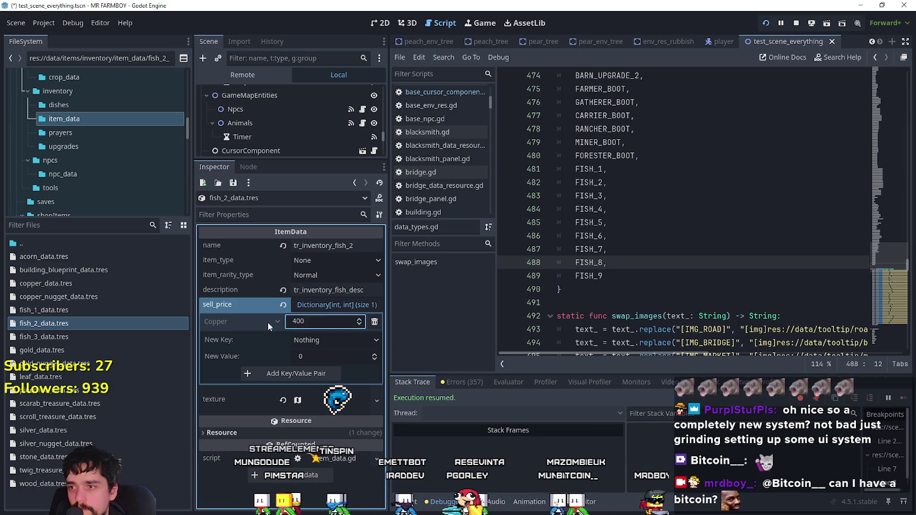
{"action": "left_click", "coordinate": [151, 335]}
{"action": "left_click", "coordinate": [299, 324]}
{"action": "left_click", "coordinate": [300, 323]}
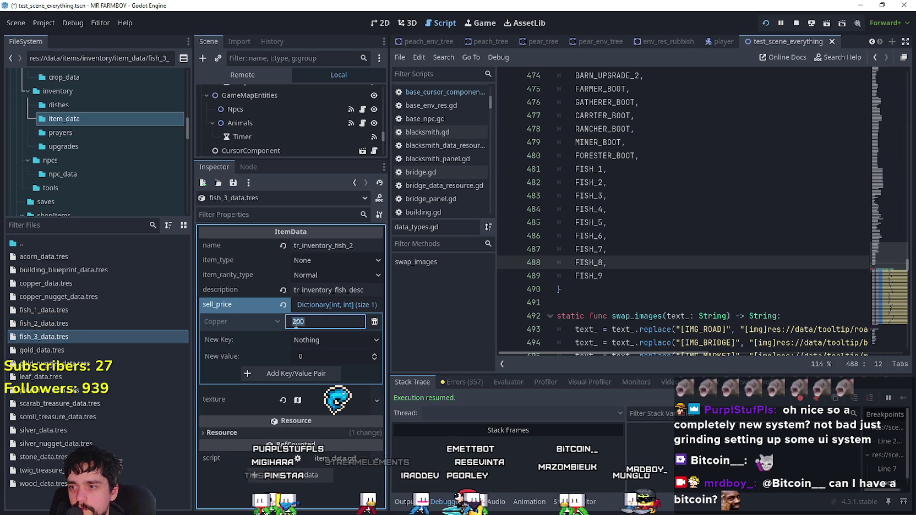
{"action": "type", "text": "600"}
{"action": "key", "text": "Return"}
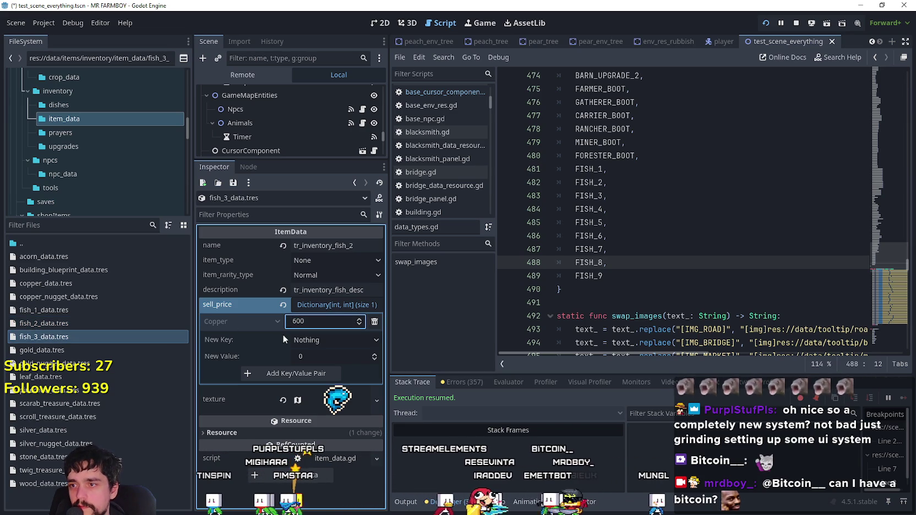
{"action": "key", "text": "ctrl+s"}
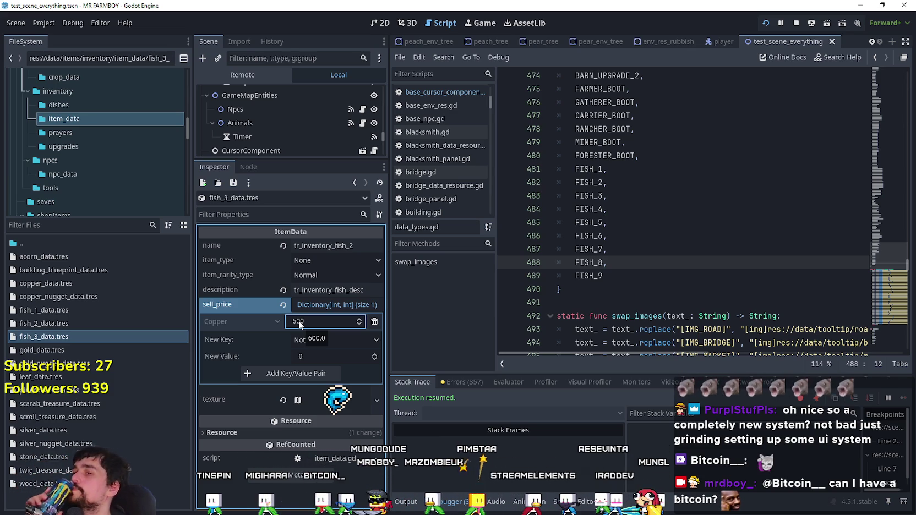
{"action": "key", "text": "ctrl+s"}
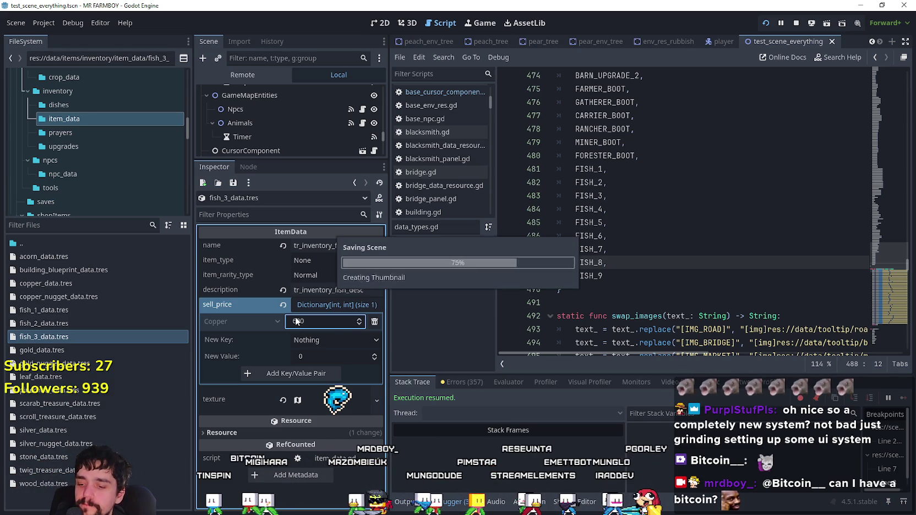
- Rename fish_3's item to tr_inventory_fish_3 and save, comparing against fish_2_data.tres
{"action": "left_click", "coordinate": [82, 323]}
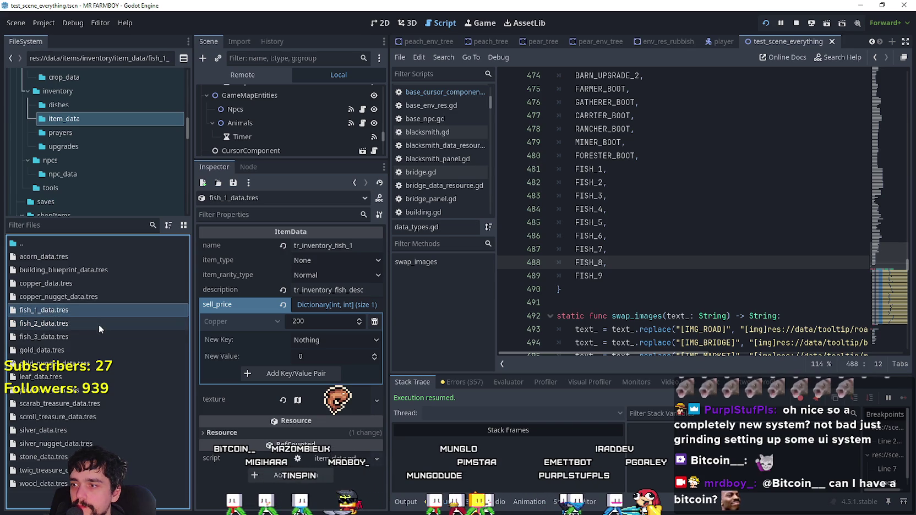
{"action": "left_click", "coordinate": [100, 339]}
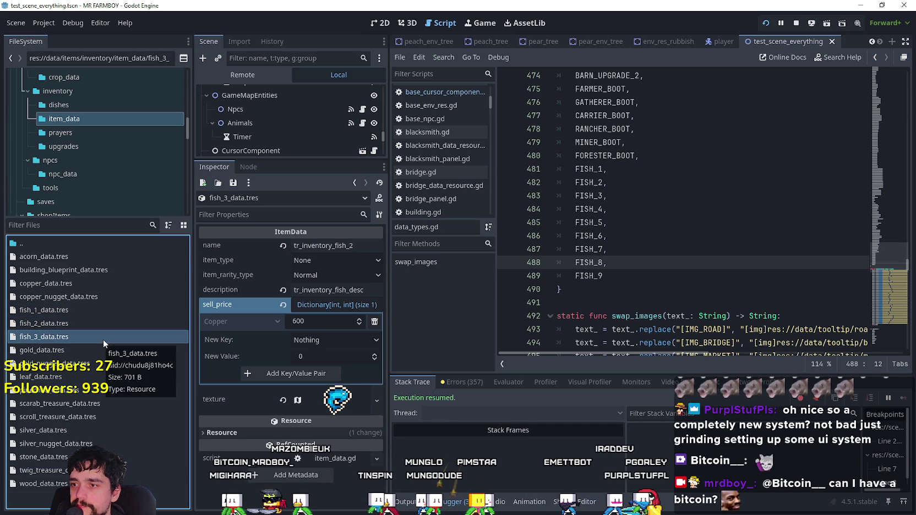
{"action": "left_click", "coordinate": [311, 307]}
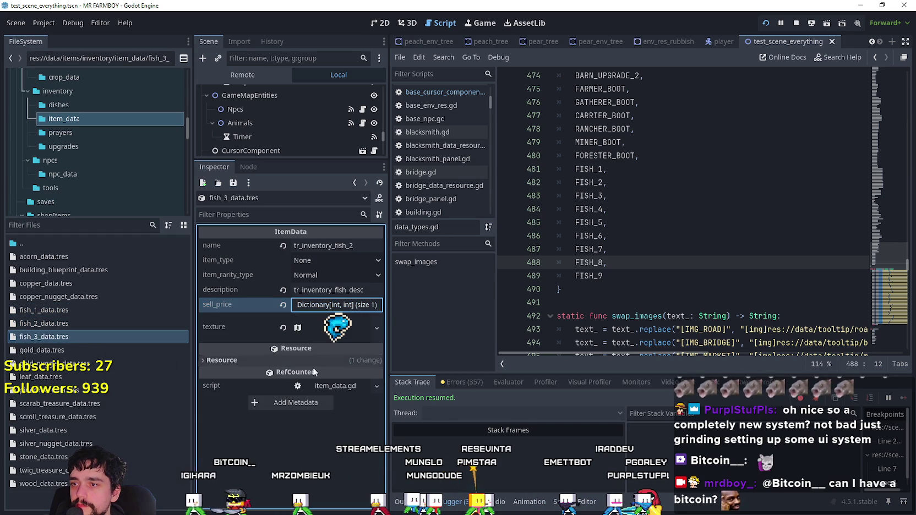
{"action": "left_click", "coordinate": [324, 308]}
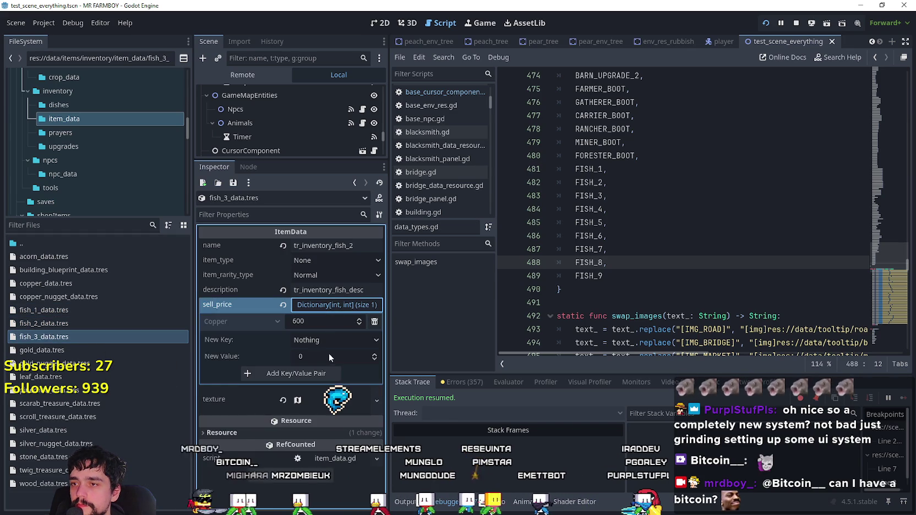
{"action": "left_click", "coordinate": [46, 351]}
{"action": "left_click", "coordinate": [49, 337]}
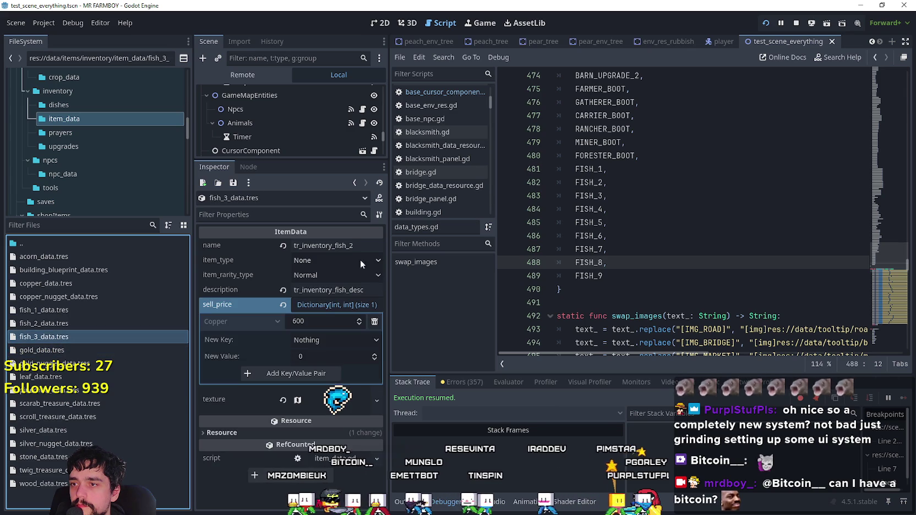
{"action": "left_click_drag", "start_coordinate": [349, 247], "coordinate": [360, 245]}
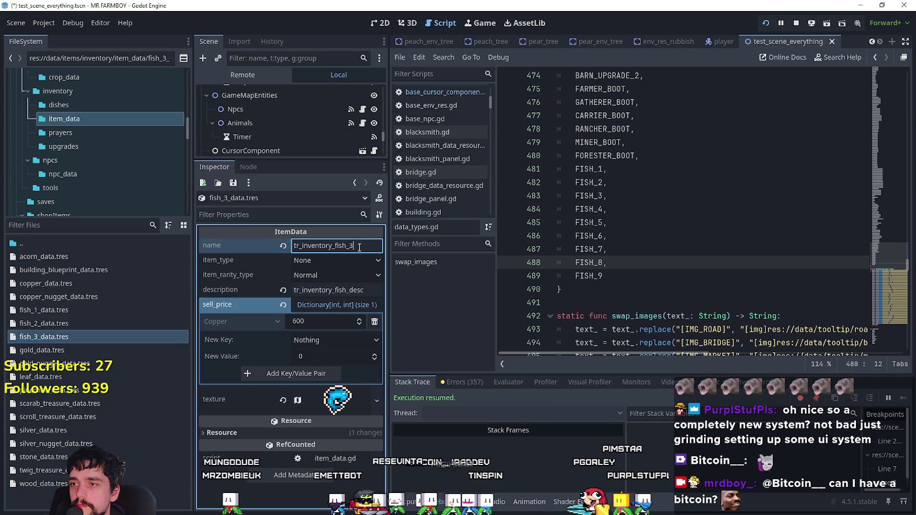
{"action": "key", "text": "ctrl+s"}
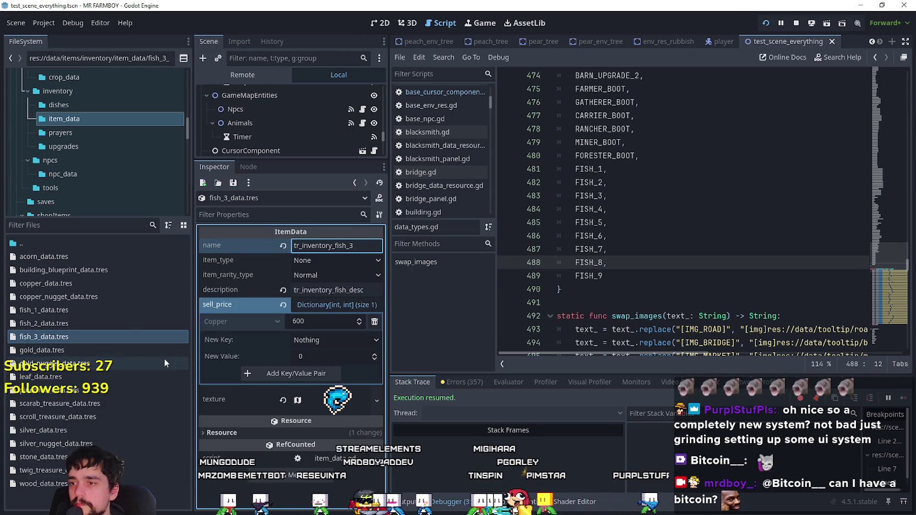
{"action": "left_click", "coordinate": [111, 319]}
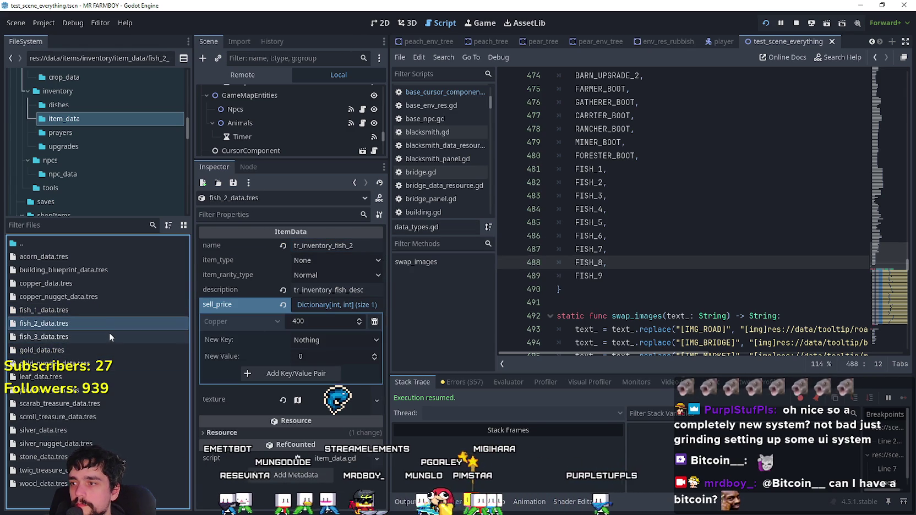
{"action": "left_click", "coordinate": [110, 336]}
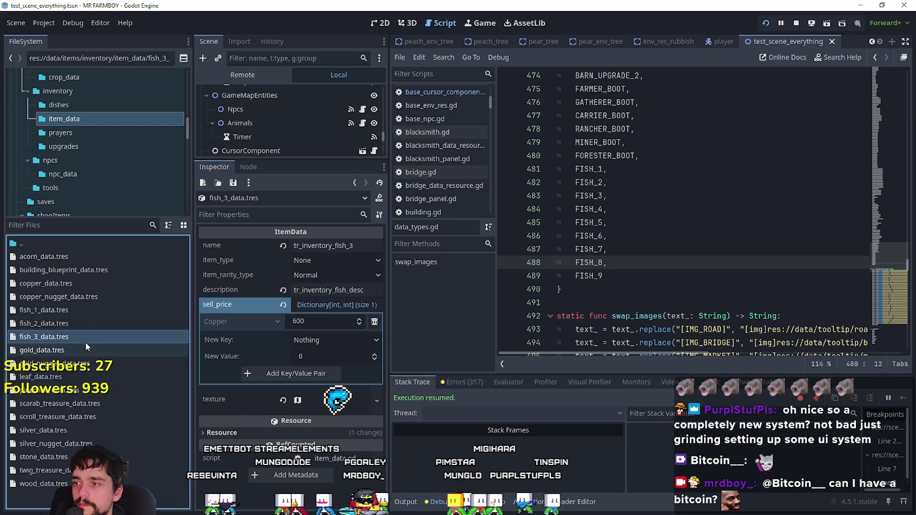
- Duplicate fish_3_data.tres as fish_4_data.tres and rename the item tr_inventory_fish_4
{"action": "right_click", "coordinate": [85, 339]}
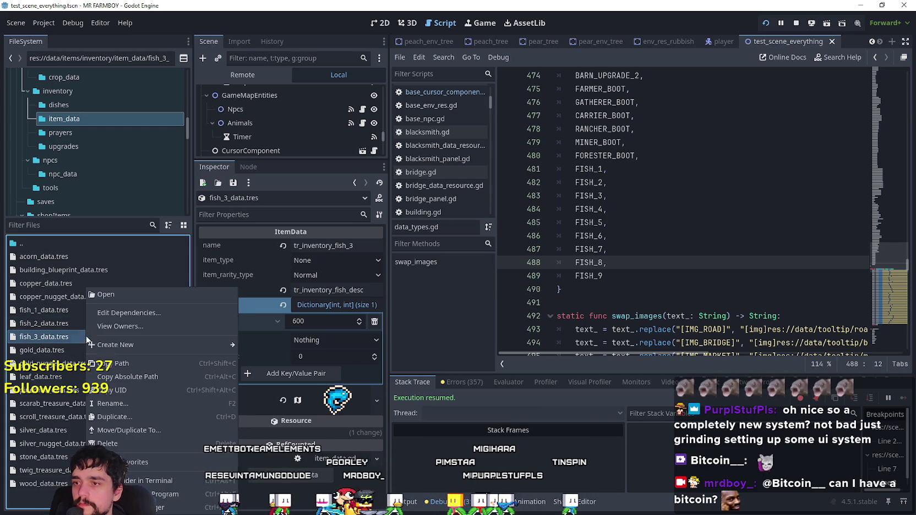
{"action": "left_click", "coordinate": [139, 416]}
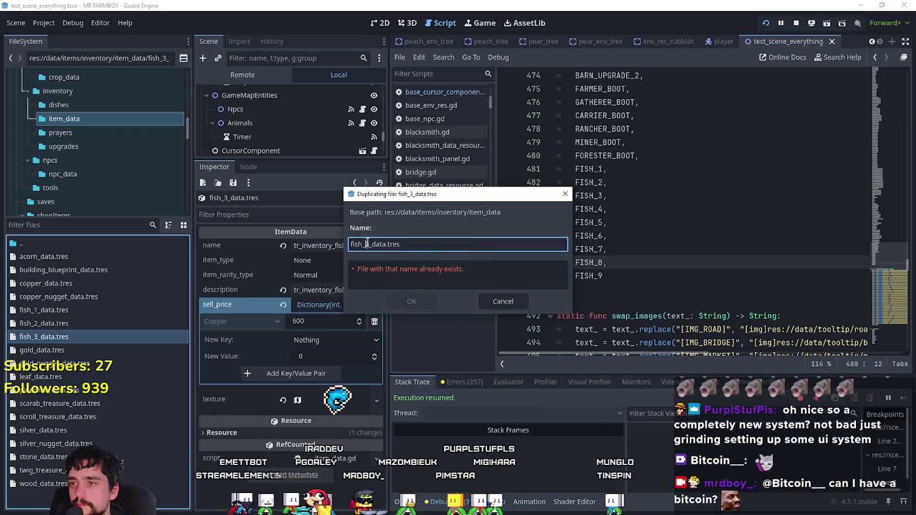
{"action": "key", "text": "BackSpace"}
{"action": "type", "text": "4"}
{"action": "key", "text": "Return"}
{"action": "left_click", "coordinate": [110, 349]}
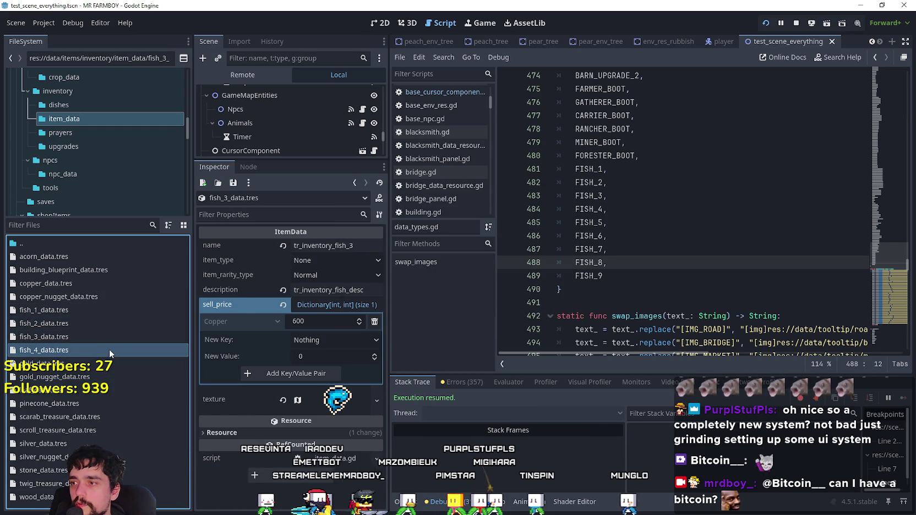
{"action": "left_click", "coordinate": [353, 243]}
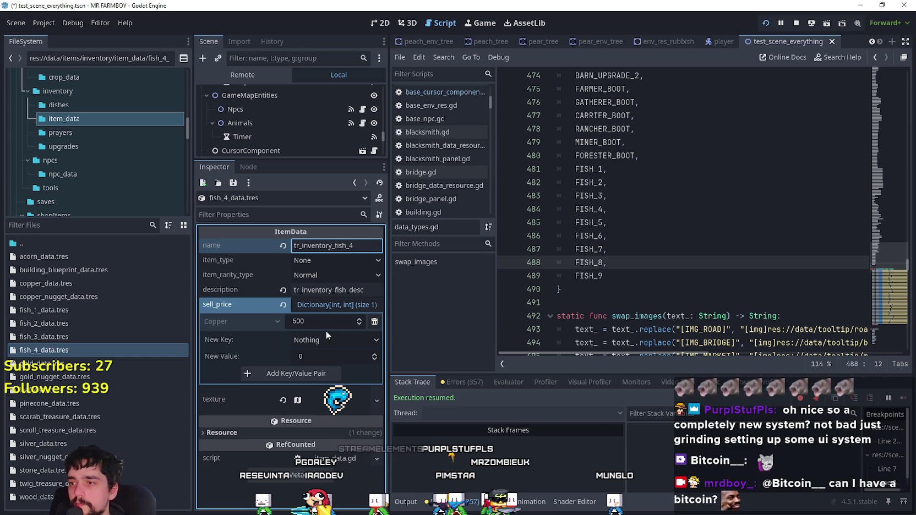
- Add a Silver: 20 entry to fish_4's sell_price
{"action": "left_click", "coordinate": [376, 340]}
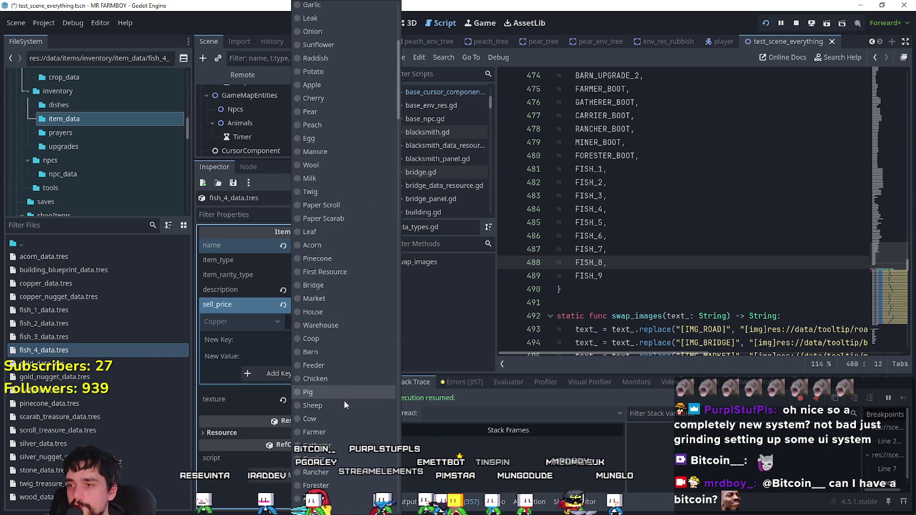
{"action": "scroll", "coordinate": [332, 418], "scroll_direction": "down", "scroll_amount": 3}
{"action": "left_click", "coordinate": [340, 336]}
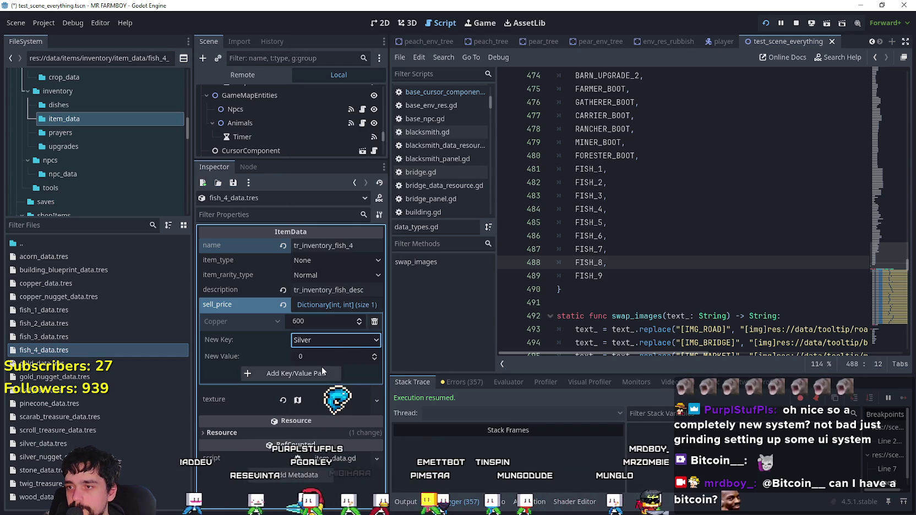
{"action": "left_click", "coordinate": [315, 357]}
{"action": "type", "text": "20"}
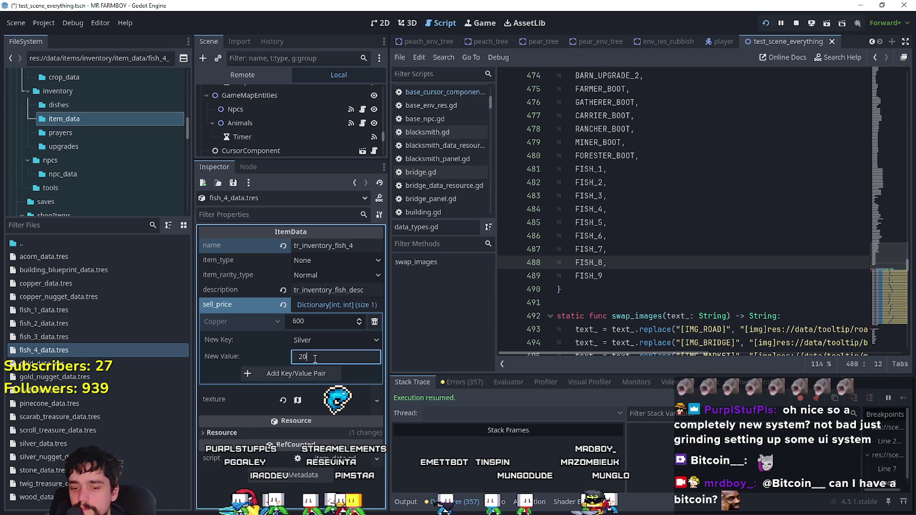
{"action": "left_click", "coordinate": [303, 371]}
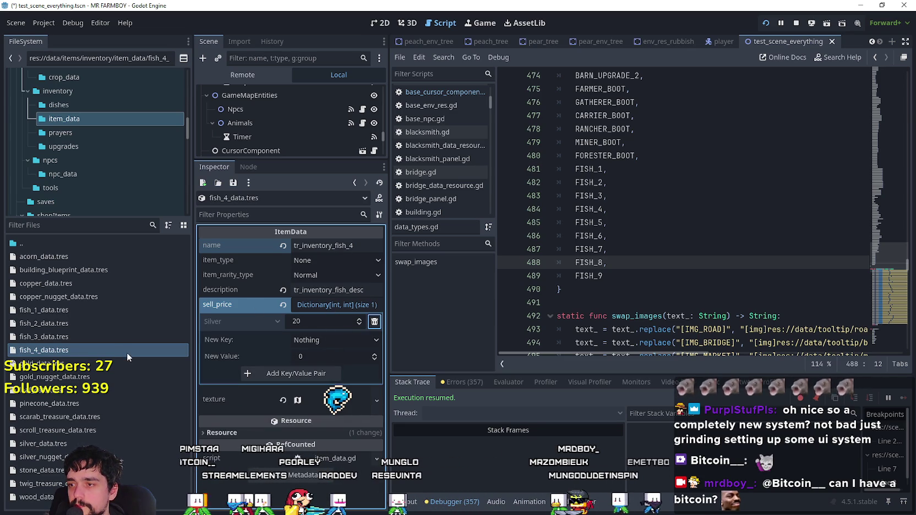
{"action": "left_click", "coordinate": [338, 405]}
- Set fish_4's icon to the grey fish region of the atlas
{"action": "scroll", "coordinate": [316, 414], "scroll_direction": "down", "scroll_amount": 3}
{"action": "left_click", "coordinate": [304, 411]}
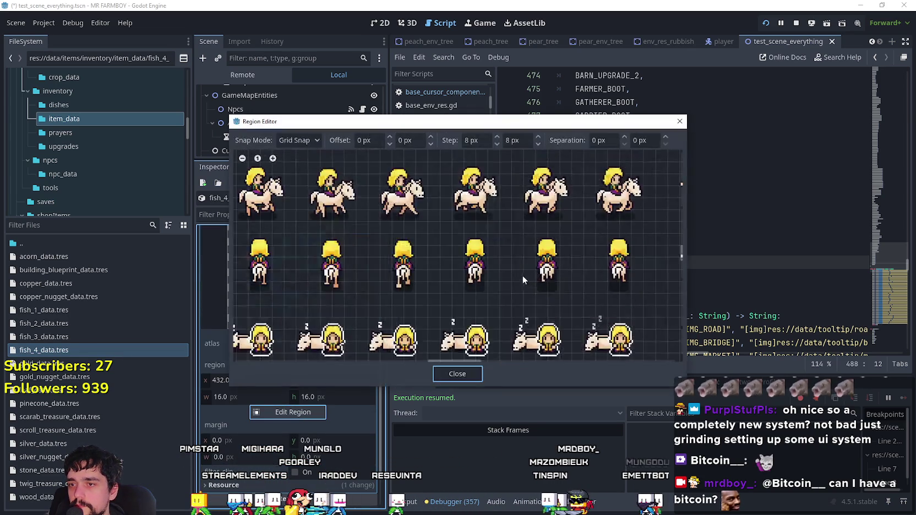
{"action": "scroll", "coordinate": [511, 281], "scroll_direction": "down", "scroll_amount": 5}
{"action": "scroll", "coordinate": [471, 329], "scroll_direction": "down", "scroll_amount": 3}
{"action": "scroll", "coordinate": [476, 302], "scroll_direction": "up", "scroll_amount": 6}
{"action": "scroll", "coordinate": [421, 234], "scroll_direction": "up", "scroll_amount": 5}
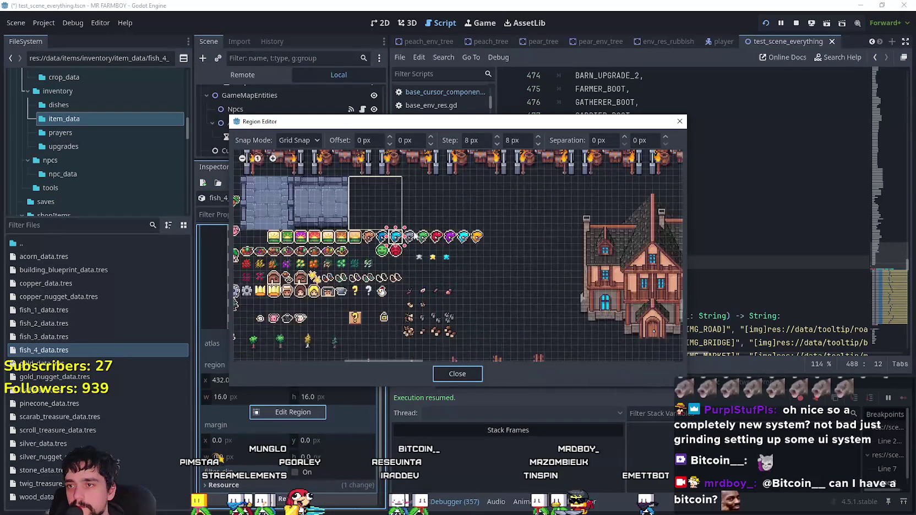
{"action": "left_click", "coordinate": [409, 234]}
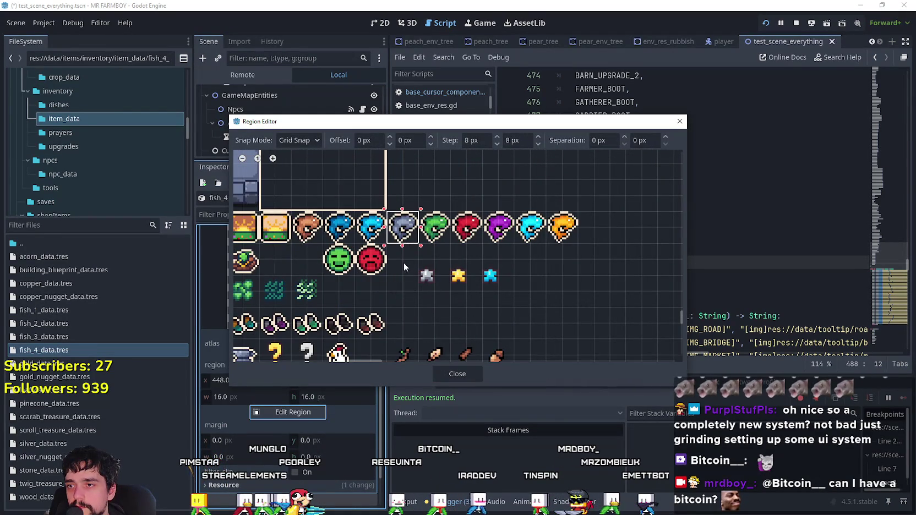
{"action": "left_click", "coordinate": [457, 374]}
- Change fish_4's Silver sell price to 5
{"action": "left_click", "coordinate": [327, 298]}
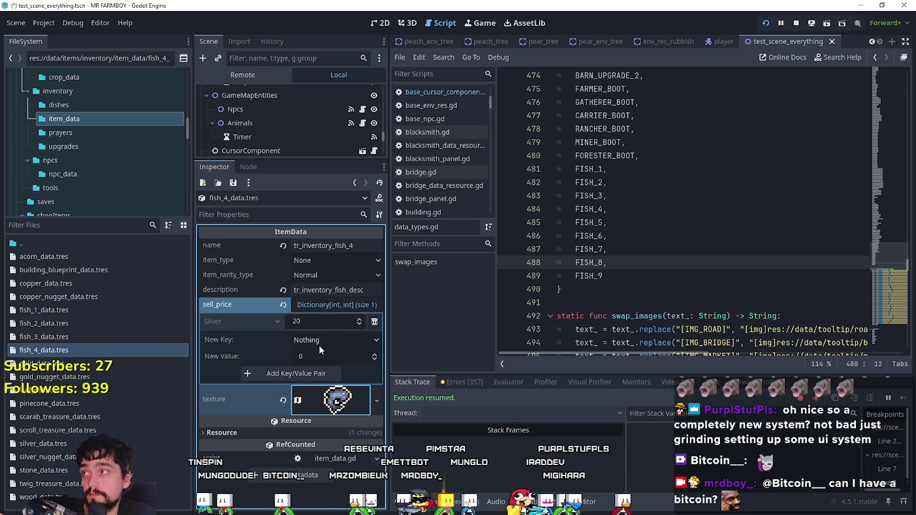
{"action": "left_click", "coordinate": [312, 318]}
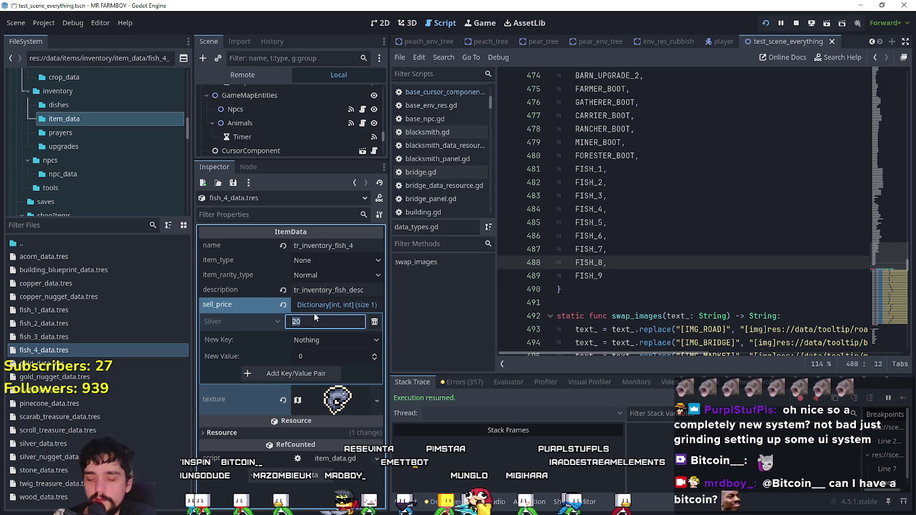
{"action": "type", "text": "5"}
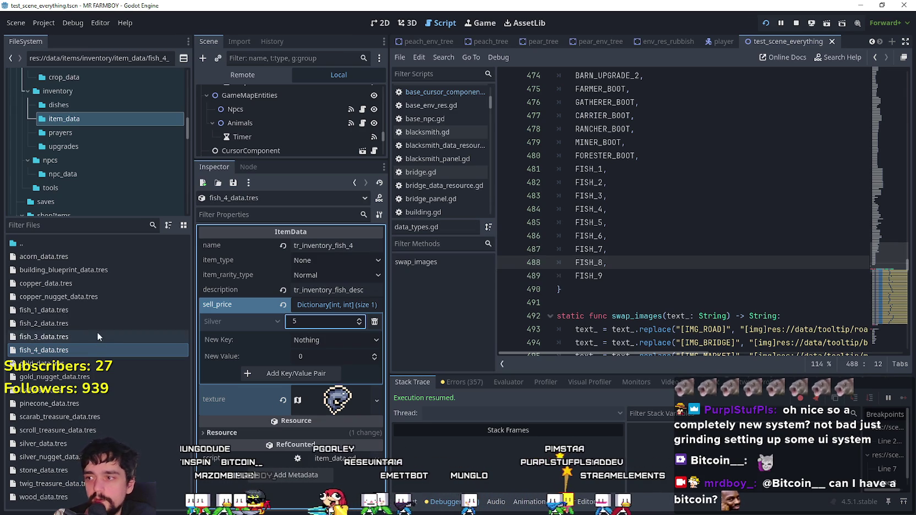
- Duplicate fish_4_data.tres as fish_5_data.tres, named tr_inventory_fish_5 with Silver price 10
{"action": "right_click", "coordinate": [95, 346]}
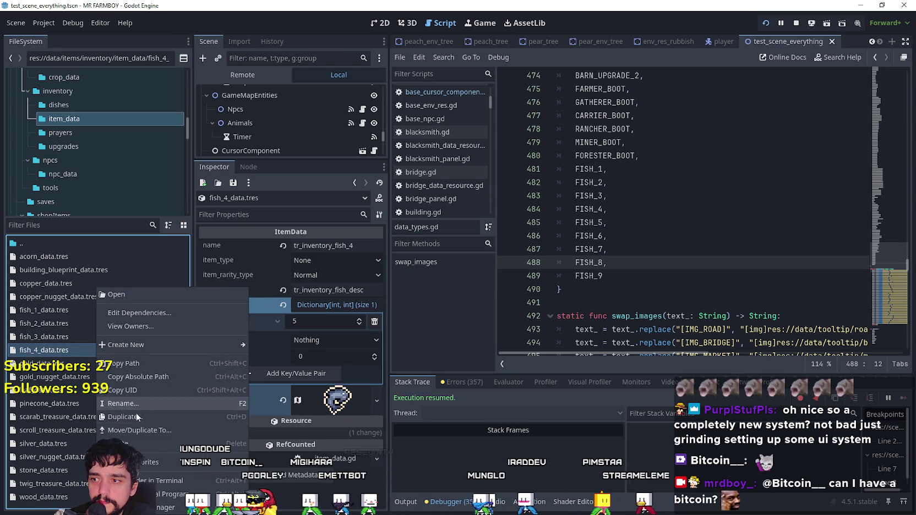
{"action": "left_click", "coordinate": [136, 414]}
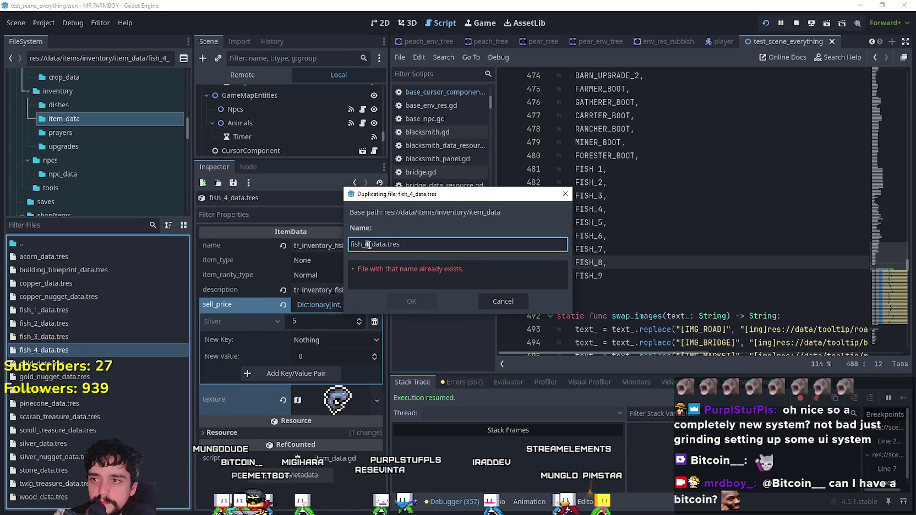
{"action": "left_click", "coordinate": [397, 301]}
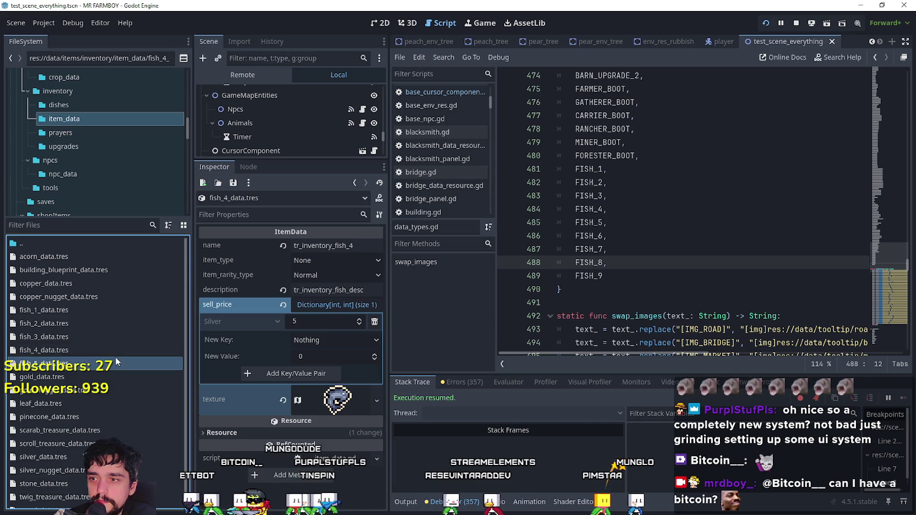
{"action": "left_click", "coordinate": [341, 245]}
{"action": "key", "text": "BackSpace"}
{"action": "type", "text": "5"}
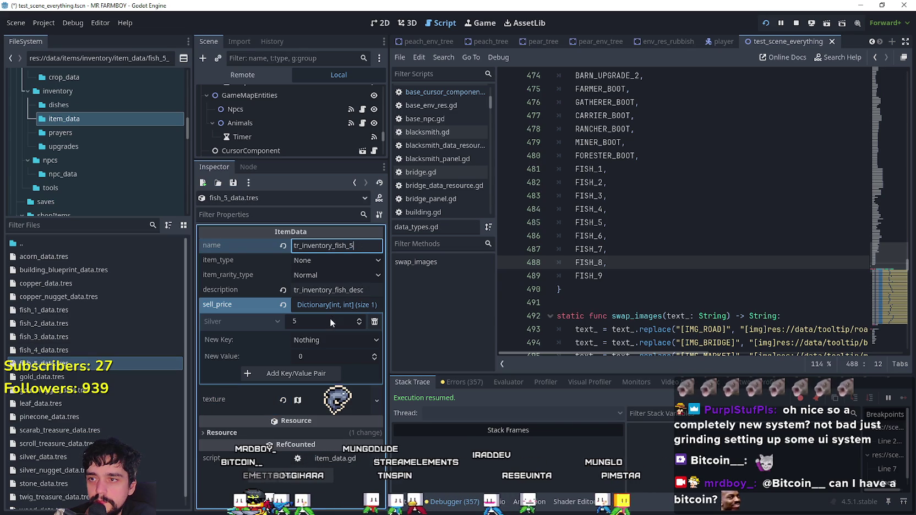
{"action": "left_click", "coordinate": [333, 291]}
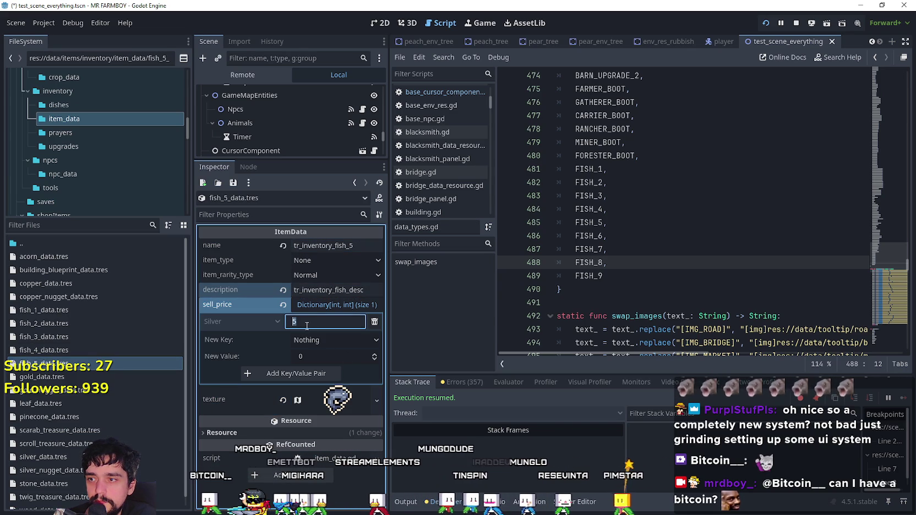
{"action": "type", "text": "10"}
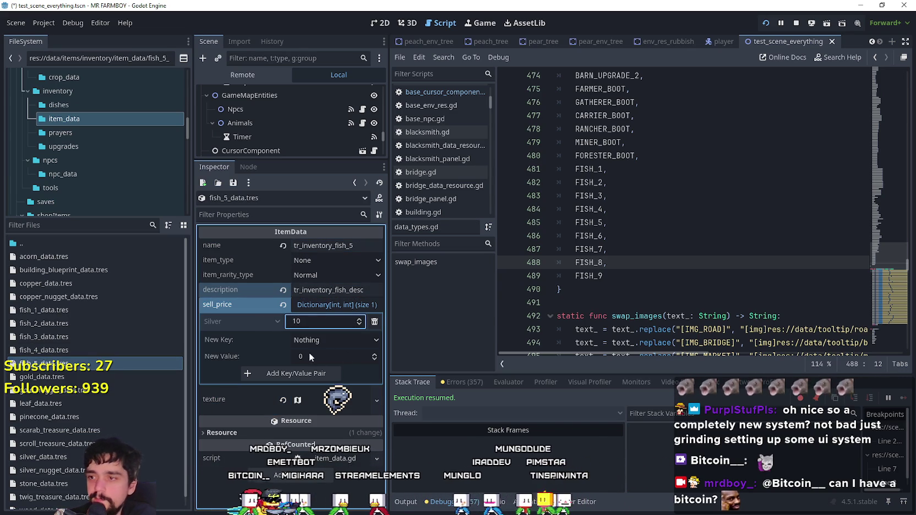
- Select the green fish in the atlas region as fish_5's icon
{"action": "left_click", "coordinate": [333, 406]}
{"action": "scroll", "coordinate": [319, 410], "scroll_direction": "down", "scroll_amount": 3}
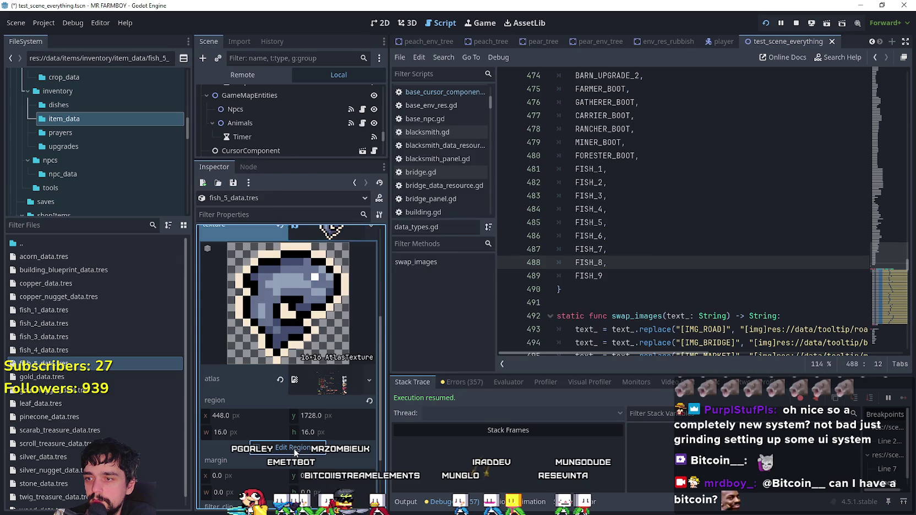
{"action": "left_click", "coordinate": [295, 450]}
{"action": "scroll", "coordinate": [408, 268], "scroll_direction": "down", "scroll_amount": 6}
{"action": "scroll", "coordinate": [379, 264], "scroll_direction": "up", "scroll_amount": 8}
{"action": "scroll", "coordinate": [379, 252], "scroll_direction": "up", "scroll_amount": 5}
{"action": "mouse_move", "coordinate": [381, 283]}
{"action": "left_mouse_down"}
{"action": "mouse_move", "coordinate": [363, 261]}
{"action": "mouse_move", "coordinate": [361, 270]}
{"action": "left_mouse_up"}
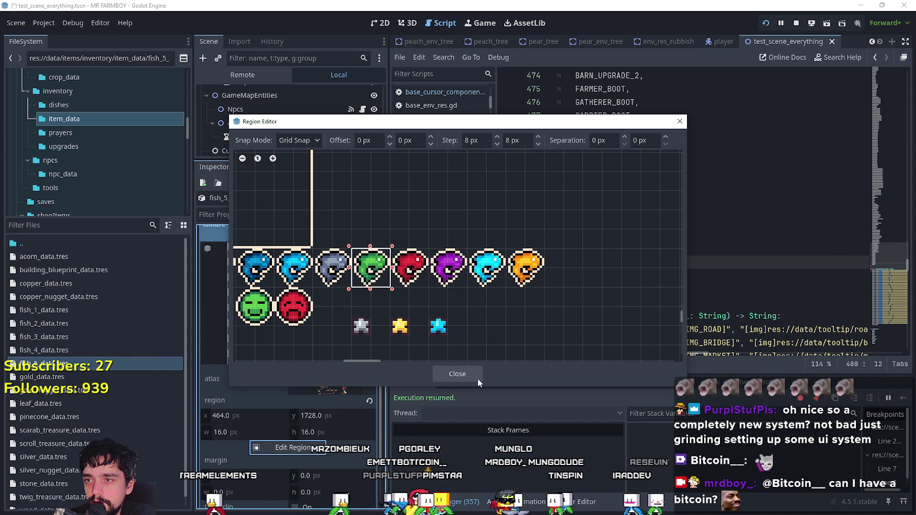
{"action": "left_click", "coordinate": [457, 373]}
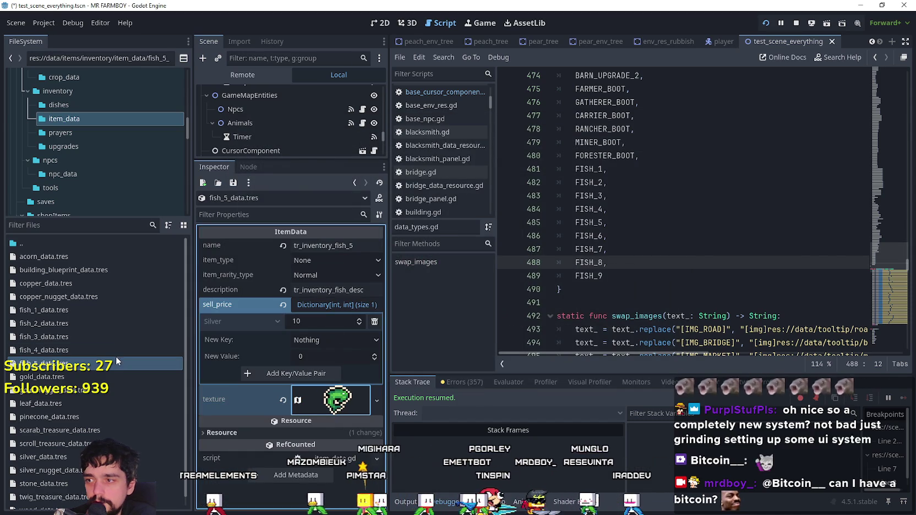
{"action": "left_click", "coordinate": [127, 363]}
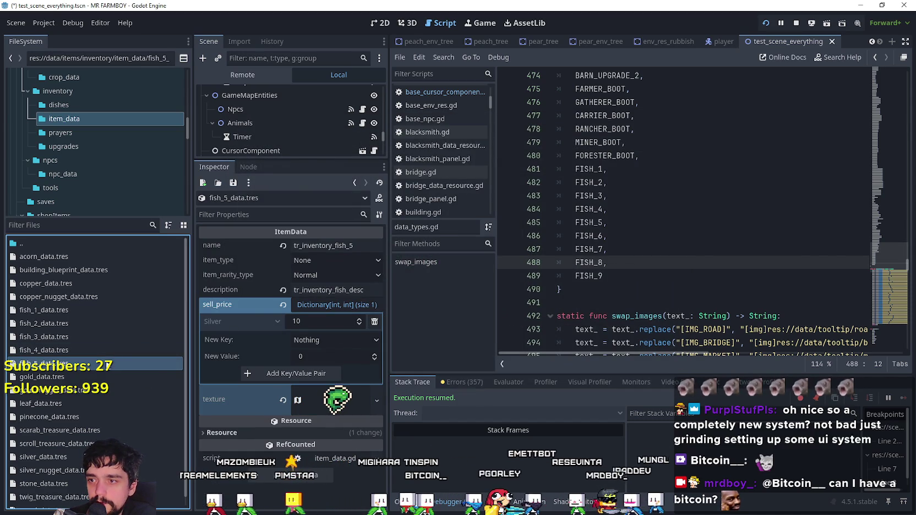
- Duplicate fish_5_data.tres as fish_6_data.tres, named tr_inventory_fish_6 with Silver price 20
{"action": "right_click", "coordinate": [104, 363]}
{"action": "left_click", "coordinate": [209, 430]}
{"action": "left_click", "coordinate": [418, 242]}
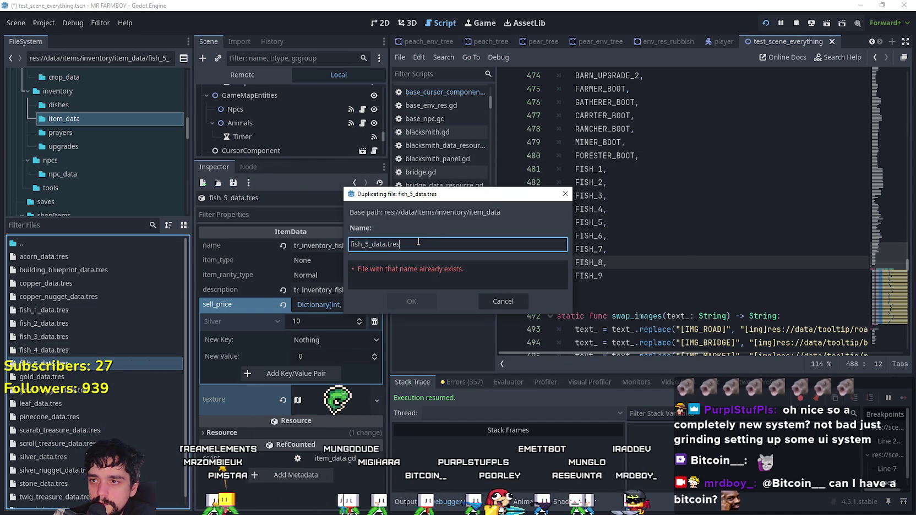
{"action": "left_click", "coordinate": [411, 301]}
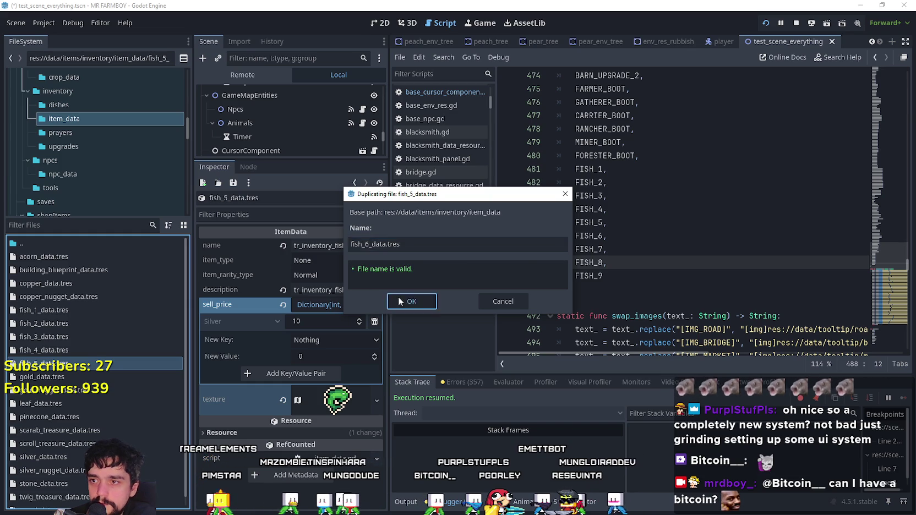
{"action": "left_click", "coordinate": [88, 376]}
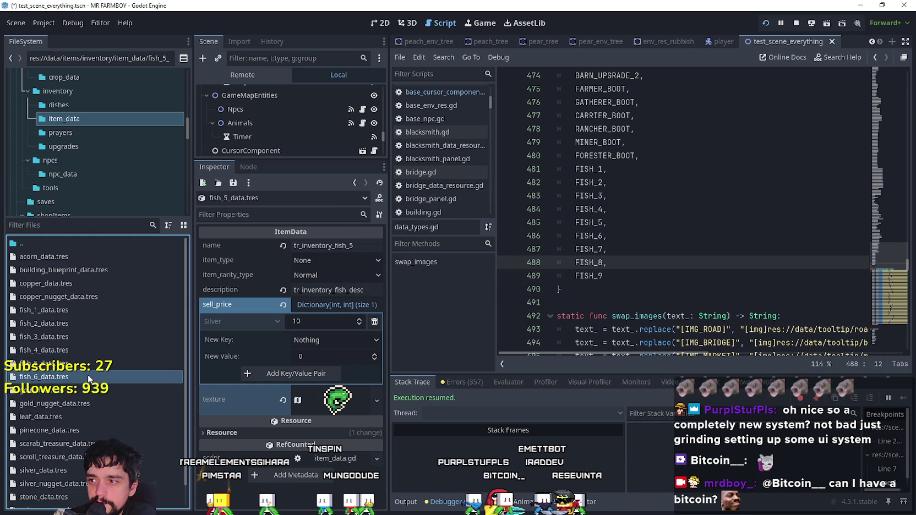
{"action": "double_click", "coordinate": [351, 247]}
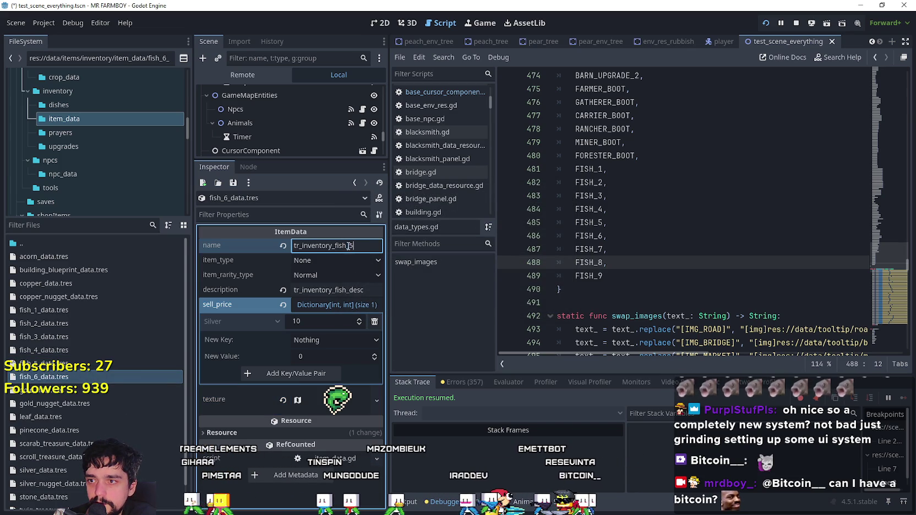
{"action": "left_click", "coordinate": [320, 325]}
{"action": "type", "text": "20"}
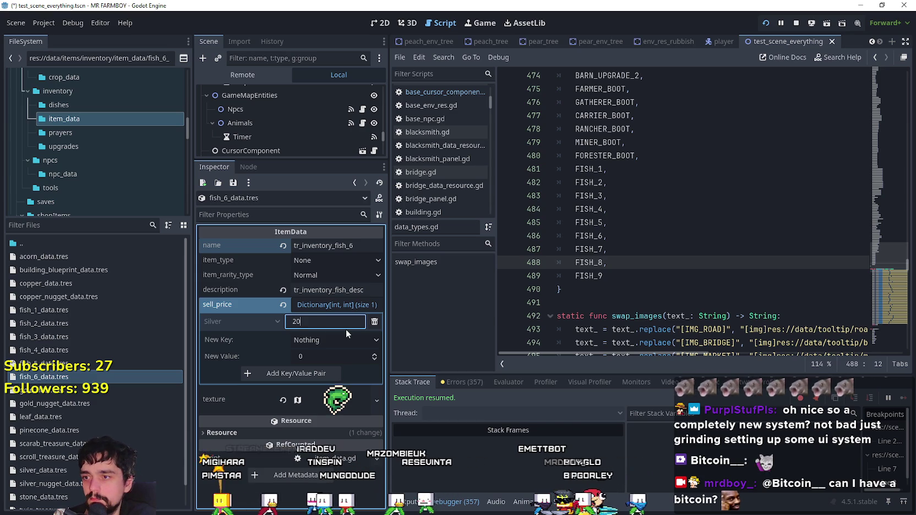
- Set fish_6's icon to the red fish atlas region and save with Ctrl+S
{"action": "left_click", "coordinate": [337, 399]}
{"action": "scroll", "coordinate": [315, 389], "scroll_direction": "down", "scroll_amount": 5}
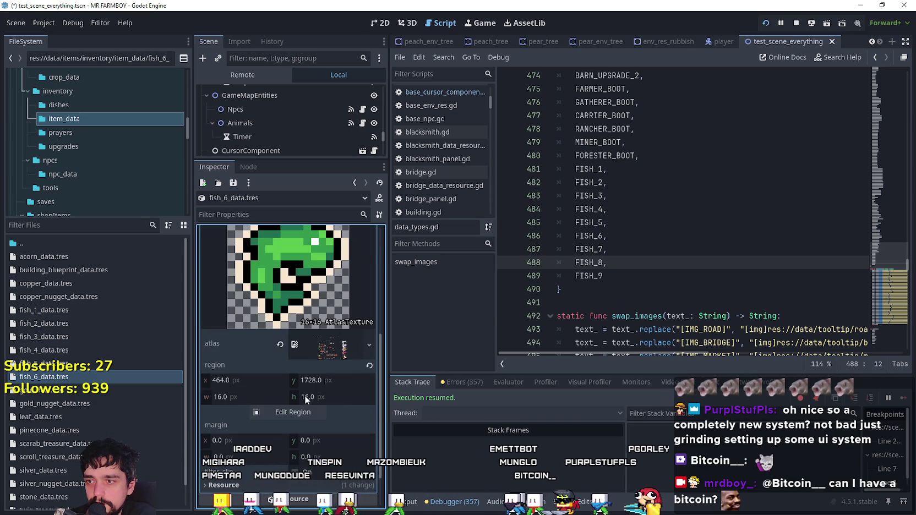
{"action": "left_click", "coordinate": [292, 412]}
{"action": "scroll", "coordinate": [390, 264], "scroll_direction": "down", "scroll_amount": 6}
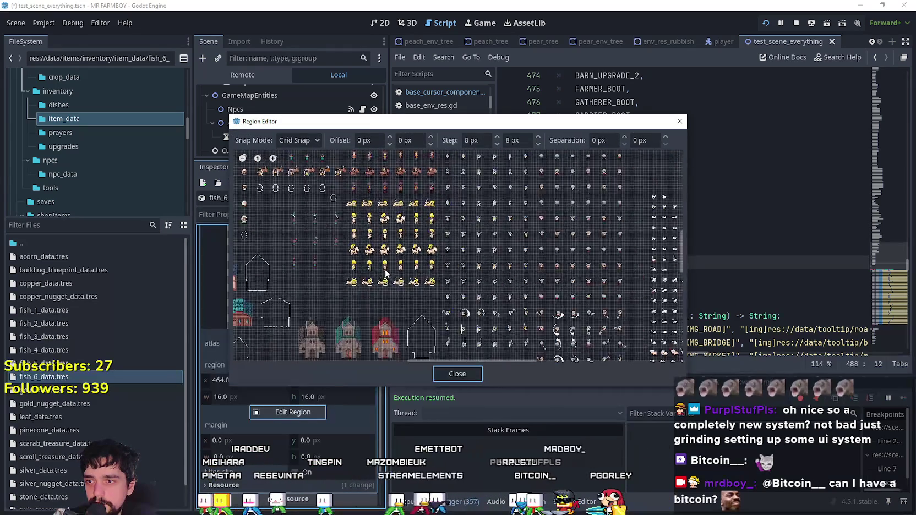
{"action": "scroll", "coordinate": [383, 286], "scroll_direction": "up", "scroll_amount": 8}
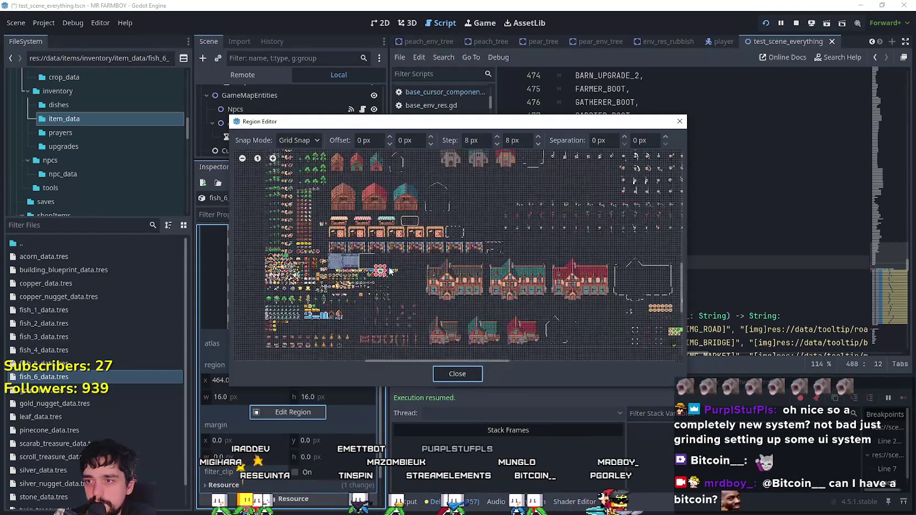
{"action": "scroll", "coordinate": [382, 275], "scroll_direction": "up", "scroll_amount": 6}
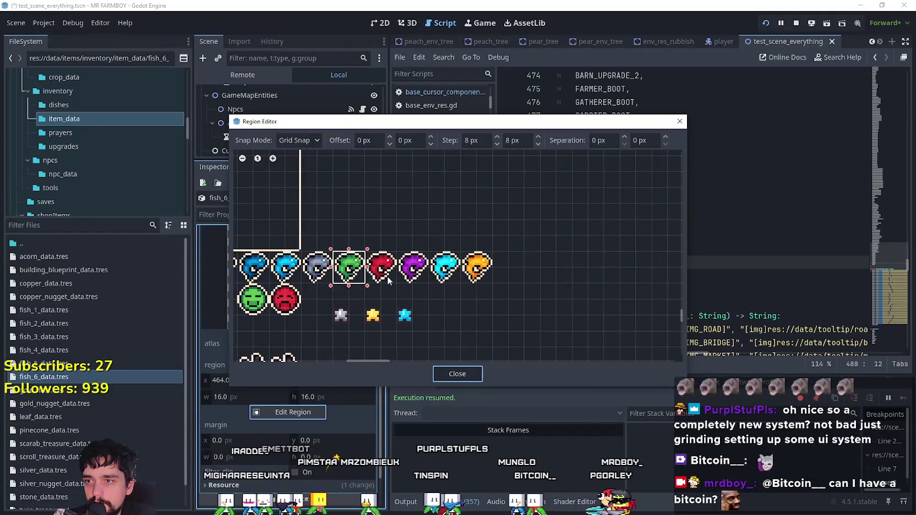
{"action": "left_click", "coordinate": [456, 374]}
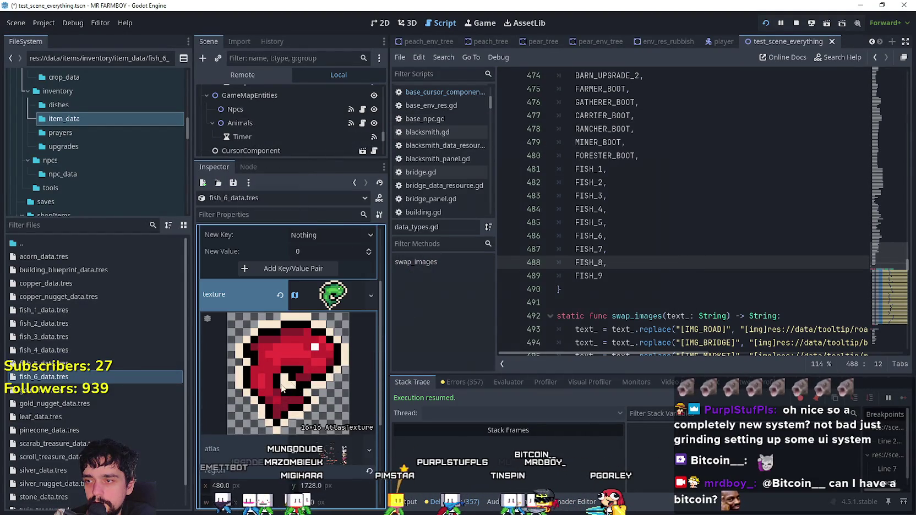
{"action": "left_click", "coordinate": [332, 305]}
{"action": "key", "text": "ctrl+s"}
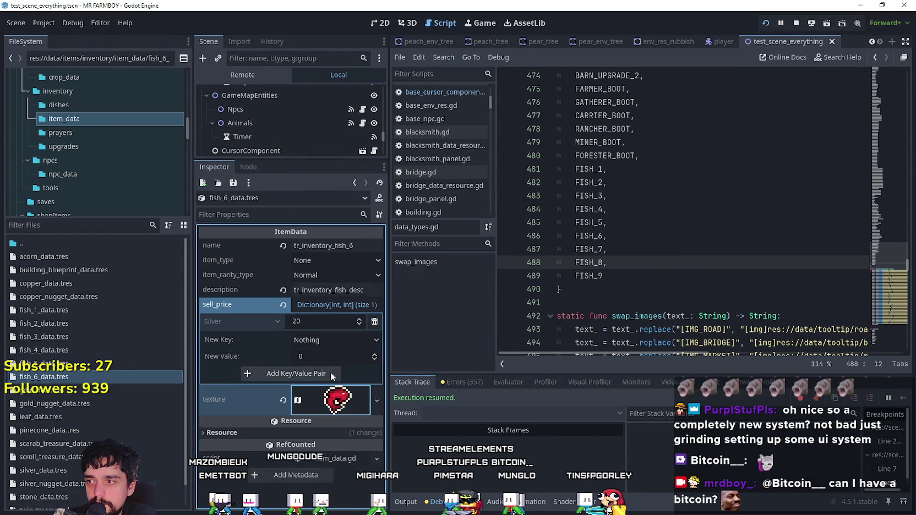
{"action": "left_click", "coordinate": [61, 382]}
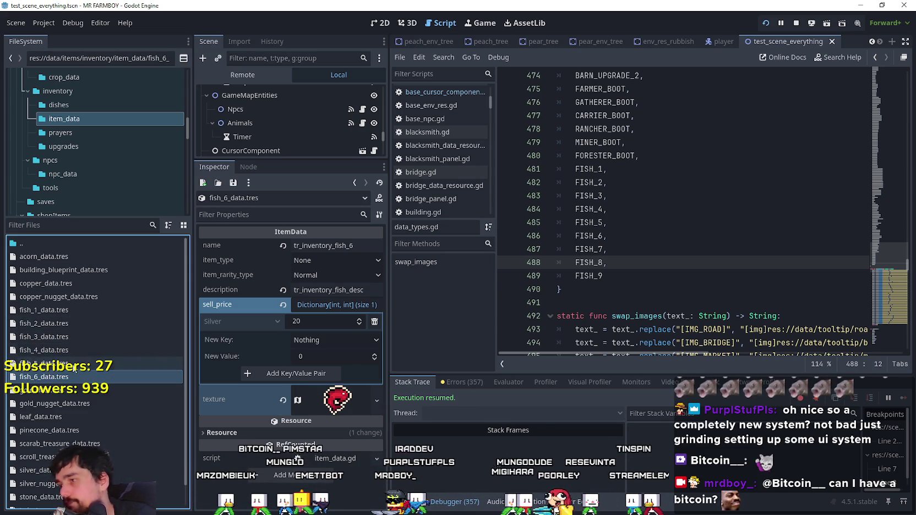
- Duplicate fish_6_data.tres as fish_7_data.tres and rename the item tr_inventory_fish_7
{"action": "right_click", "coordinate": [76, 374]}
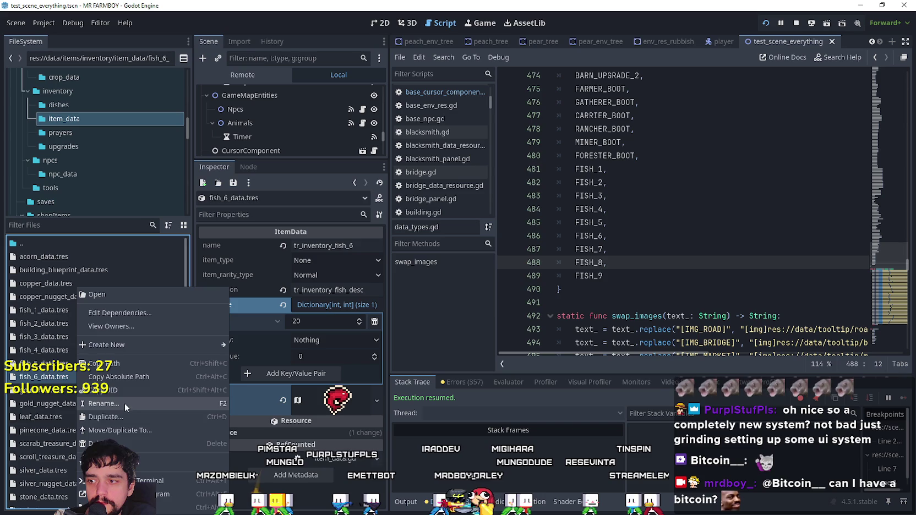
{"action": "left_click", "coordinate": [123, 419]}
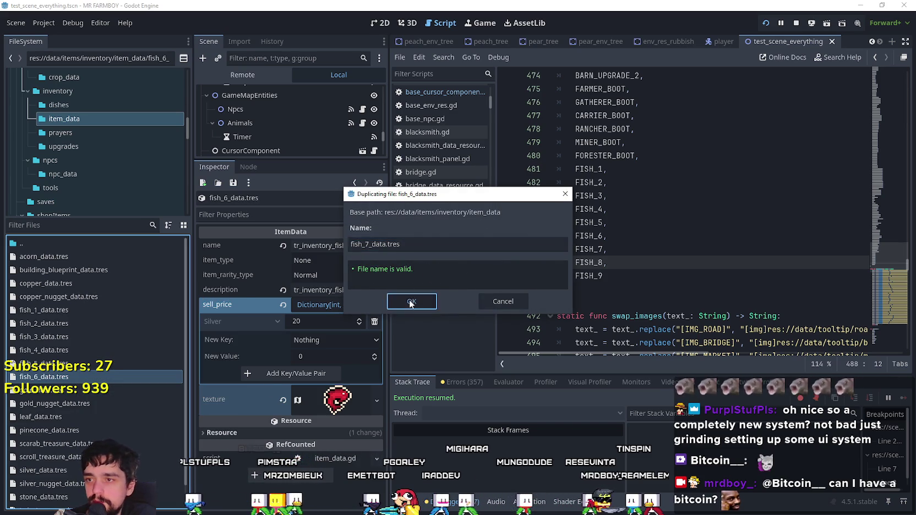
{"action": "left_click", "coordinate": [412, 301]}
{"action": "left_click", "coordinate": [353, 246]}
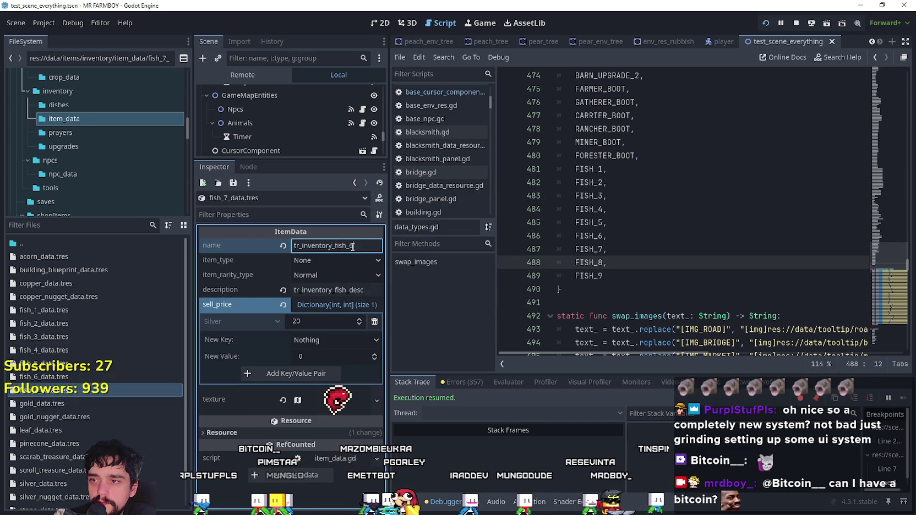
{"action": "key", "text": "BackSpace"}
{"action": "type", "text": "7"}
{"action": "key", "text": "Return"}
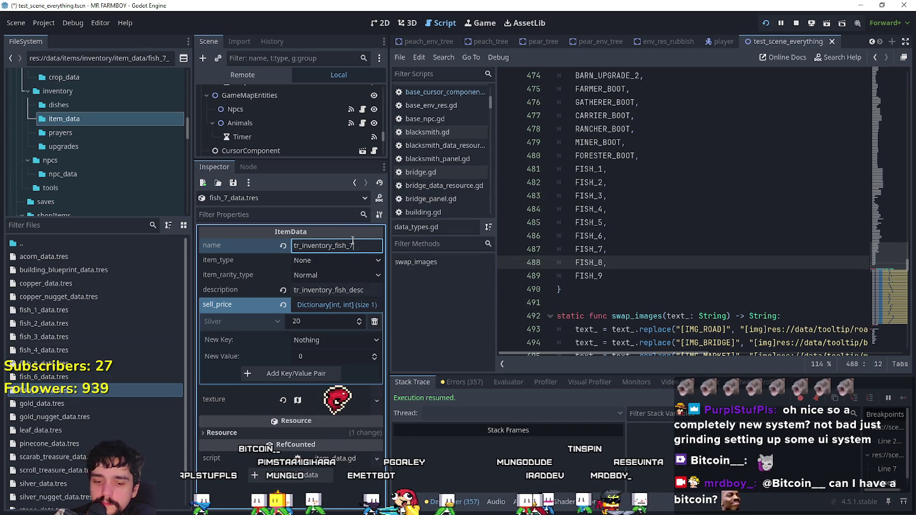
{"action": "left_click", "coordinate": [307, 327]}
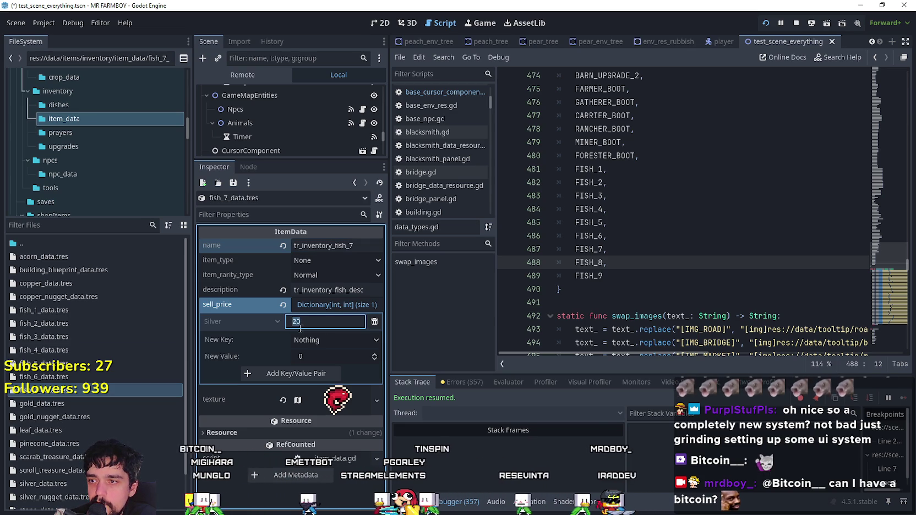
- Replace the Silver sell price with a Gold: 1 entry
{"action": "left_click", "coordinate": [351, 341]}
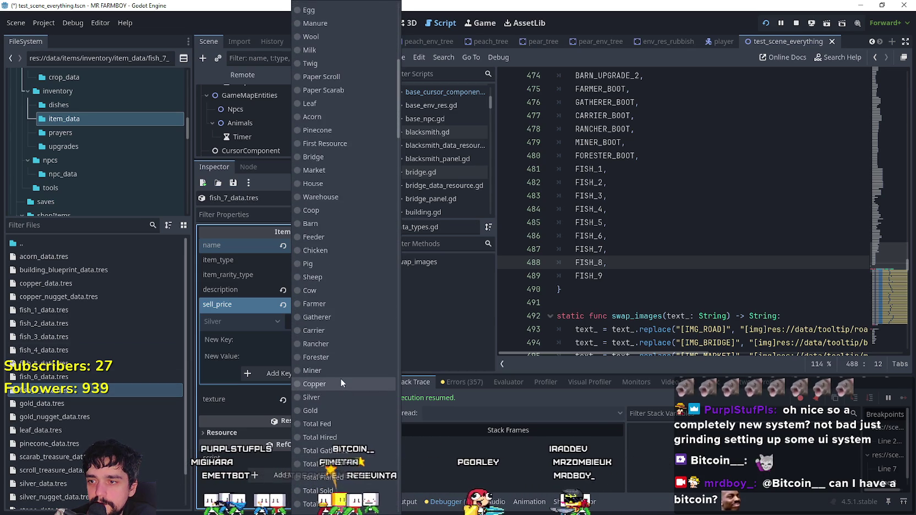
{"action": "left_click", "coordinate": [331, 410]}
{"action": "left_click", "coordinate": [318, 356]}
{"action": "type", "text": "1"}
{"action": "left_click", "coordinate": [337, 373]}
{"action": "left_click", "coordinate": [374, 322]}
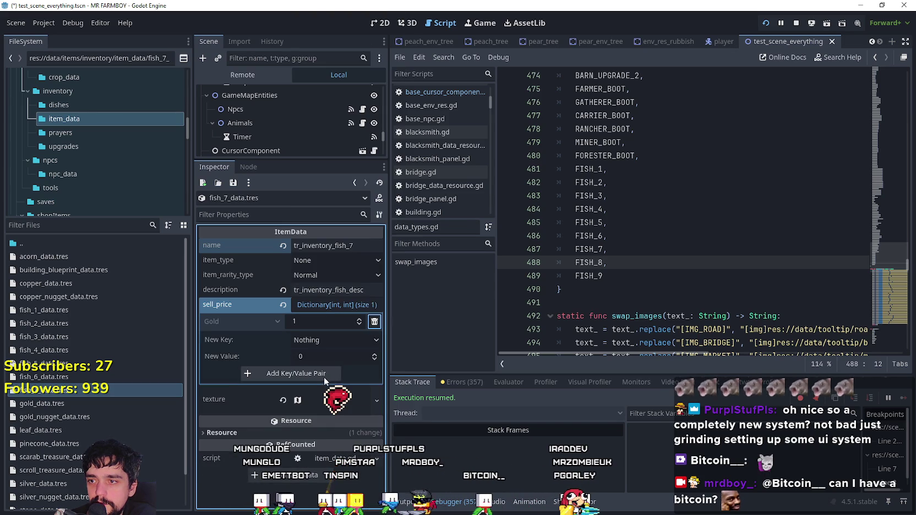
{"action": "left_click", "coordinate": [66, 391]}
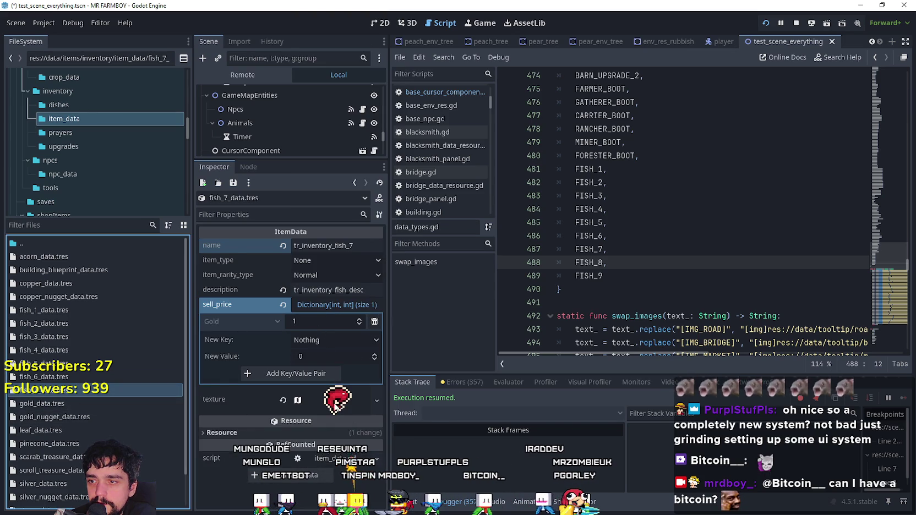
- Select the purple fish atlas region as fish_7's icon and save with Ctrl+S
{"action": "left_click", "coordinate": [337, 400]}
{"action": "scroll", "coordinate": [309, 431], "scroll_direction": "down", "scroll_amount": 5}
{"action": "left_click", "coordinate": [298, 361]}
{"action": "scroll", "coordinate": [328, 278], "scroll_direction": "down", "scroll_amount": 5}
{"action": "scroll", "coordinate": [318, 317], "scroll_direction": "up", "scroll_amount": 3}
{"action": "left_click_drag", "start_coordinate": [318, 317], "coordinate": [431, 241]}
{"action": "scroll", "coordinate": [394, 290], "scroll_direction": "up", "scroll_amount": 2}
{"action": "scroll", "coordinate": [394, 291], "scroll_direction": "up", "scroll_amount": 4}
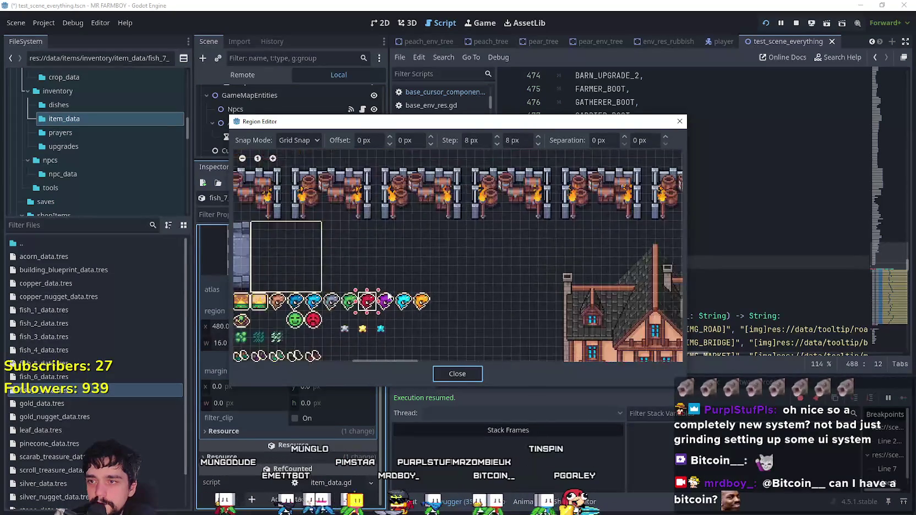
{"action": "left_click_drag", "start_coordinate": [361, 282], "coordinate": [401, 322]}
{"action": "left_click", "coordinate": [459, 377]}
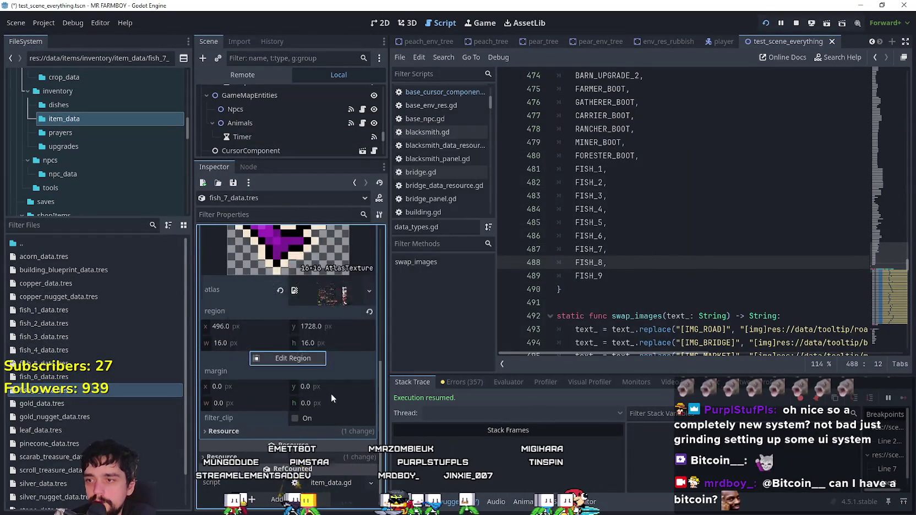
{"action": "scroll", "coordinate": [325, 303], "scroll_direction": "up", "scroll_amount": 3}
{"action": "key", "text": "ctrl+s"}
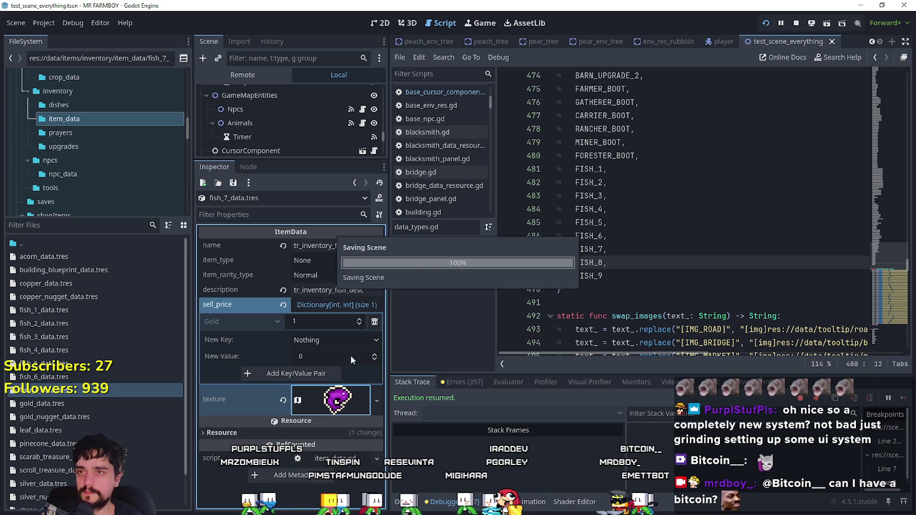
{"action": "right_click", "coordinate": [51, 391]}
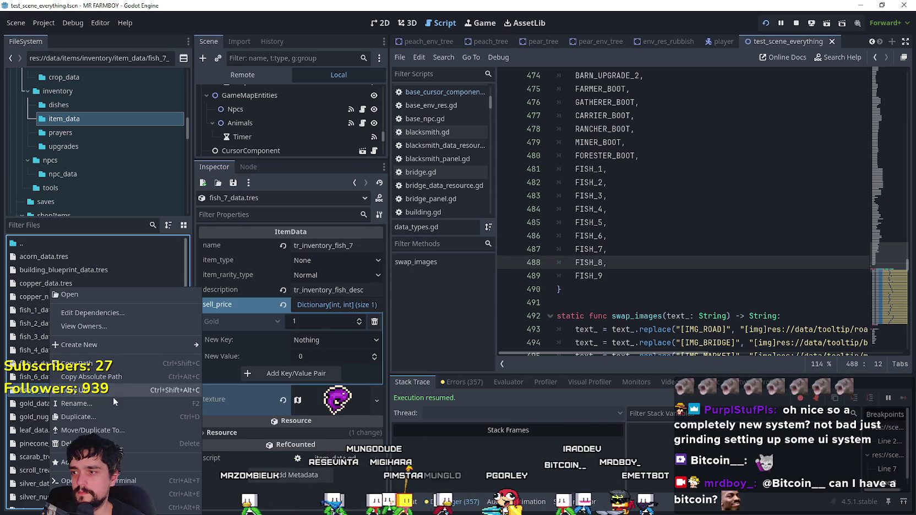
- Duplicate fish_7_data.tres as fish_8_data.tres
{"action": "left_click", "coordinate": [90, 416]}
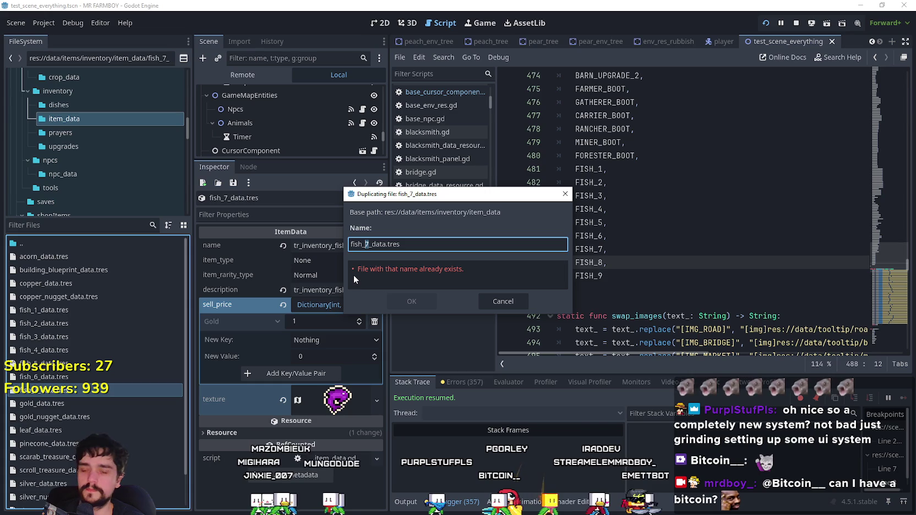
{"action": "type", "text": "8"}
{"action": "left_click", "coordinate": [418, 302]}
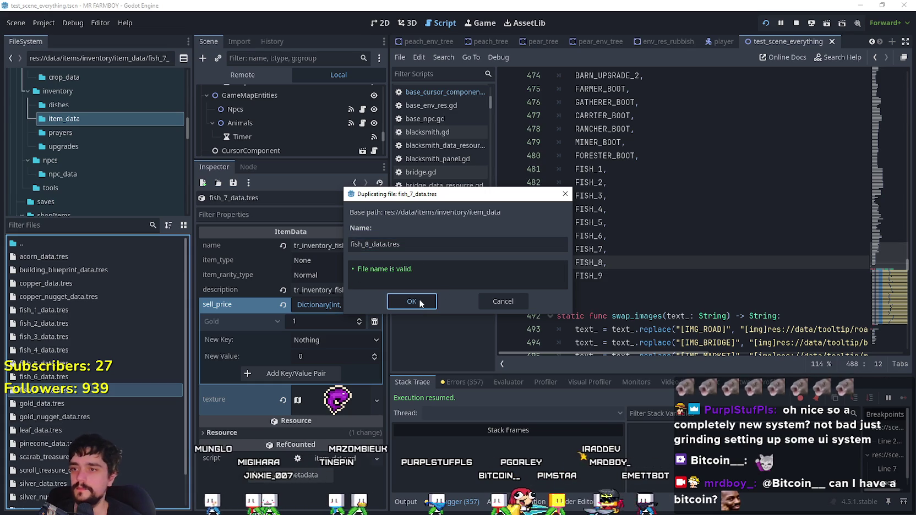
{"action": "left_click", "coordinate": [418, 303]}
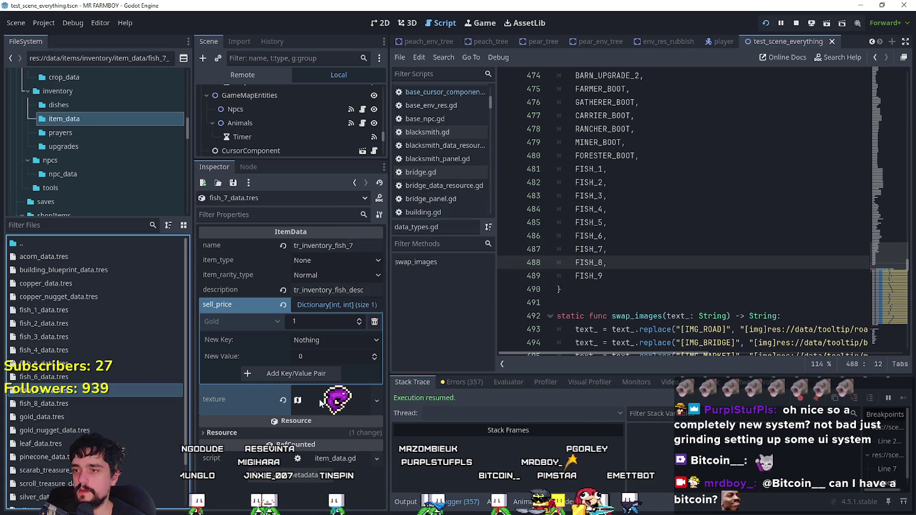
- Select the orange fish atlas region as fish_8's icon
{"action": "left_click", "coordinate": [325, 393]}
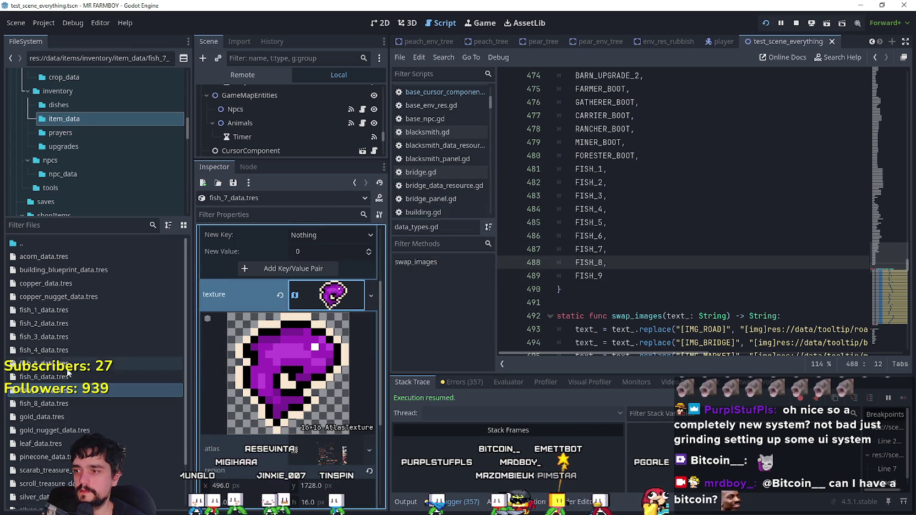
{"action": "left_click", "coordinate": [104, 405]}
{"action": "left_click", "coordinate": [306, 387]}
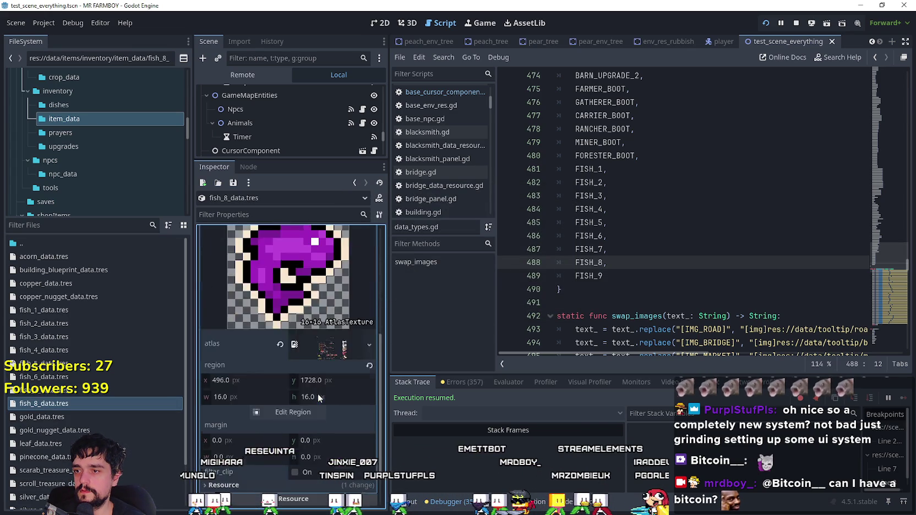
{"action": "left_click", "coordinate": [308, 379]}
{"action": "scroll", "coordinate": [507, 286], "scroll_direction": "down", "scroll_amount": 5}
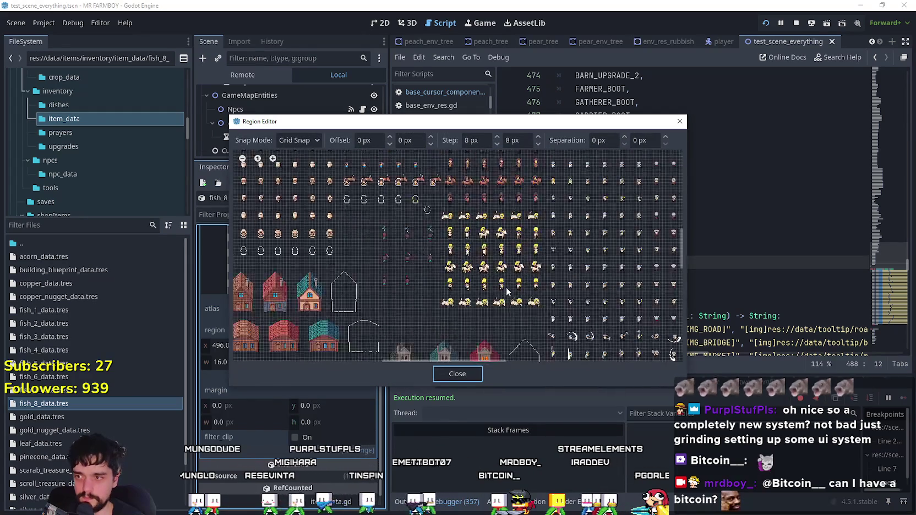
{"action": "scroll", "coordinate": [506, 288], "scroll_direction": "down", "scroll_amount": 3}
{"action": "scroll", "coordinate": [470, 333], "scroll_direction": "up", "scroll_amount": 5}
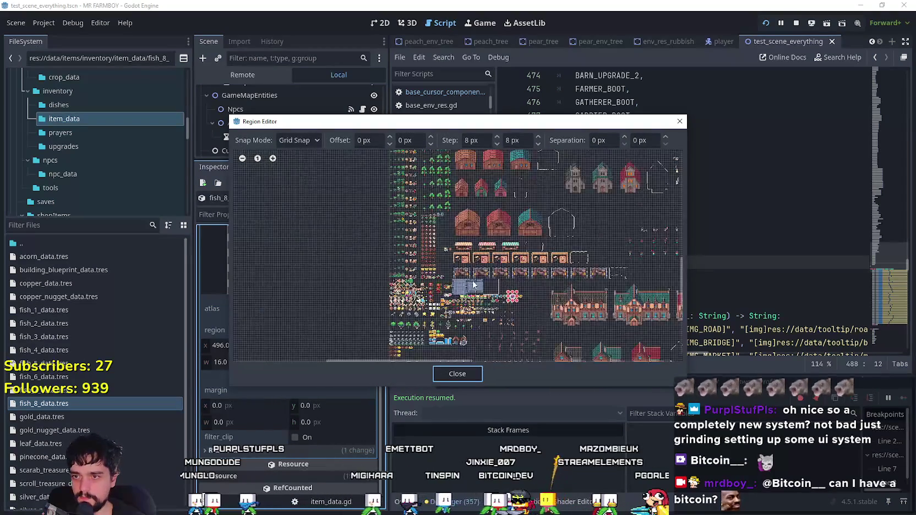
{"action": "scroll", "coordinate": [470, 280], "scroll_direction": "up", "scroll_amount": 8}
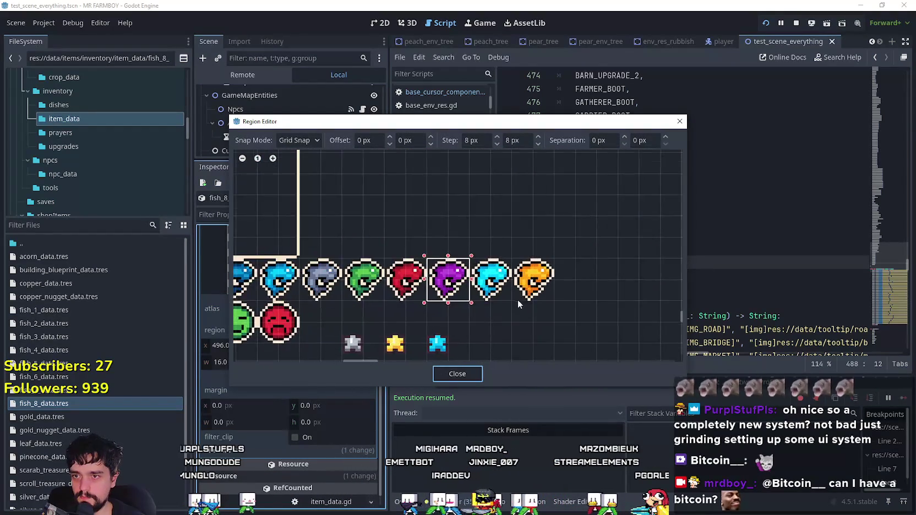
{"action": "scroll", "coordinate": [518, 299], "scroll_direction": "up", "scroll_amount": 1}
{"action": "left_click_drag", "start_coordinate": [518, 299], "coordinate": [551, 262]}
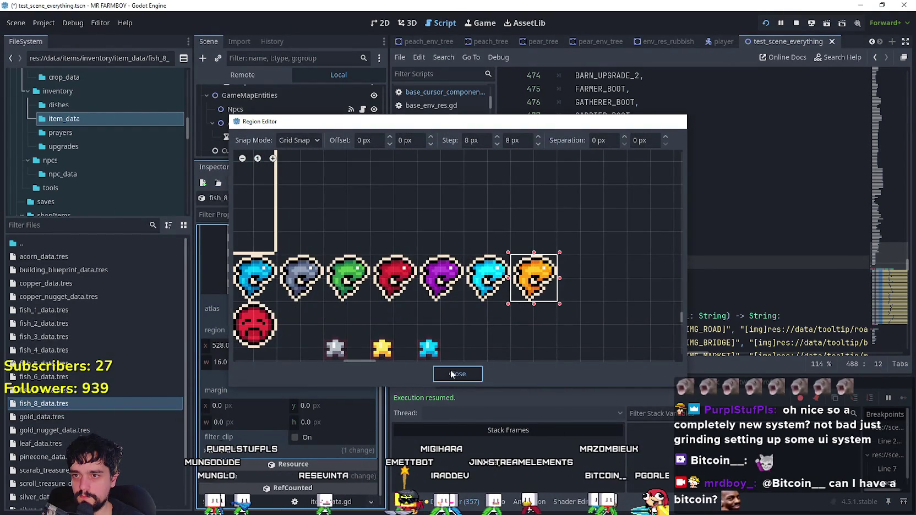
{"action": "left_click", "coordinate": [454, 374]}
{"action": "scroll", "coordinate": [301, 352], "scroll_direction": "up", "scroll_amount": 5}
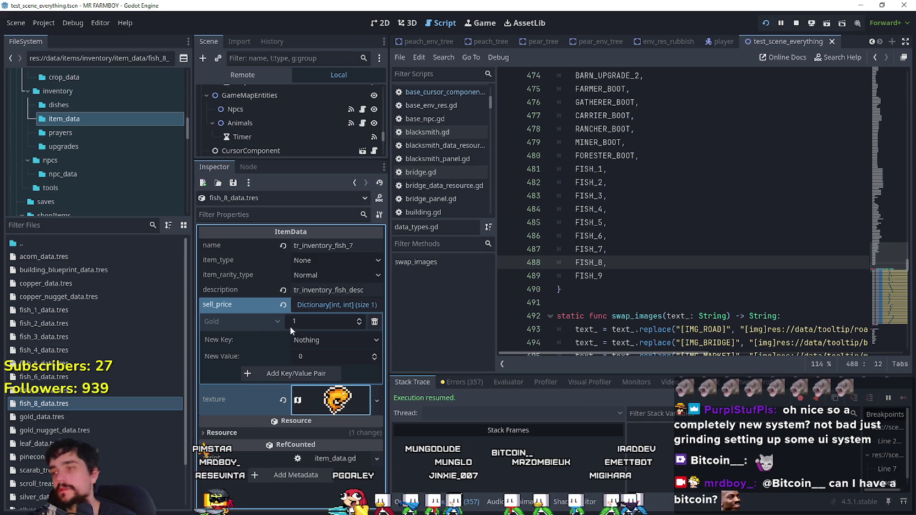
- Change fish_8's Gold sell price to 2
{"action": "left_click", "coordinate": [309, 319]}
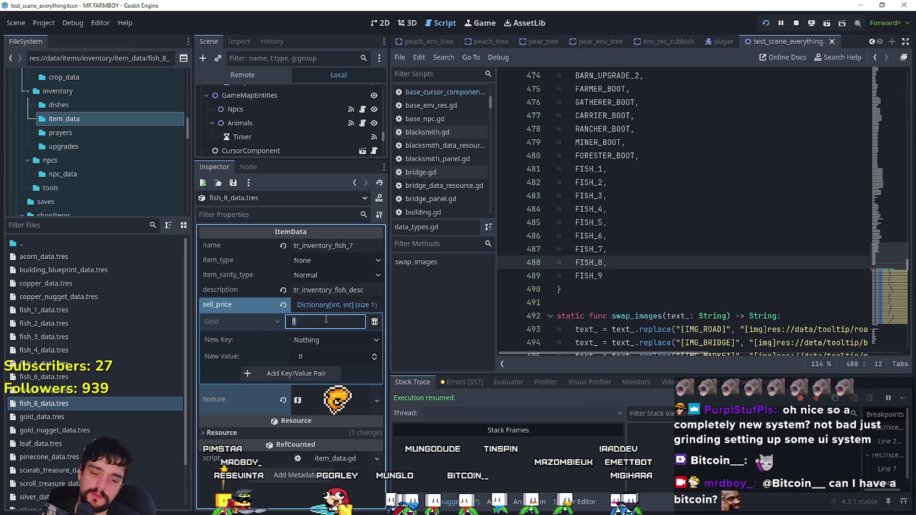
{"action": "type", "text": "2"}
{"action": "key", "text": "Return"}
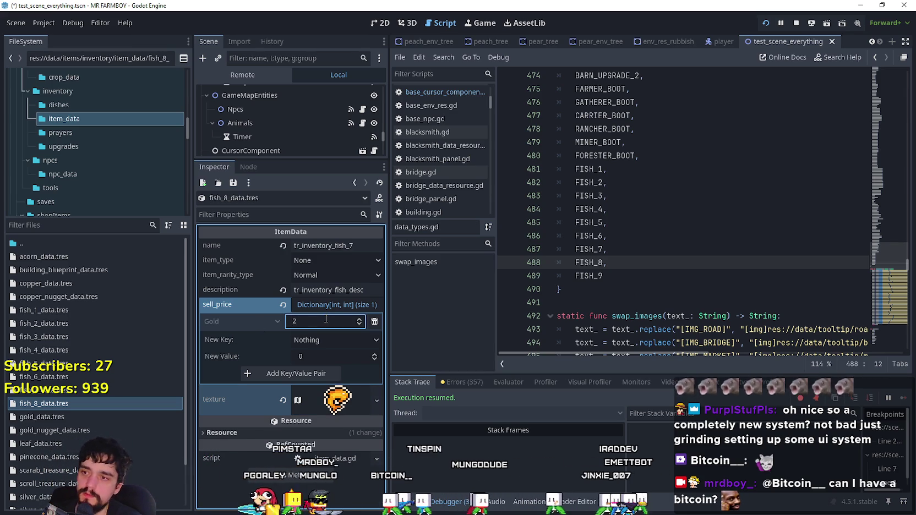
- Duplicate fish_8_data.tres as fish_9_data.tres
{"action": "right_click", "coordinate": [92, 402]}
{"action": "left_click", "coordinate": [116, 420]}
{"action": "left_click", "coordinate": [449, 247]}
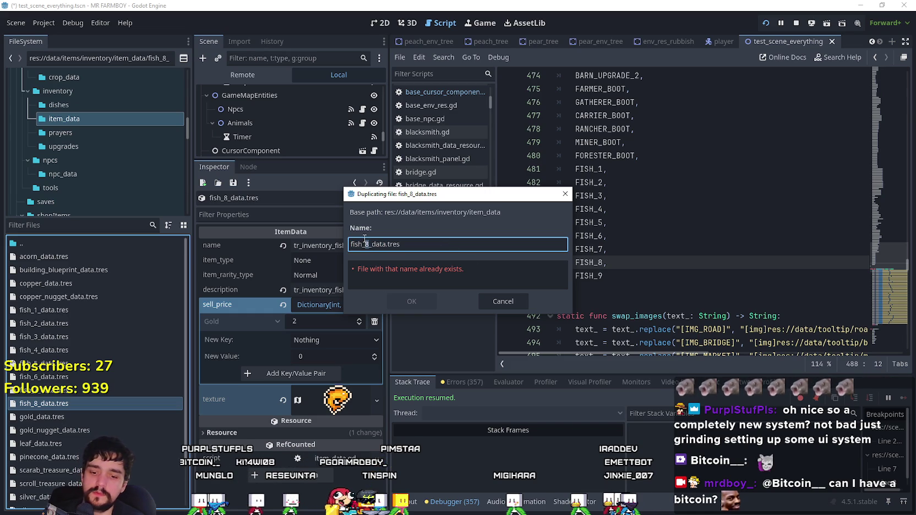
{"action": "left_click", "coordinate": [411, 299]}
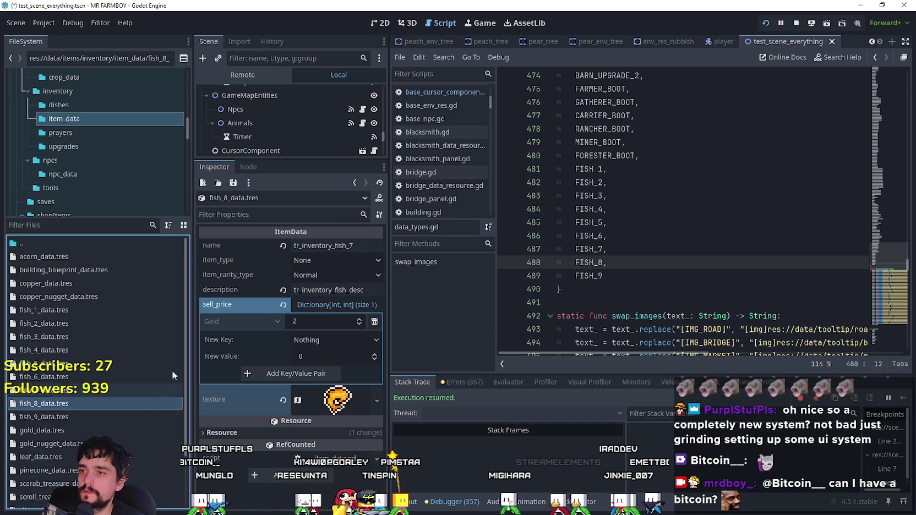
- Rename fish_8's item to tr_inventory_fish_8 and fish_9's to tr_inventory_fish_9
{"action": "left_click", "coordinate": [349, 246]}
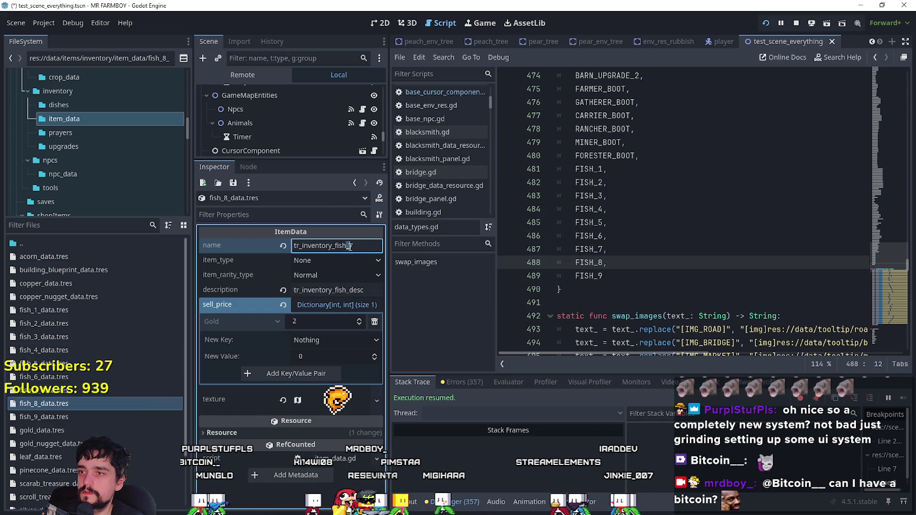
{"action": "key", "text": "BackSpace"}
{"action": "type", "text": "8"}
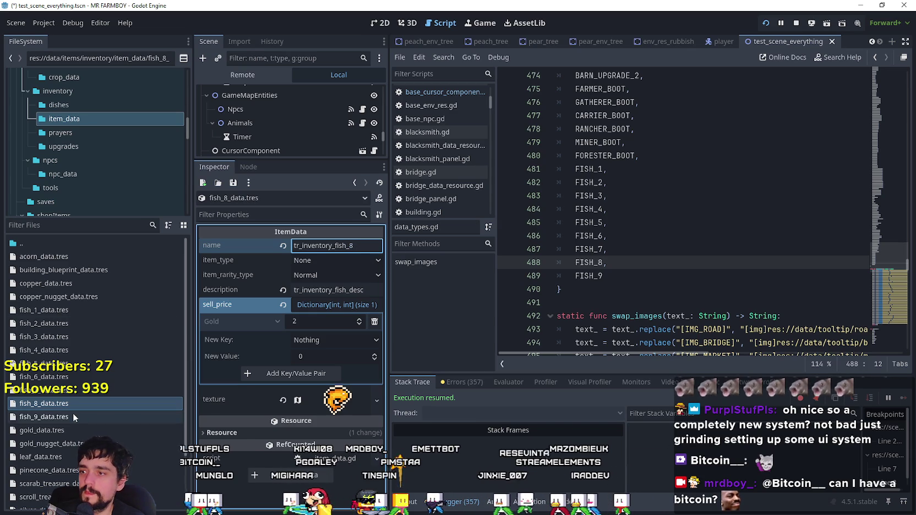
{"action": "left_click", "coordinate": [74, 413]}
{"action": "left_click", "coordinate": [355, 246]}
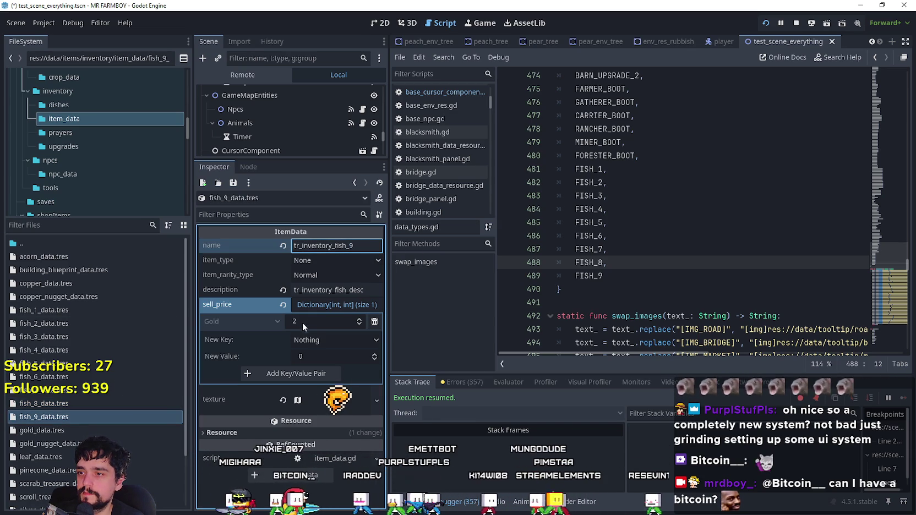
{"action": "type", "text": "5"}
- Select the cyan fish atlas region as fish_9's icon and save with Ctrl+S
{"action": "left_click", "coordinate": [332, 398]}
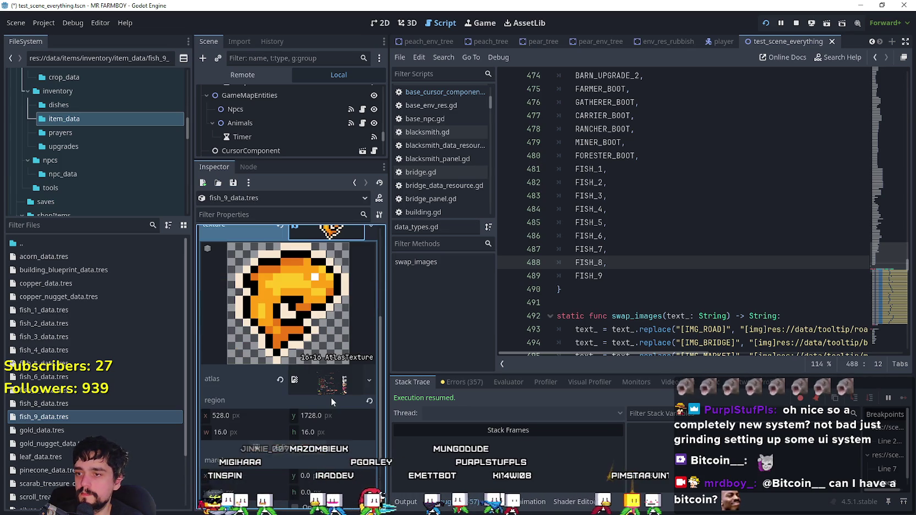
{"action": "left_click", "coordinate": [308, 447]}
{"action": "scroll", "coordinate": [378, 304], "scroll_direction": "down", "scroll_amount": 10}
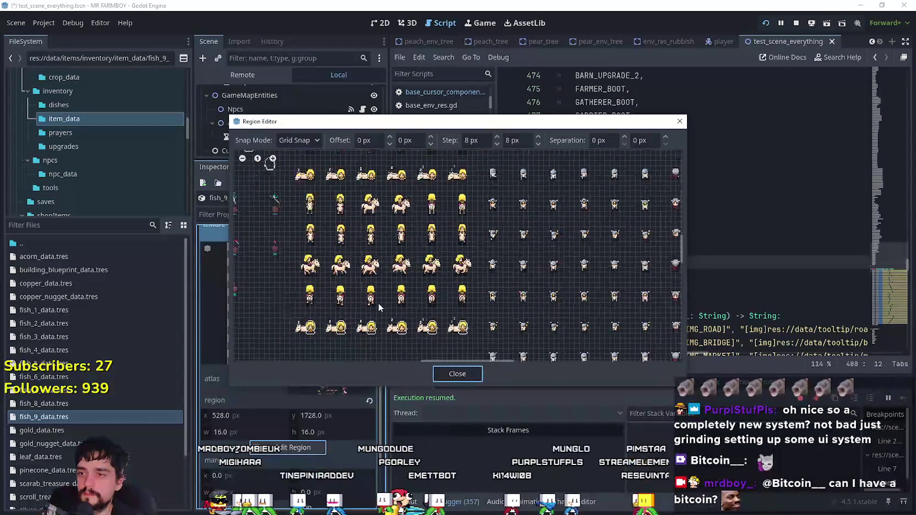
{"action": "scroll", "coordinate": [414, 248], "scroll_direction": "up", "scroll_amount": 10}
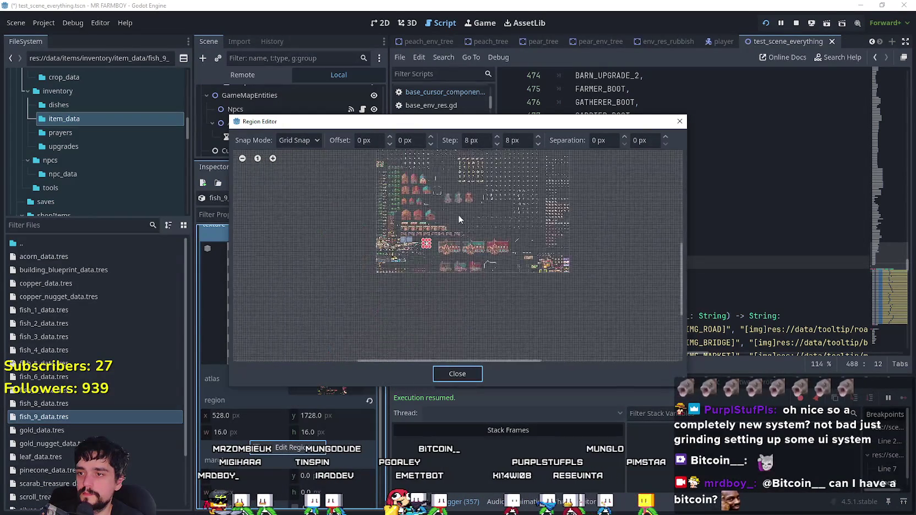
{"action": "scroll", "coordinate": [414, 248], "scroll_direction": "up", "scroll_amount": 6}
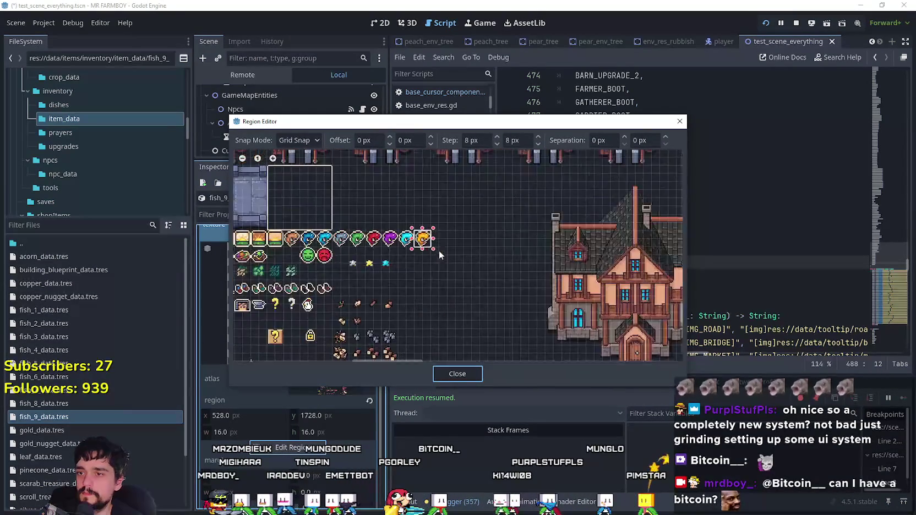
{"action": "left_click_drag", "start_coordinate": [370, 247], "coordinate": [389, 218]}
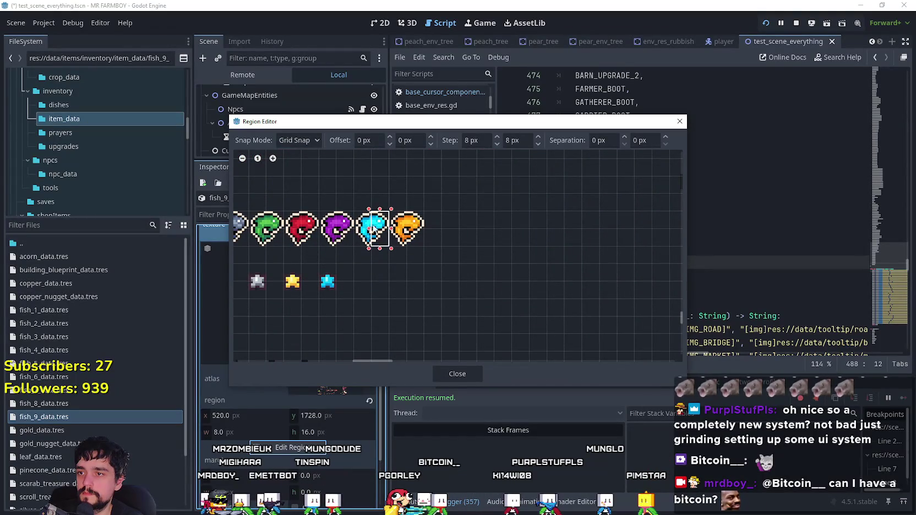
{"action": "left_click", "coordinate": [456, 376]}
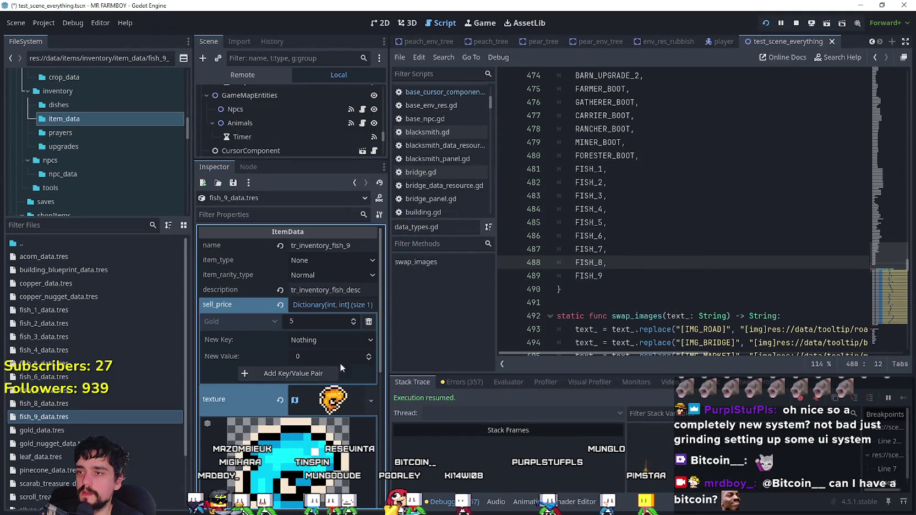
{"action": "key", "text": "ctrl+s"}
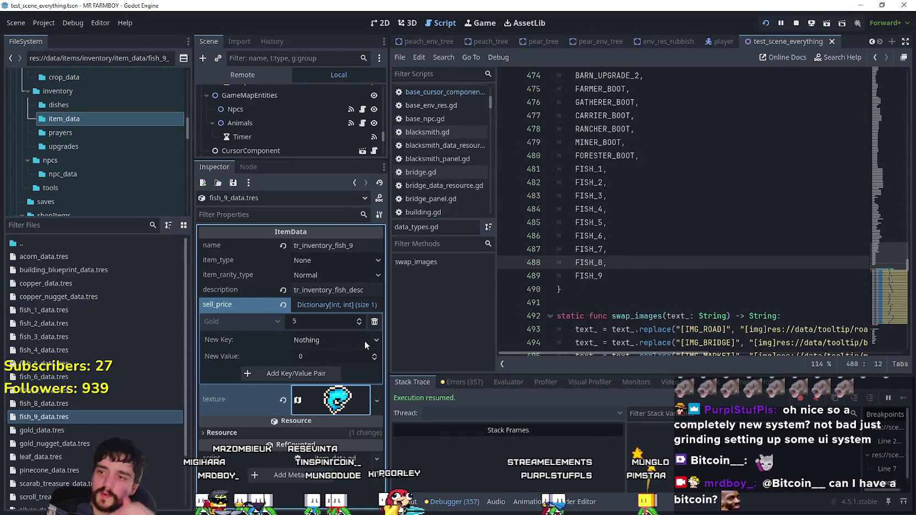
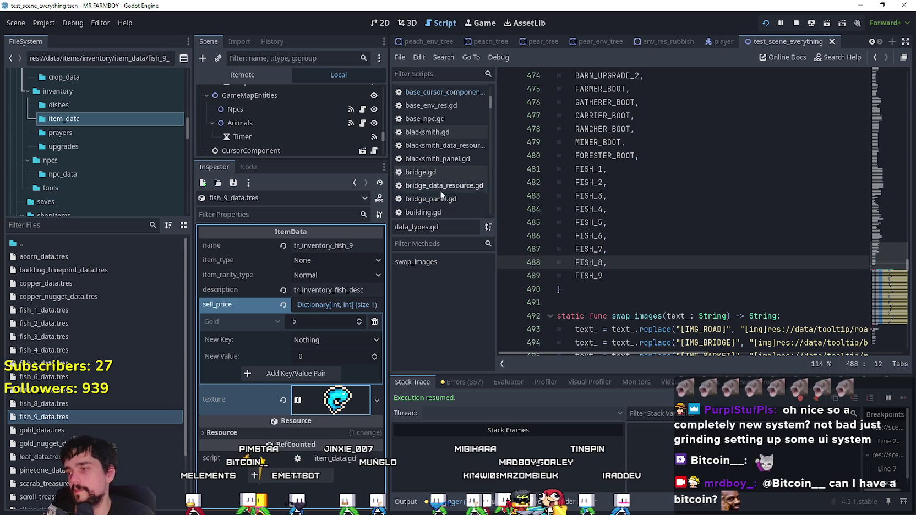
- Inspect the fish_1, fish_2 and fish_3 data resources, noting fish_3's 600 Copper sell price
{"action": "left_click", "coordinate": [69, 311]}
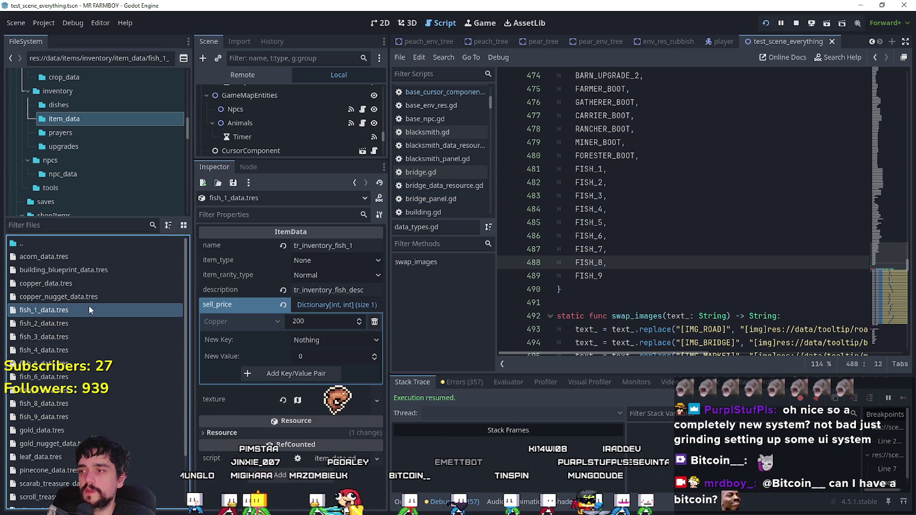
{"action": "left_click", "coordinate": [62, 325]}
{"action": "left_click", "coordinate": [62, 337]}
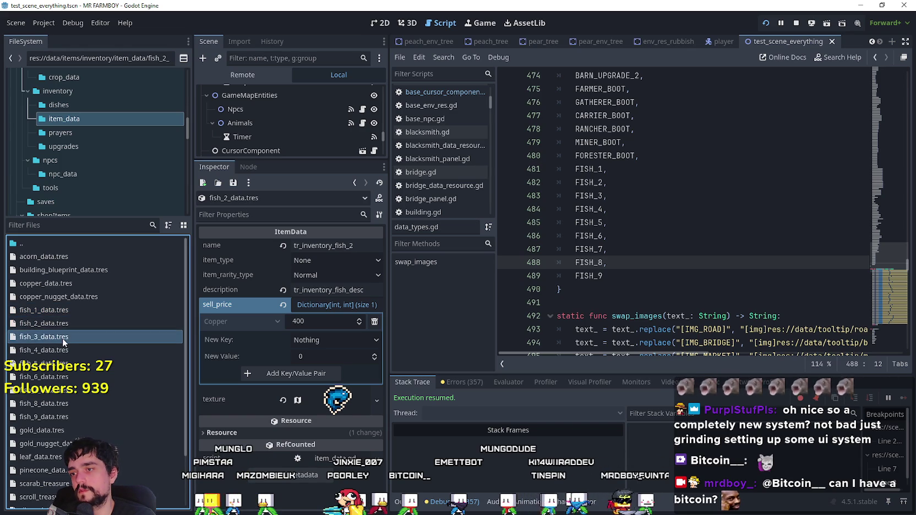
{"action": "left_click", "coordinate": [92, 380]}
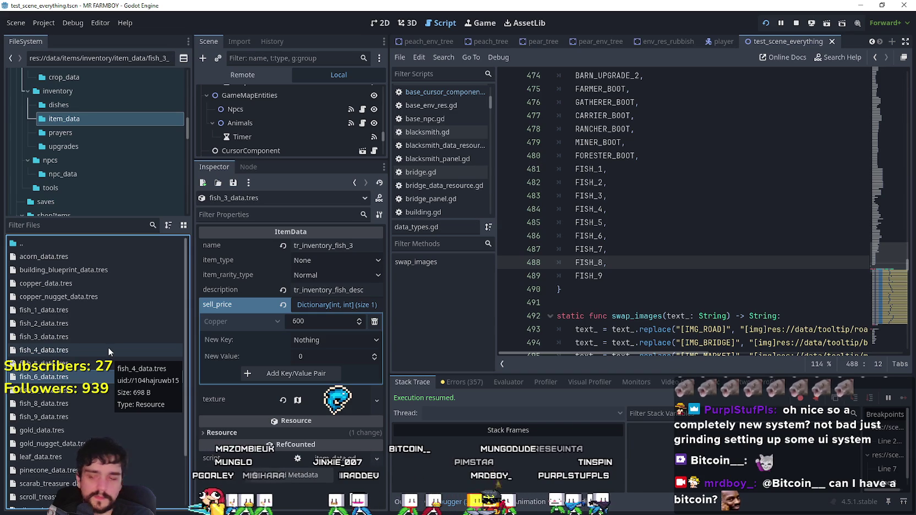
{"action": "scroll", "coordinate": [108, 346], "scroll_direction": "down", "scroll_amount": 2}
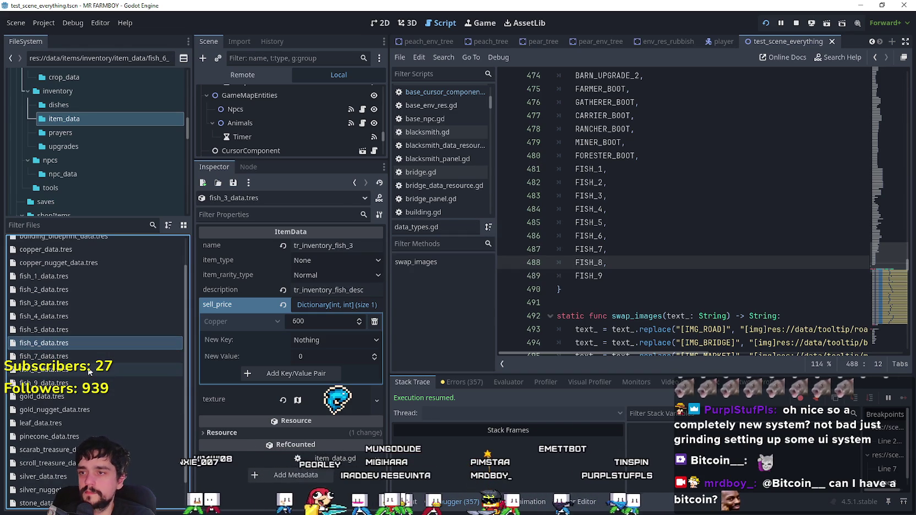
{"action": "key", "text": "Up"}
{"action": "key", "text": "Up"}
{"action": "key", "text": "Up"}
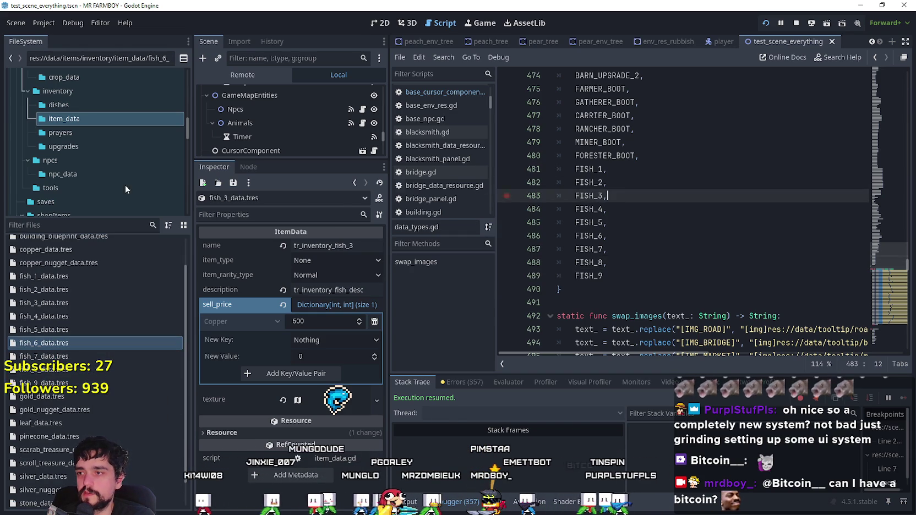
- Start filtering the FileSystem with 'item', then erase that filter text
{"action": "left_click", "coordinate": [77, 225]}
{"action": "type", "text": "item"}
{"action": "key", "text": "BackSpace"}
{"action": "key", "text": "BackSpace"}
{"action": "key", "text": "BackSpace"}
- Filter files by 'prelo', open preloader_manager.tscn and select its ItemPreloader node
{"action": "type", "text": "prelo"}
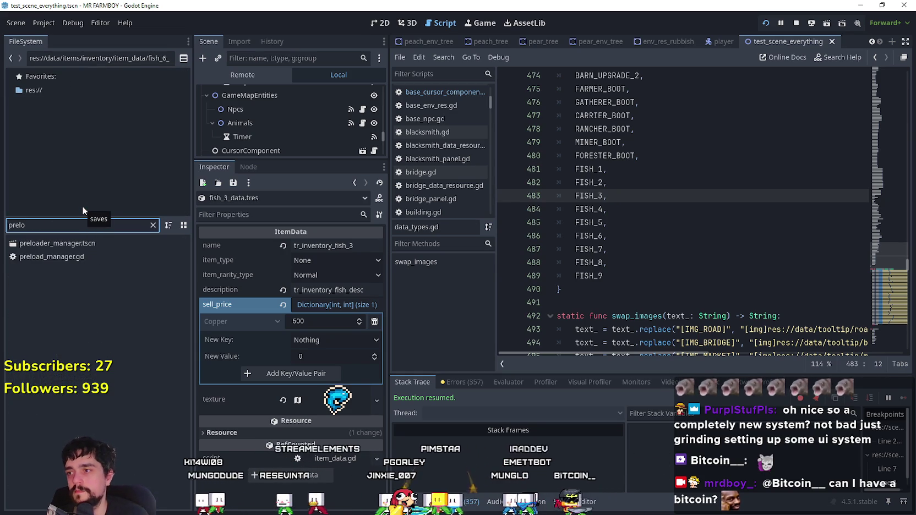
{"action": "left_click", "coordinate": [88, 243]}
{"action": "double_click", "coordinate": [89, 244]}
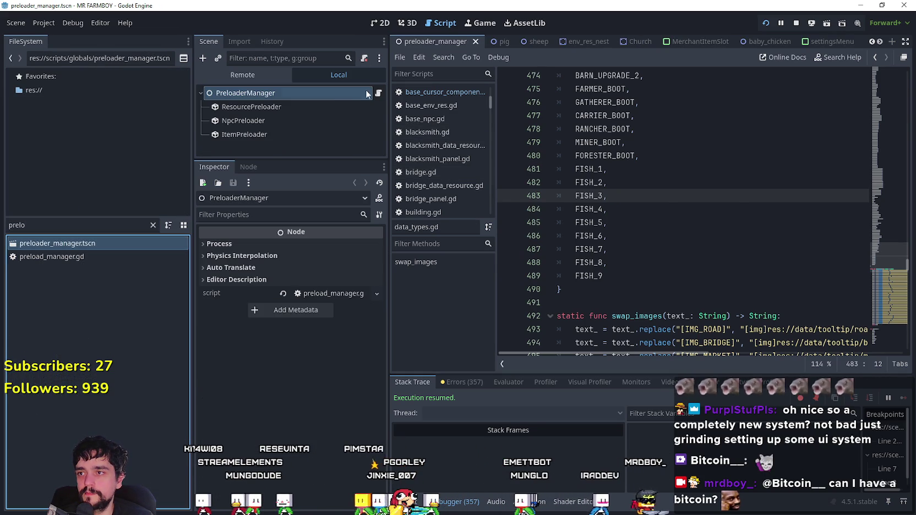
{"action": "left_click", "coordinate": [300, 121]}
{"action": "left_click", "coordinate": [288, 135]}
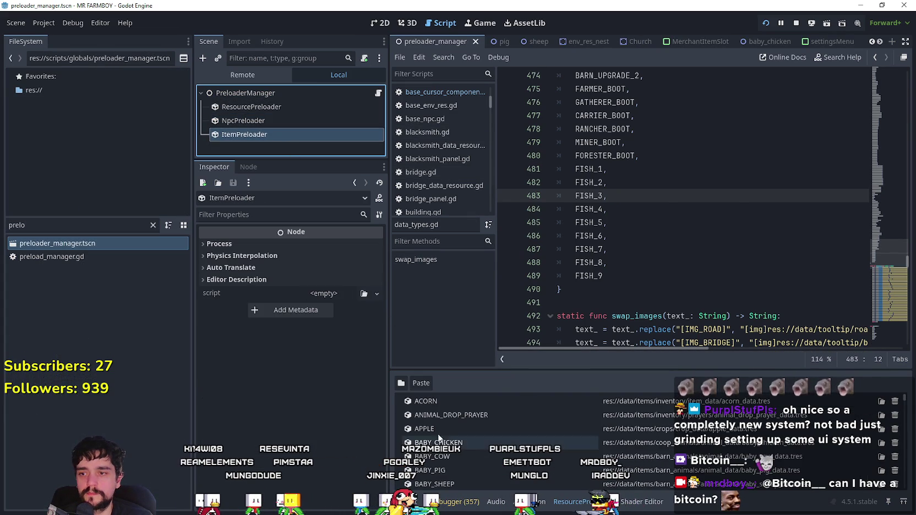
- Add fish_1 through fish_9 data resources from data/items/inventory/item_data to the ItemPreloader
{"action": "left_click", "coordinate": [401, 382]}
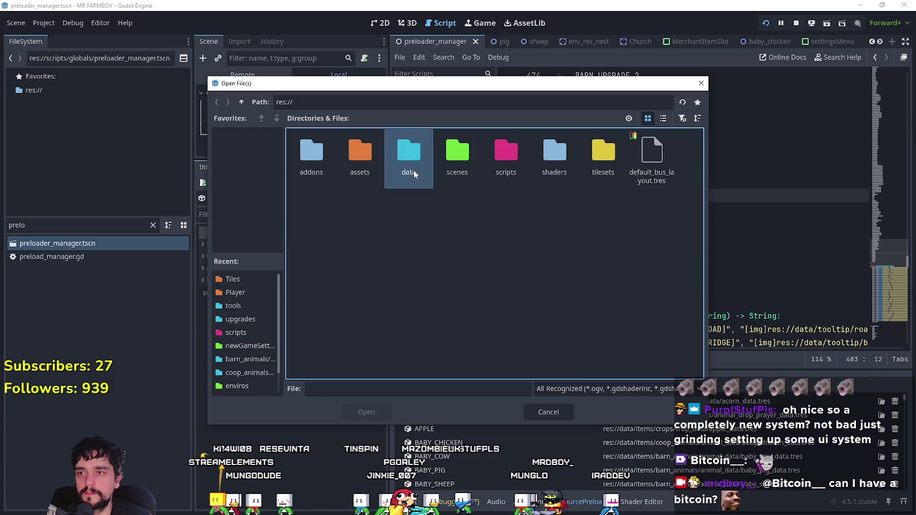
{"action": "double_click", "coordinate": [413, 173]}
{"action": "double_click", "coordinate": [410, 159]}
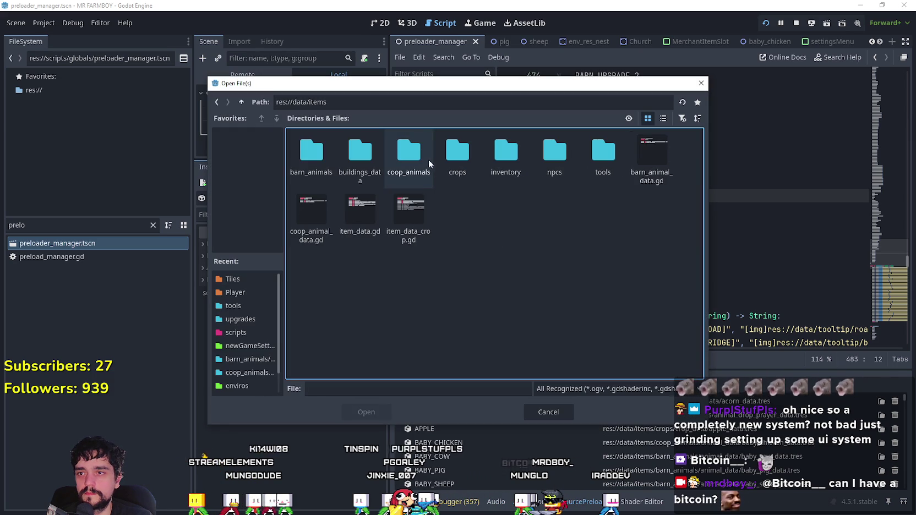
{"action": "double_click", "coordinate": [527, 154]}
{"action": "double_click", "coordinate": [355, 151]}
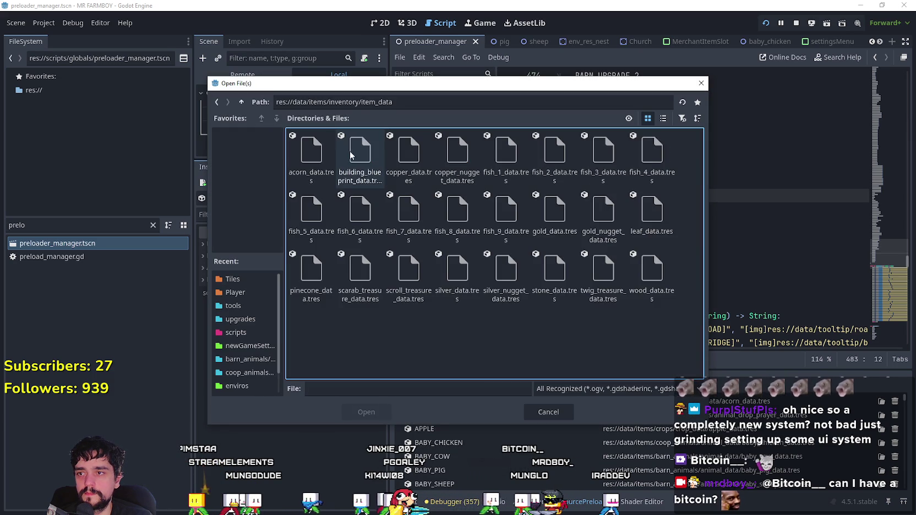
{"action": "left_click", "coordinate": [663, 118]}
{"action": "left_click", "coordinate": [336, 189]}
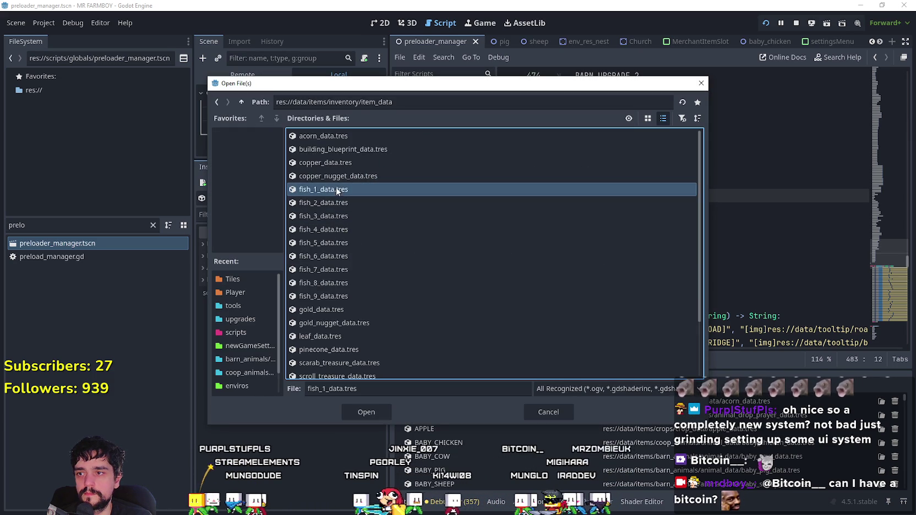
{"action": "left_click", "coordinate": [329, 297], "text": "shift"}
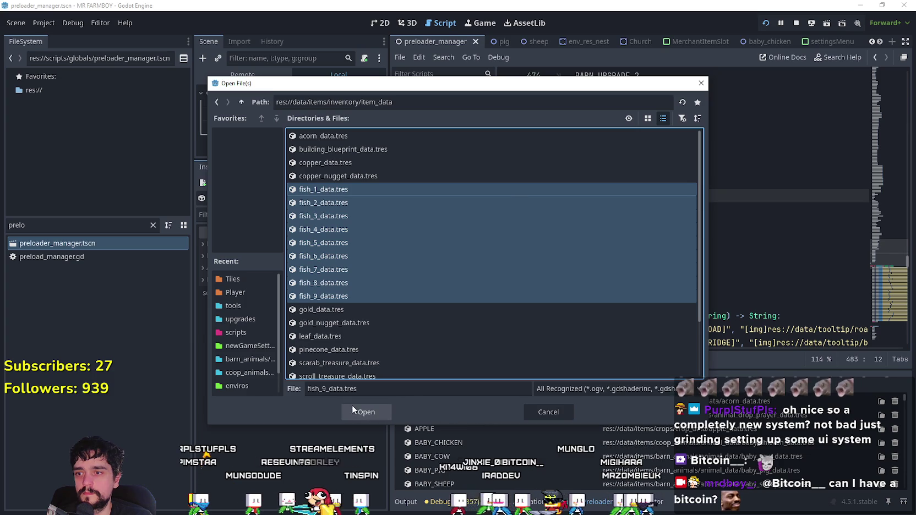
{"action": "left_click", "coordinate": [352, 409]}
{"action": "double_click", "coordinate": [589, 169]}
{"action": "key", "text": "ctrl+c"}
{"action": "scroll", "coordinate": [511, 396], "scroll_direction": "down", "scroll_amount": 15}
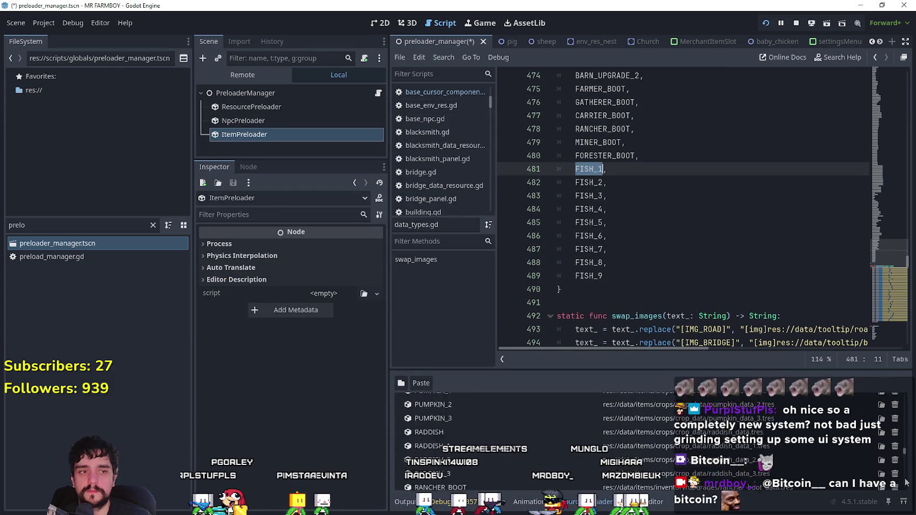
- Rename the fish_1 and fish_2 entries to FISH_1 and FISH_2, copied from the code
{"action": "scroll", "coordinate": [461, 424], "scroll_direction": "down", "scroll_amount": 5}
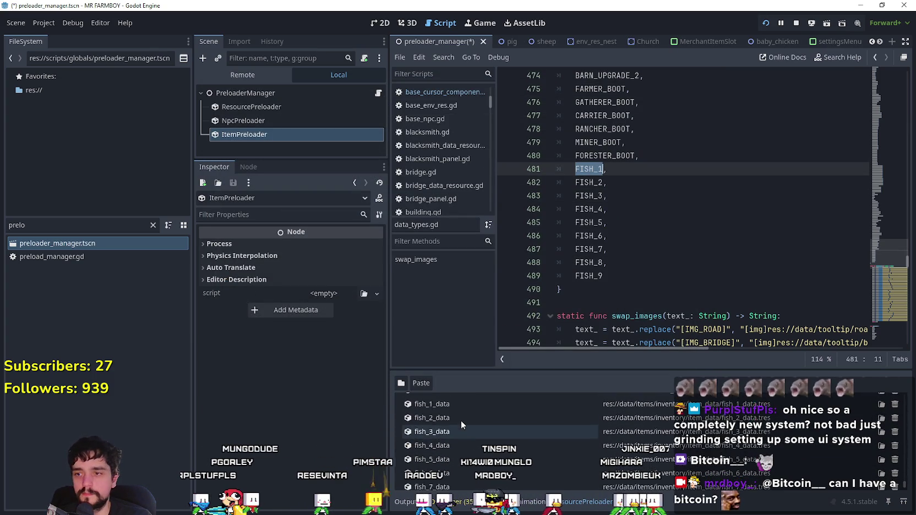
{"action": "scroll", "coordinate": [461, 424], "scroll_direction": "up", "scroll_amount": 1}
{"action": "double_click", "coordinate": [462, 416]}
{"action": "key", "text": "ctrl+v"}
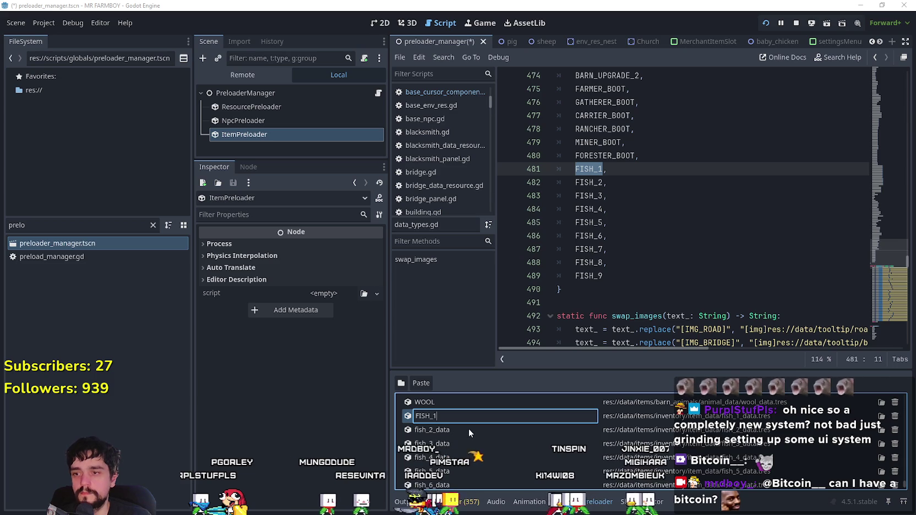
{"action": "key", "text": "Return"}
{"action": "double_click", "coordinate": [588, 182]}
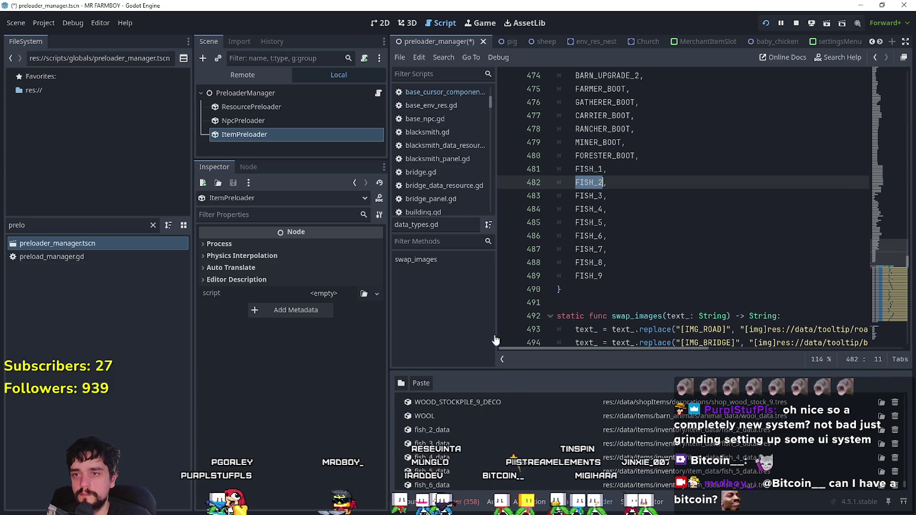
{"action": "key", "text": "ctrl+c"}
{"action": "double_click", "coordinate": [432, 429]}
{"action": "key", "text": "ctrl+v"}
{"action": "key", "text": "Return"}
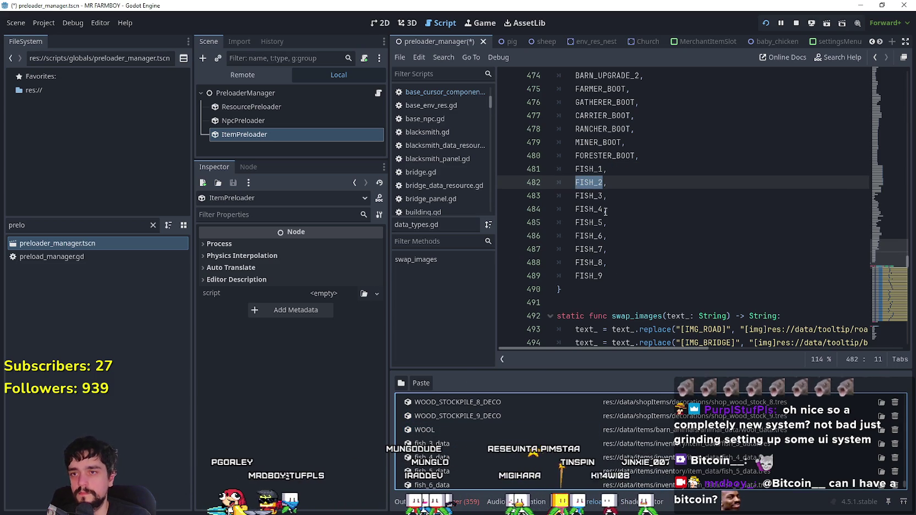
- Rename the fish_3, fish_4 and fish_5 entries to FISH_3, FISH_4 and FISH_5
{"action": "double_click", "coordinate": [589, 195]}
{"action": "key", "text": "ctrl+c"}
{"action": "double_click", "coordinate": [431, 443]}
{"action": "key", "text": "ctrl+v"}
{"action": "key", "text": "Return"}
{"action": "double_click", "coordinate": [589, 209]}
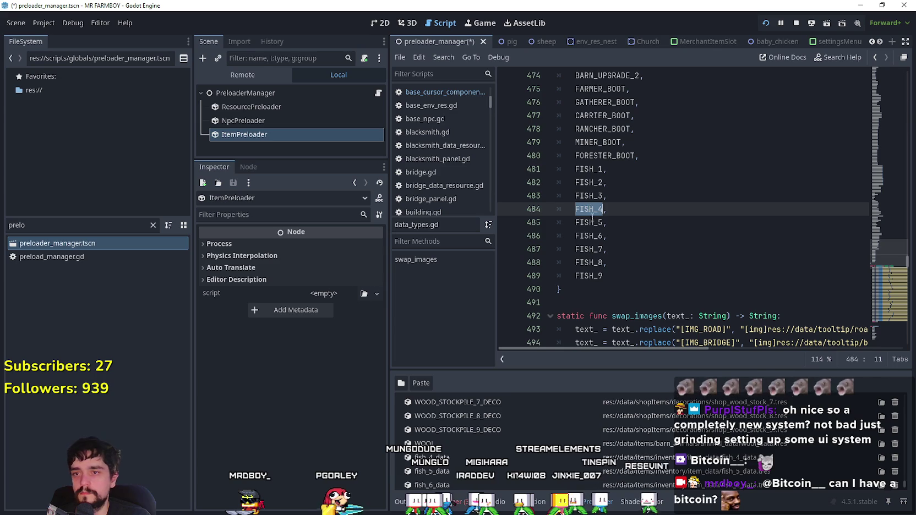
{"action": "double_click", "coordinate": [450, 457]}
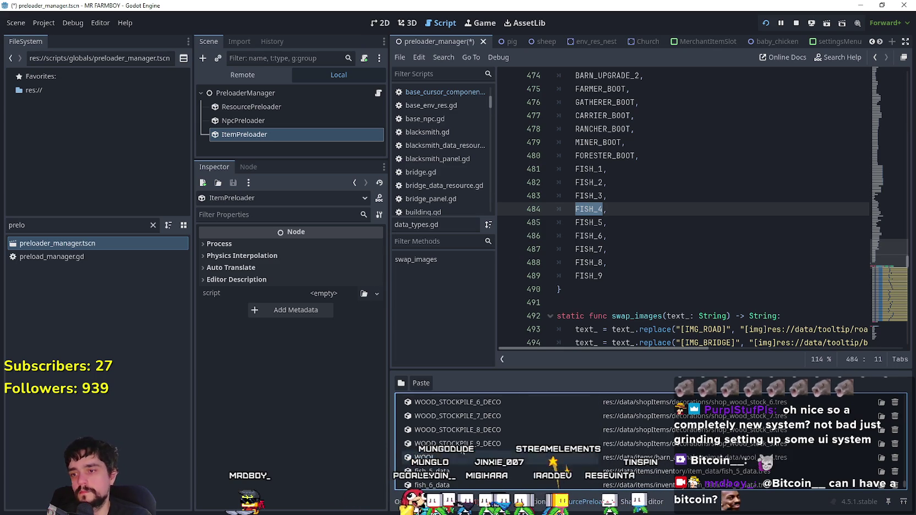
{"action": "scroll", "coordinate": [591, 142], "scroll_direction": "down", "scroll_amount": 2}
{"action": "left_click", "coordinate": [592, 142]}
{"action": "double_click", "coordinate": [432, 472]}
{"action": "key", "text": "Return"}
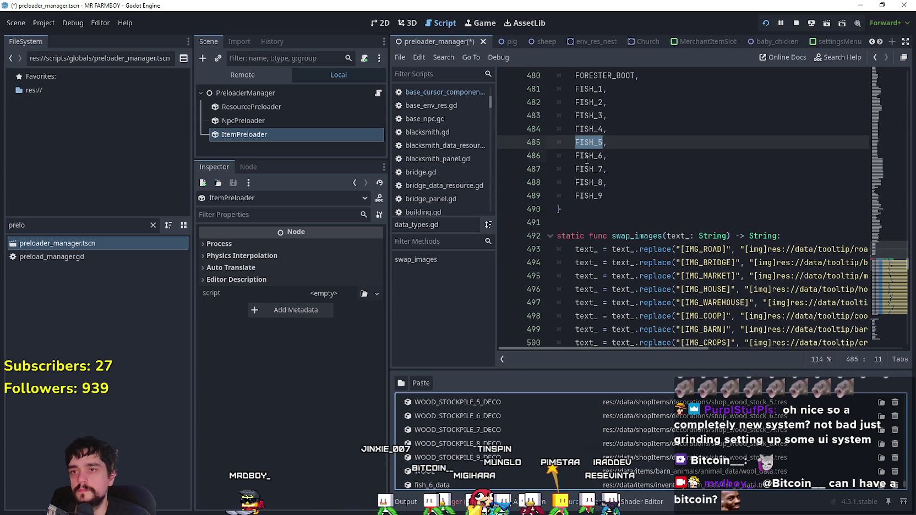
- Rename the fish_6 to fish_8 entries to FISH_6–FISH_8 and clear the file filter
{"action": "double_click", "coordinate": [587, 156]}
{"action": "scroll", "coordinate": [443, 451], "scroll_direction": "down", "scroll_amount": 2}
{"action": "double_click", "coordinate": [443, 450]}
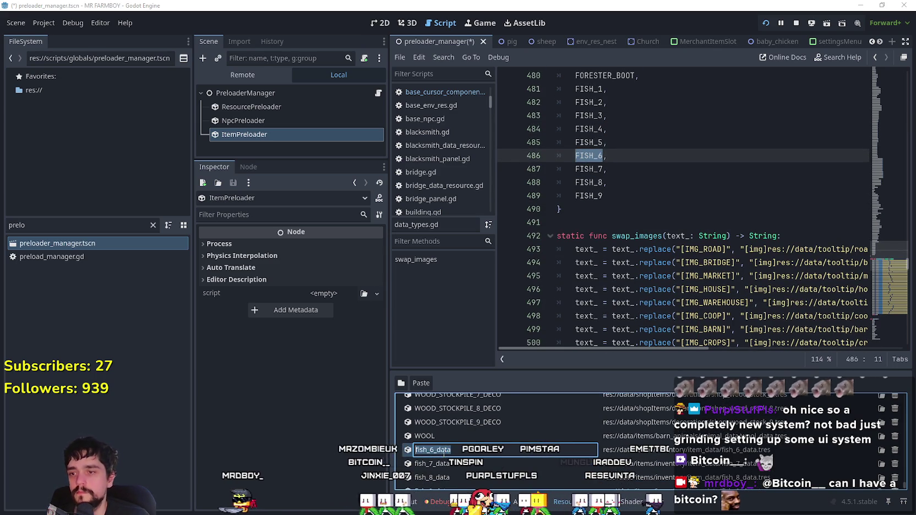
{"action": "double_click", "coordinate": [585, 168]}
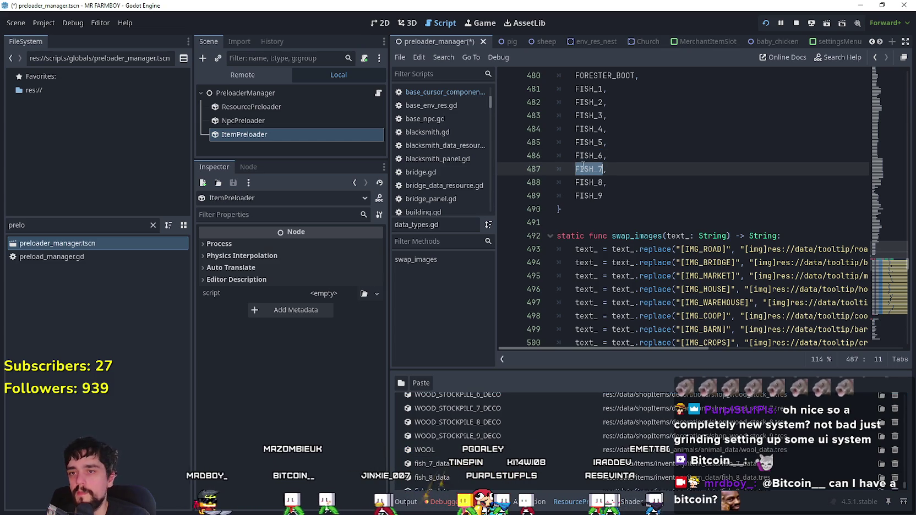
{"action": "scroll", "coordinate": [444, 451], "scroll_direction": "down", "scroll_amount": 1}
{"action": "double_click", "coordinate": [444, 452]}
{"action": "key", "text": "ctrl+v"}
{"action": "key", "text": "Return"}
{"action": "double_click", "coordinate": [588, 182]}
{"action": "left_click", "coordinate": [435, 466]}
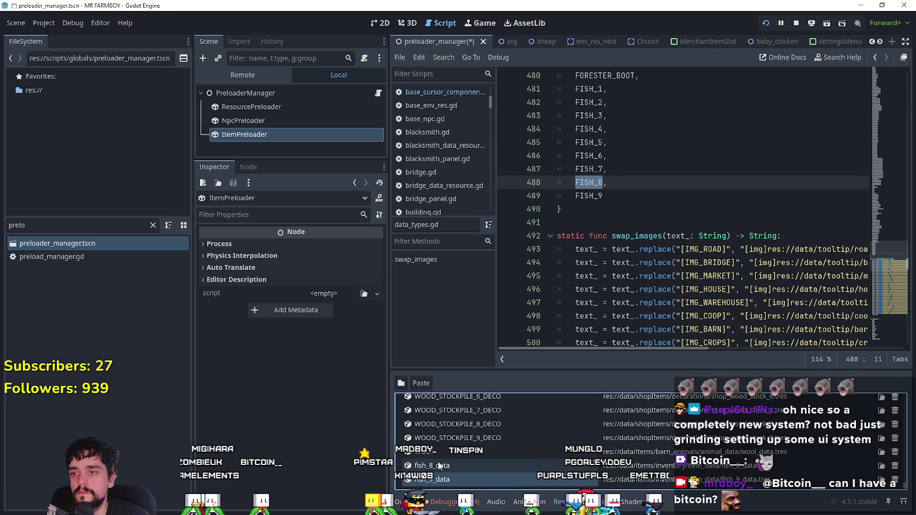
{"action": "key", "text": "Return"}
{"action": "double_click", "coordinate": [588, 195]}
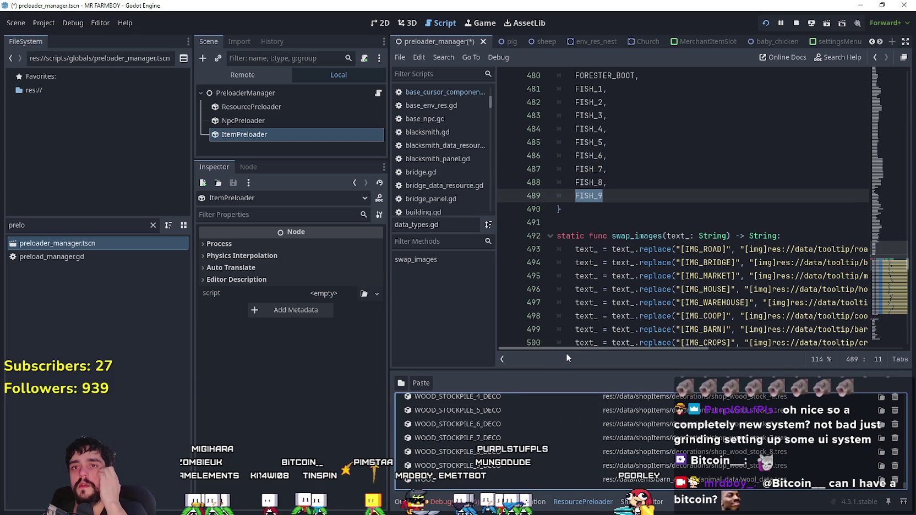
{"action": "left_click", "coordinate": [153, 224]}
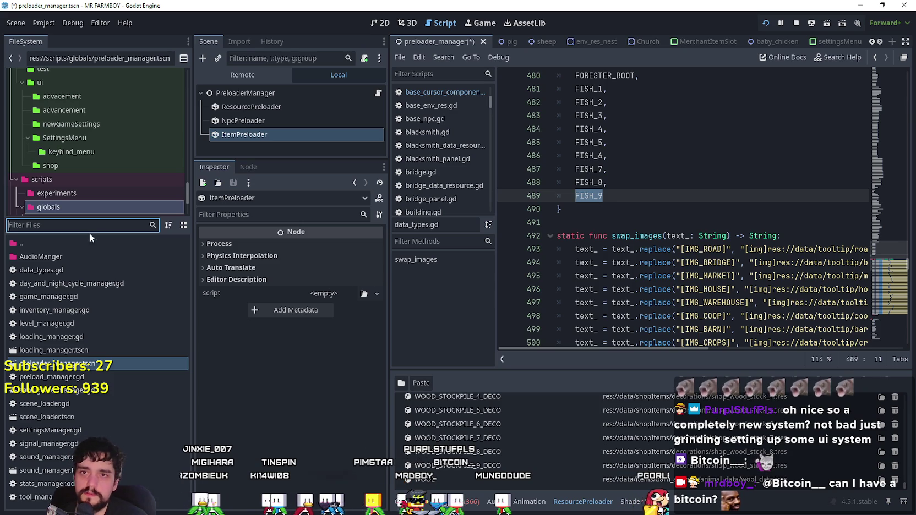
{"action": "type", "text": "rubb"}
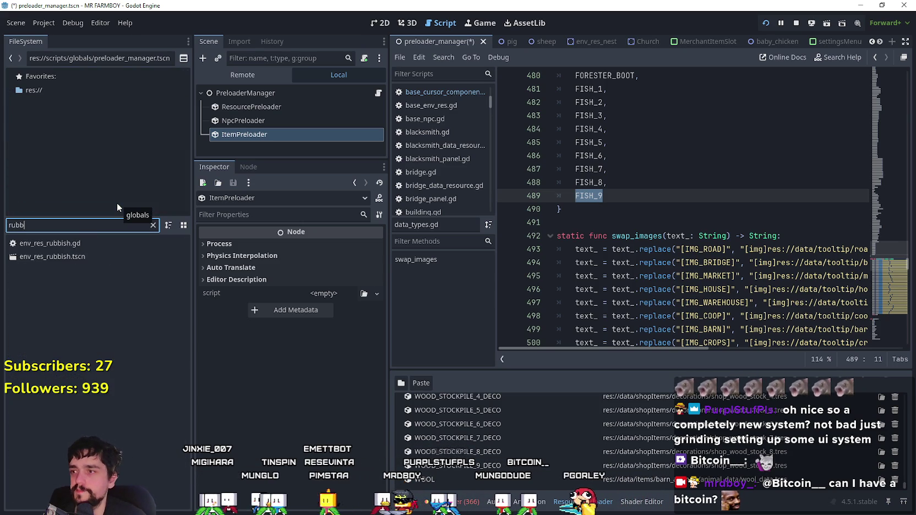
{"action": "double_click", "coordinate": [97, 255]}
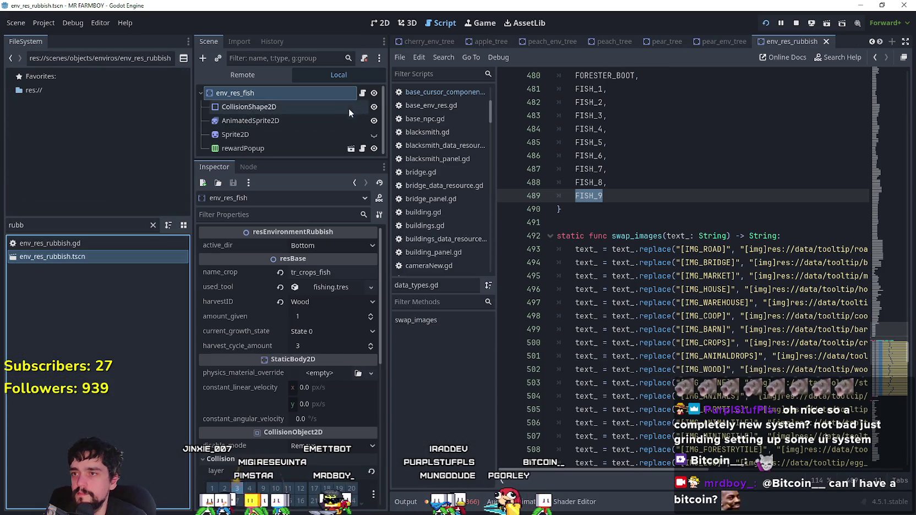
{"action": "left_click", "coordinate": [362, 93]}
{"action": "scroll", "coordinate": [682, 226], "scroll_direction": "down", "scroll_amount": 3}
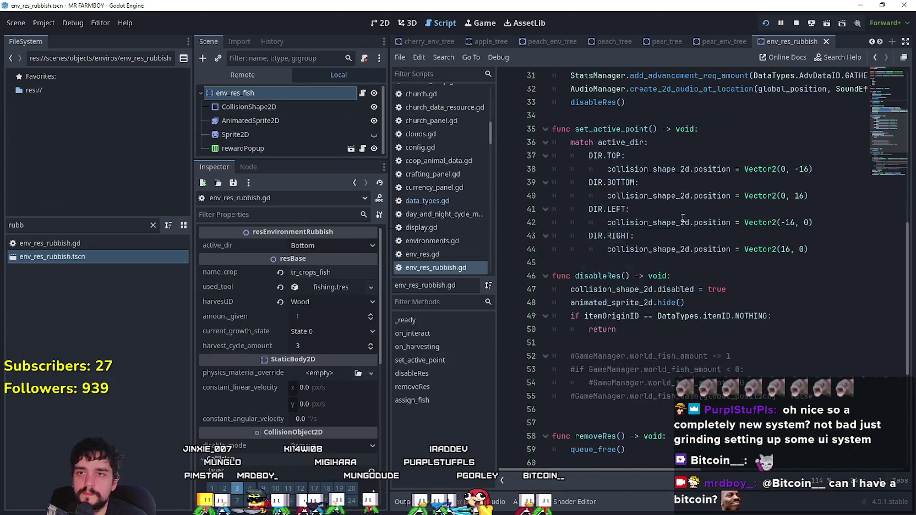
{"action": "scroll", "coordinate": [682, 226], "scroll_direction": "up", "scroll_amount": 3}
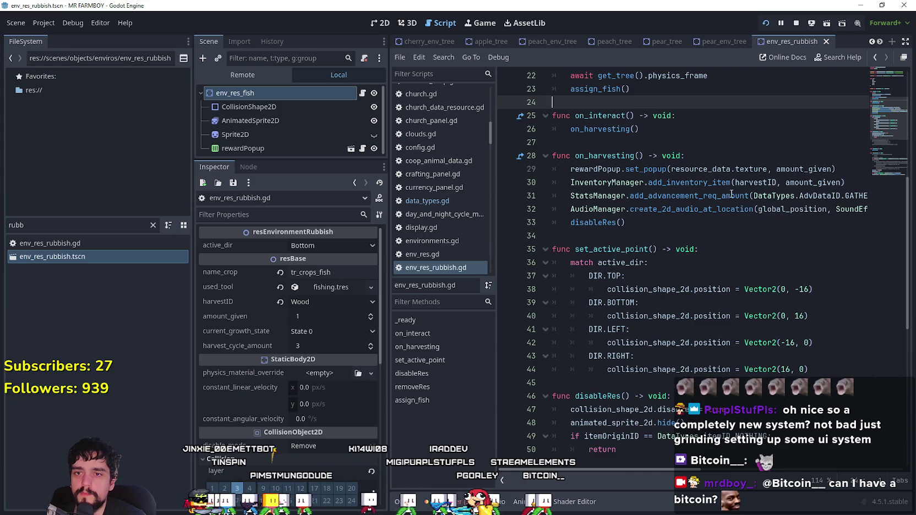
{"action": "left_click_drag", "start_coordinate": [731, 195], "coordinate": [903, 194]}
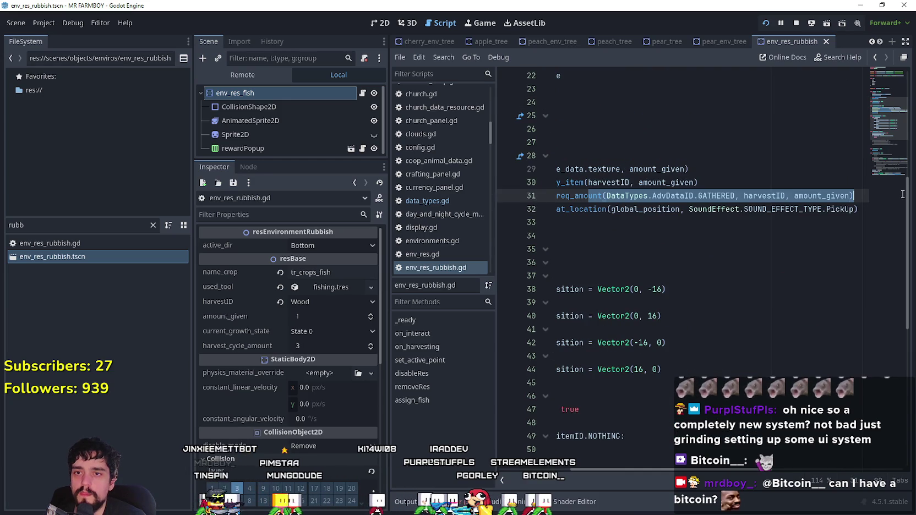
{"action": "left_click", "coordinate": [768, 197]}
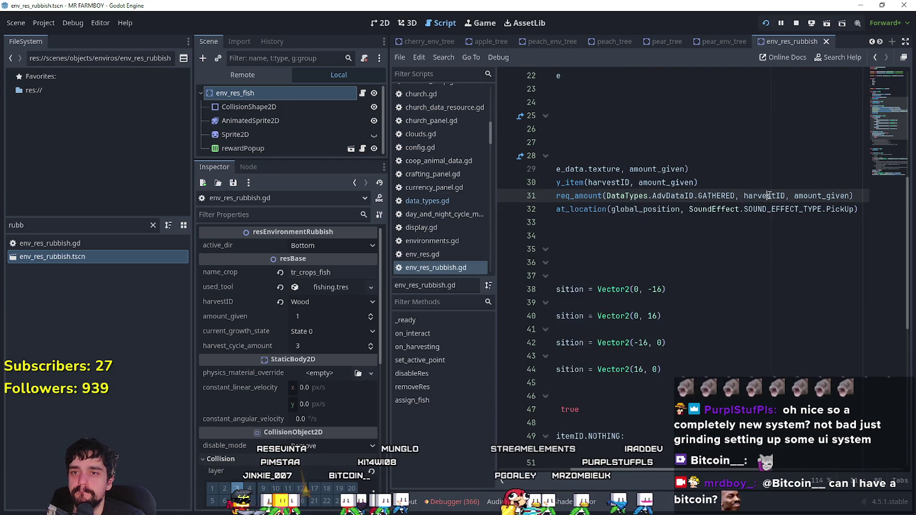
{"action": "left_click_drag", "start_coordinate": [768, 196], "coordinate": [554, 196]}
{"action": "left_click", "coordinate": [630, 195]}
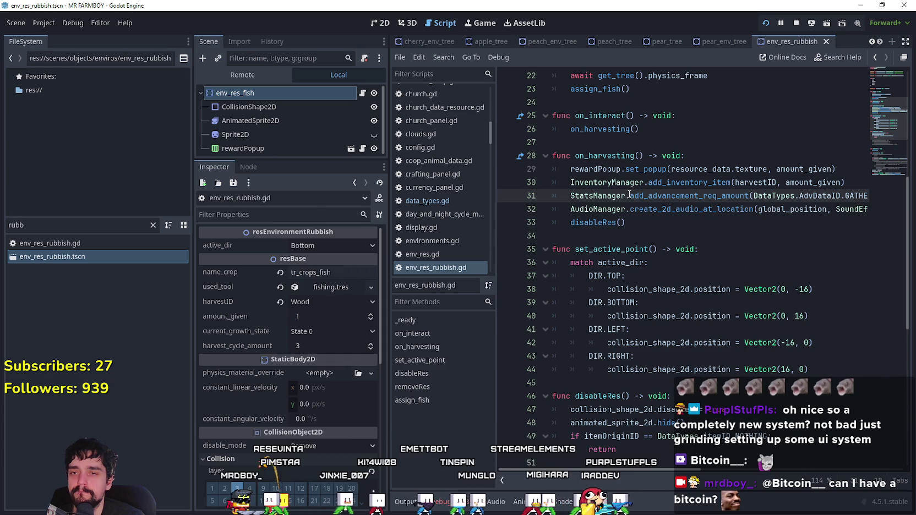
{"action": "mouse_move", "coordinate": [629, 195]}
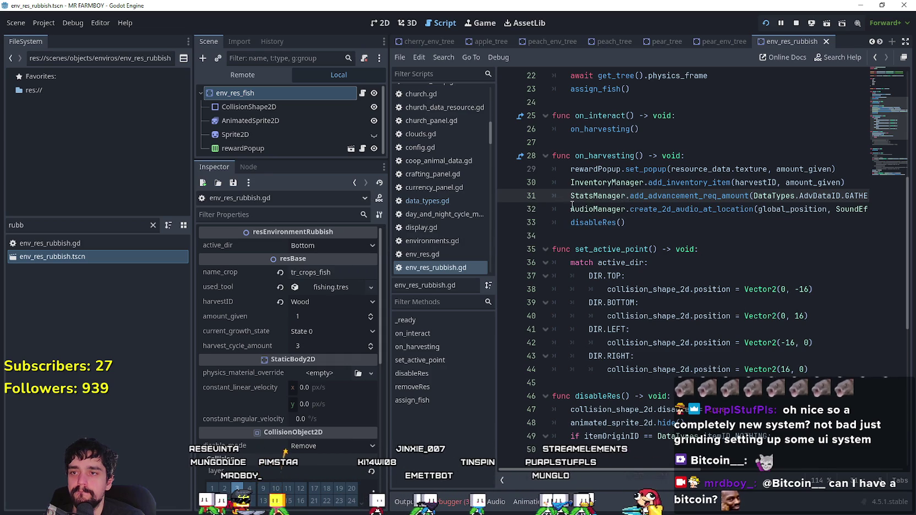
{"action": "mouse_move", "coordinate": [567, 196]}
{"action": "left_mouse_down"}
{"action": "mouse_move", "coordinate": [896, 195]}
{"action": "mouse_move", "coordinate": [505, 198]}
{"action": "left_mouse_up"}
{"action": "left_click", "coordinate": [841, 196]}
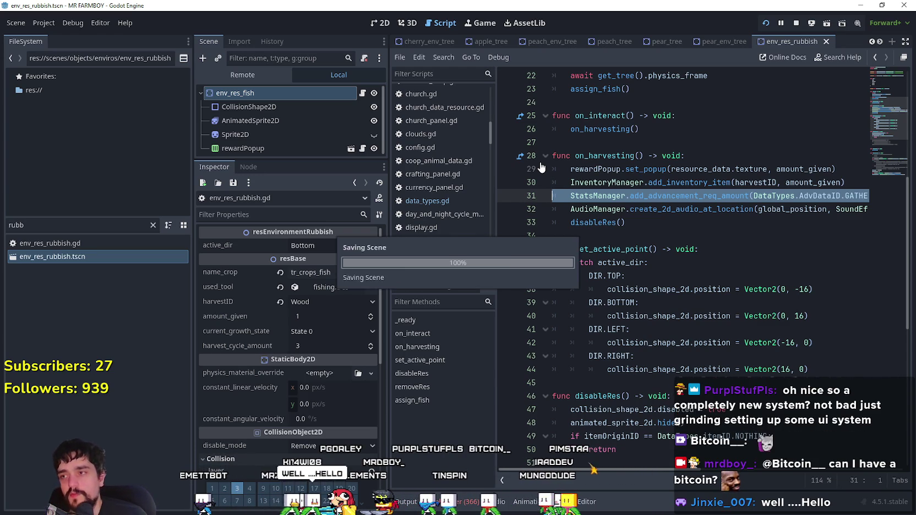
{"action": "left_click", "coordinate": [681, 196]}
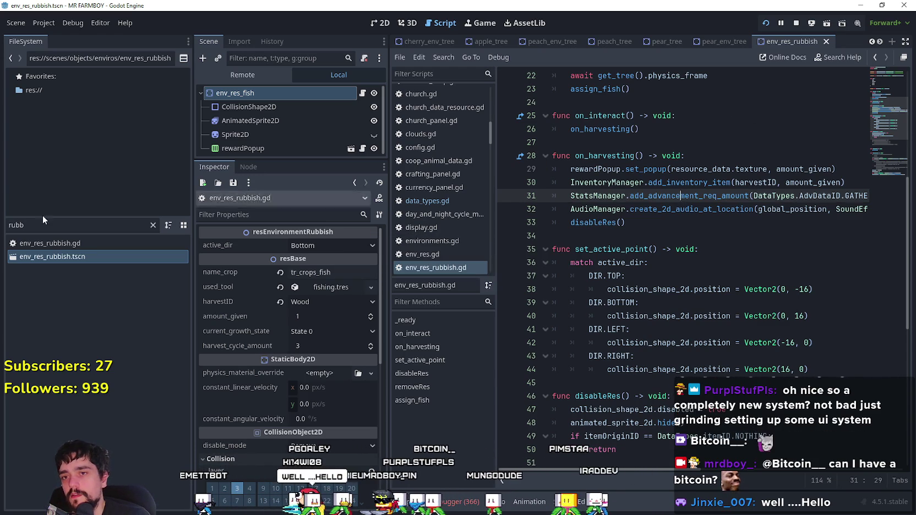
- Clear the 'rubb' file filter, try filtering by 'steam', then erase it
{"action": "left_click", "coordinate": [152, 224]}
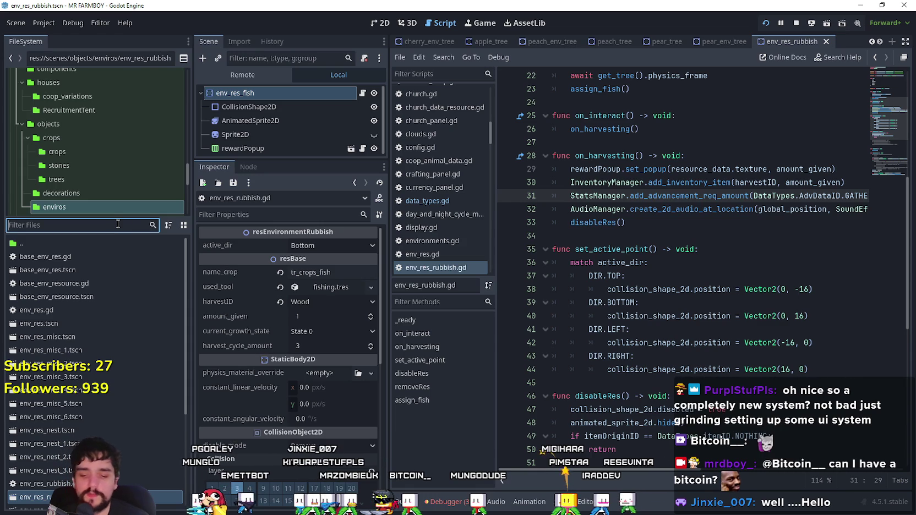
{"action": "type", "text": "steam"}
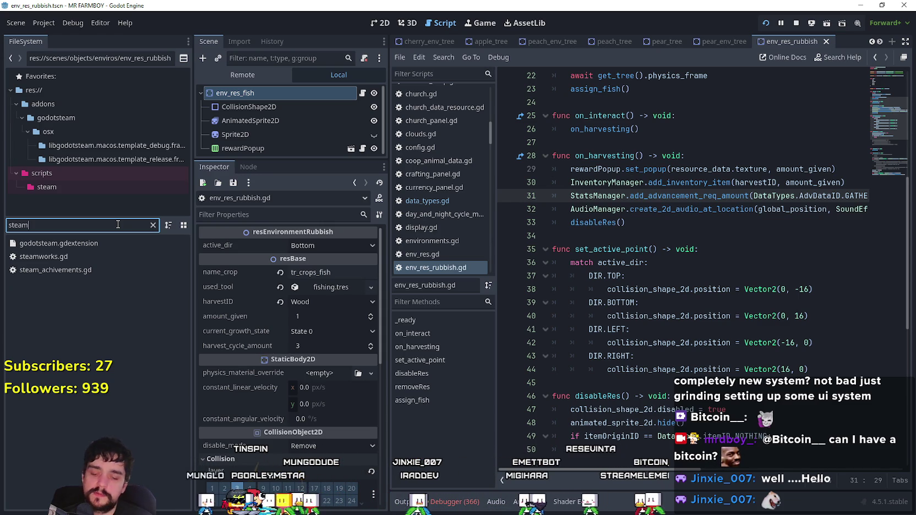
{"action": "key", "text": "BackSpace"}
{"action": "key", "text": "BackSpace"}
{"action": "key", "text": "BackSpace"}
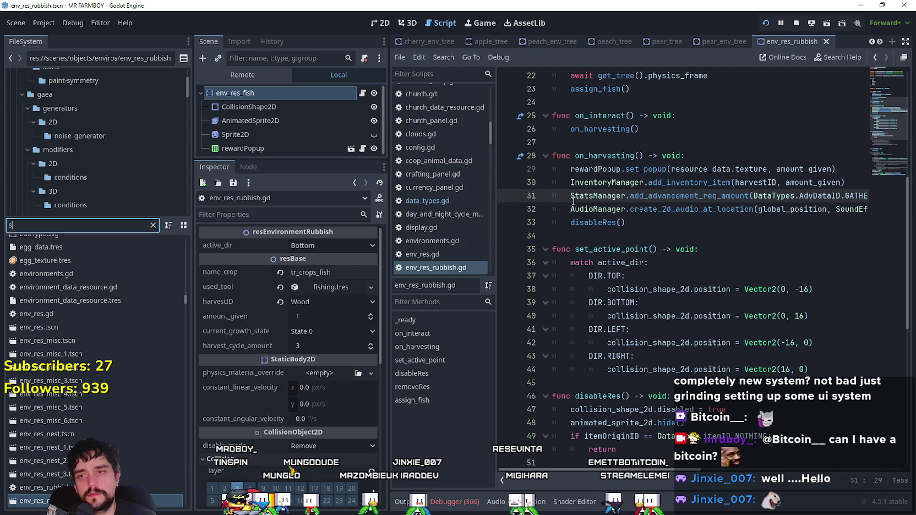
- Comment out the StatsManager call on line 31 with Ctrl+K and save
{"action": "left_click", "coordinate": [566, 196]}
{"action": "key", "text": "ctrl+k"}
{"action": "left_click", "coordinate": [690, 223]}
{"action": "key", "text": "ctrl+s"}
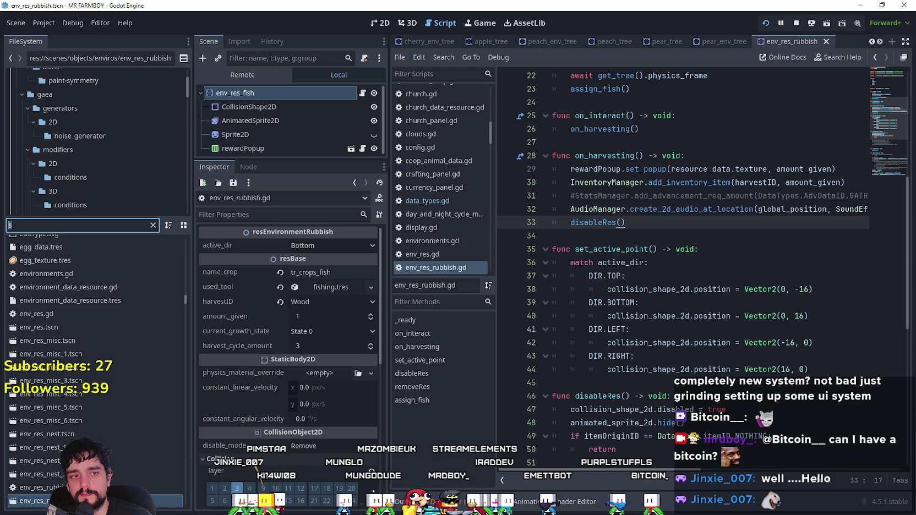
{"action": "key", "text": "alt+Tab"}
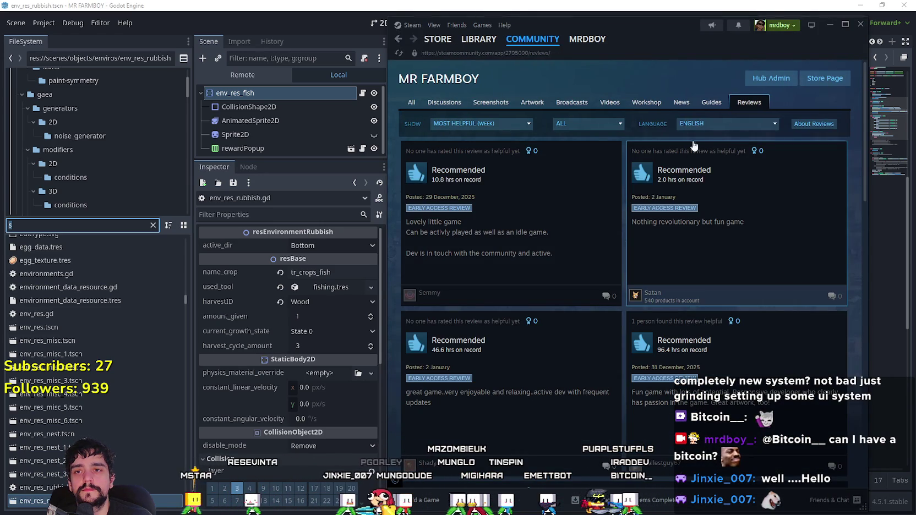
- Show MR FARMBOY's Steam reviews in all languages, sorted by most recent
{"action": "left_click", "coordinate": [710, 129]}
{"action": "left_click", "coordinate": [701, 142]}
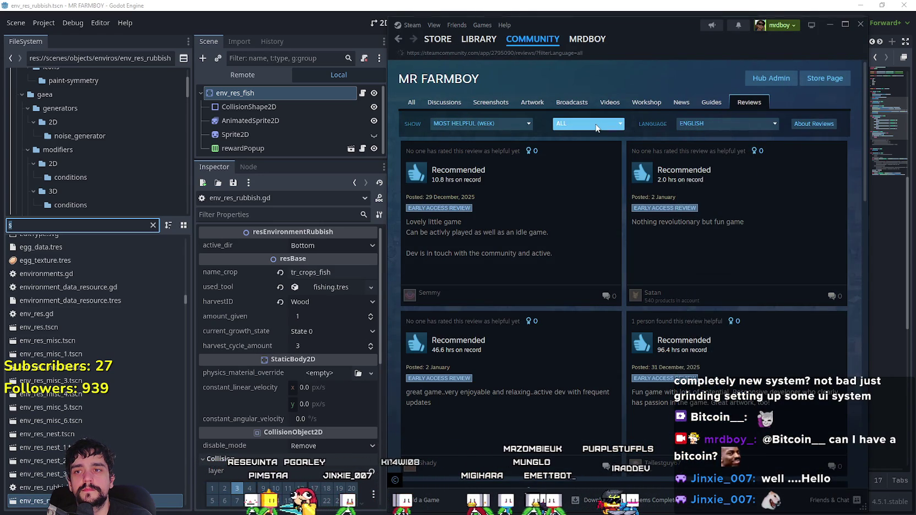
{"action": "left_click", "coordinate": [596, 127]}
{"action": "left_click", "coordinate": [587, 152]}
- Scroll through the most recent reviews, then bring the Godot editor back to front
{"action": "scroll", "coordinate": [859, 312], "scroll_direction": "down", "scroll_amount": 5}
{"action": "scroll", "coordinate": [861, 318], "scroll_direction": "down", "scroll_amount": 6}
{"action": "scroll", "coordinate": [861, 315], "scroll_direction": "down", "scroll_amount": 3}
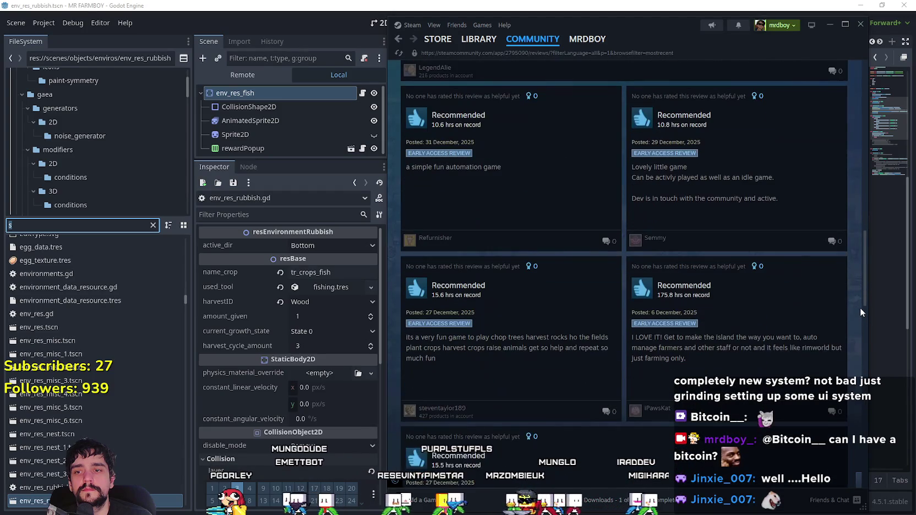
{"action": "scroll", "coordinate": [860, 309], "scroll_direction": "down", "scroll_amount": 5}
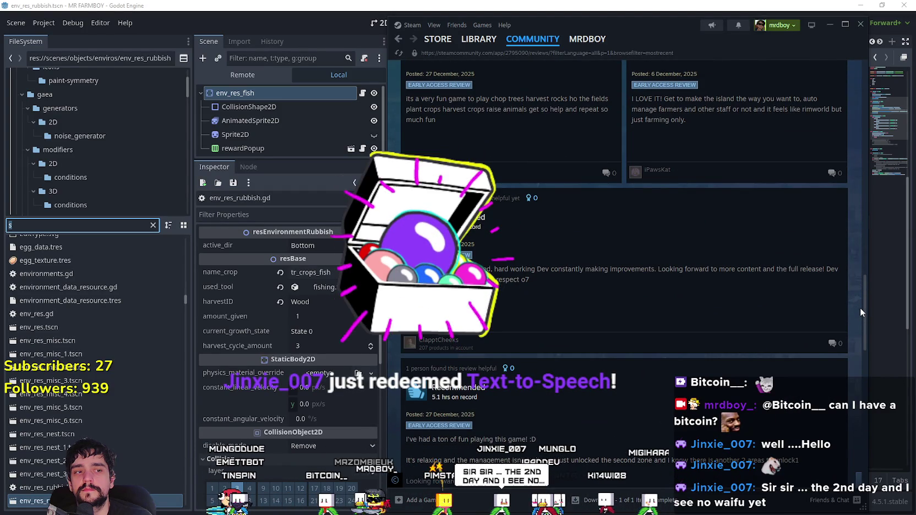
{"action": "scroll", "coordinate": [860, 312], "scroll_direction": "down", "scroll_amount": 3}
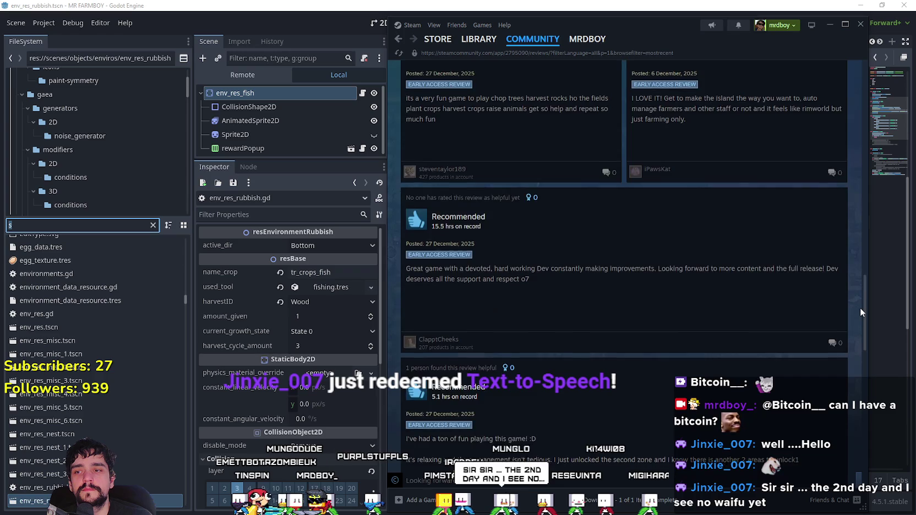
{"action": "scroll", "coordinate": [860, 307], "scroll_direction": "down", "scroll_amount": 4}
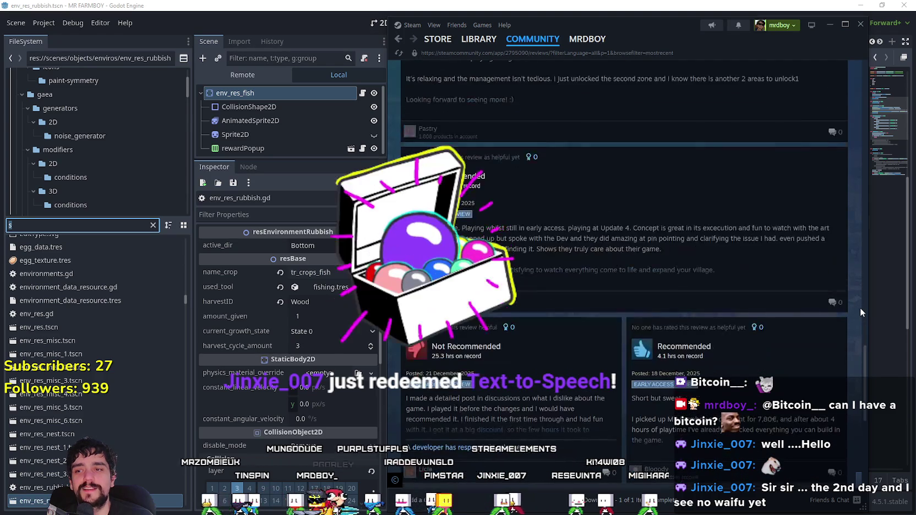
{"action": "scroll", "coordinate": [840, 301], "scroll_direction": "down", "scroll_amount": 5}
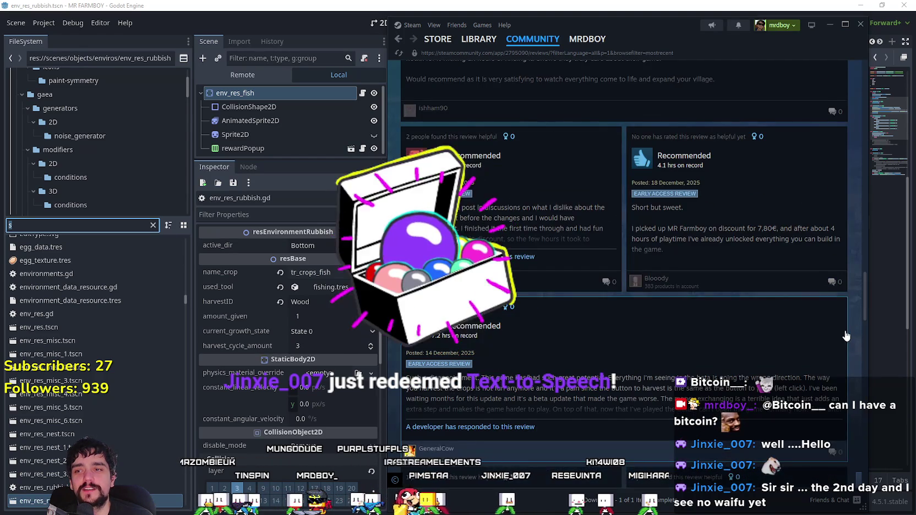
{"action": "scroll", "coordinate": [841, 335], "scroll_direction": "up", "scroll_amount": 6}
{"action": "scroll", "coordinate": [840, 335], "scroll_direction": "down", "scroll_amount": 10}
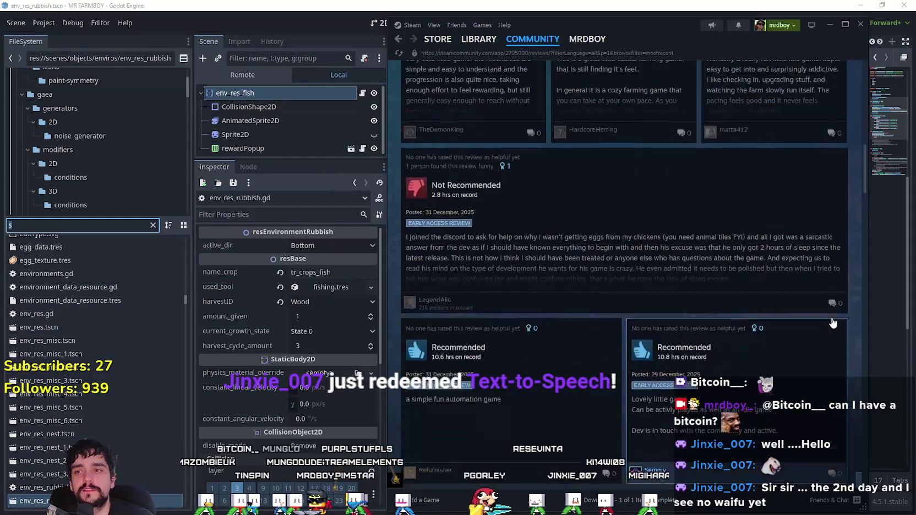
{"action": "scroll", "coordinate": [831, 319], "scroll_direction": "up", "scroll_amount": 7}
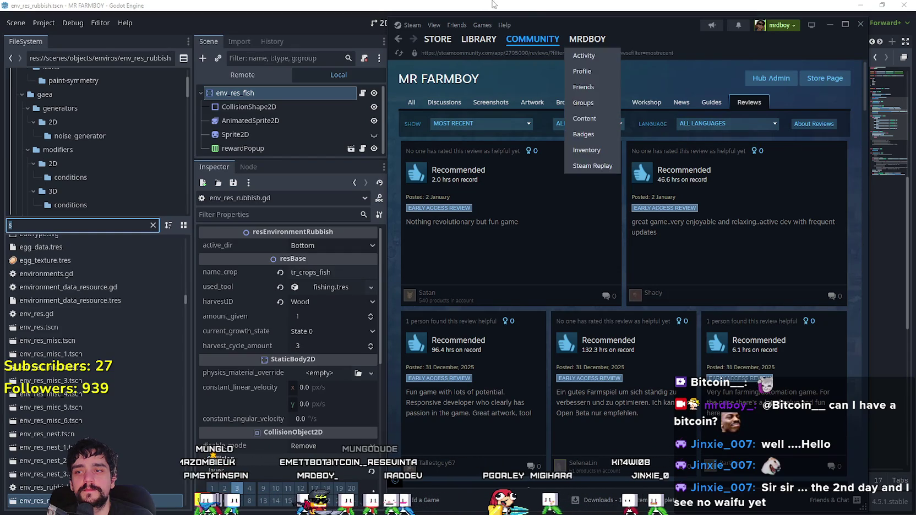
{"action": "left_click", "coordinate": [561, 5]}
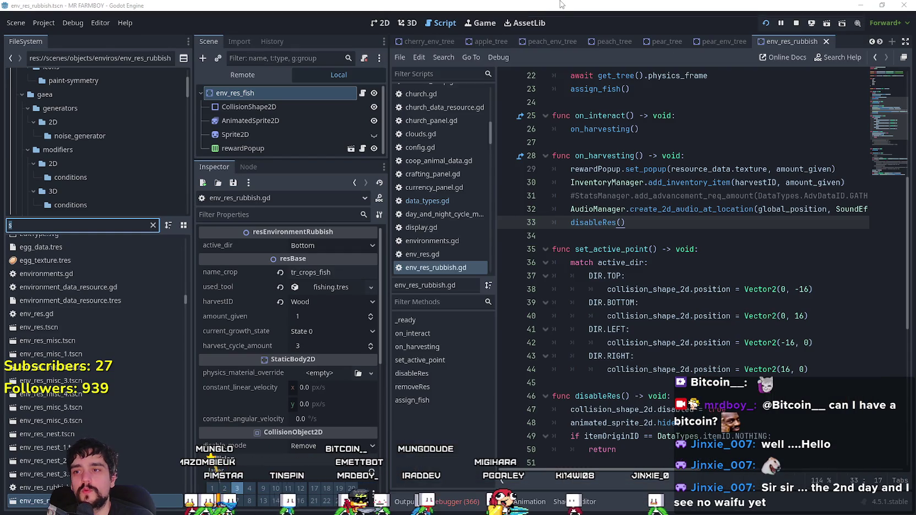
{"action": "left_click", "coordinate": [652, 237]}
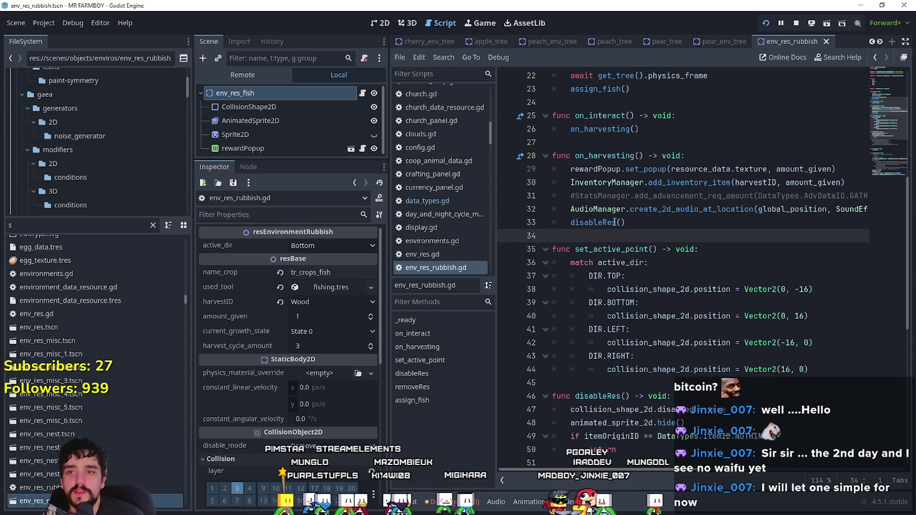
{"action": "left_click", "coordinate": [630, 220]}
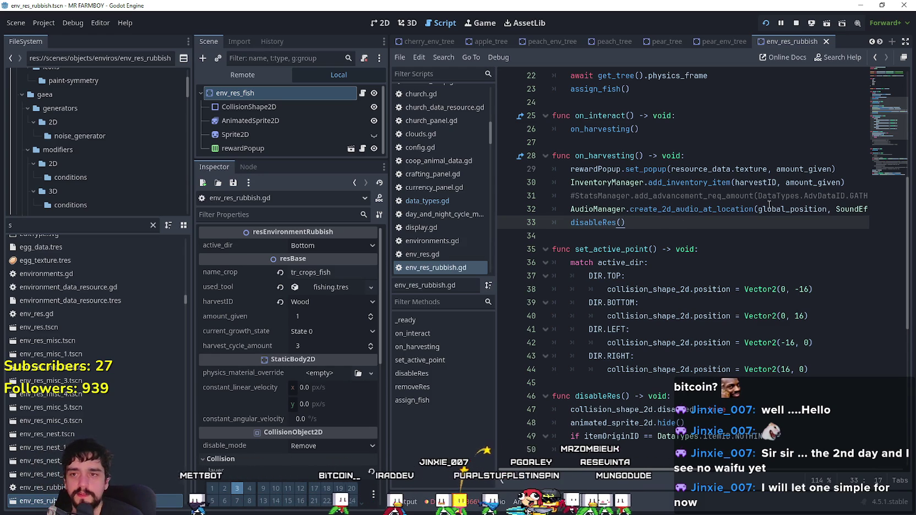
{"action": "left_click", "coordinate": [708, 231]}
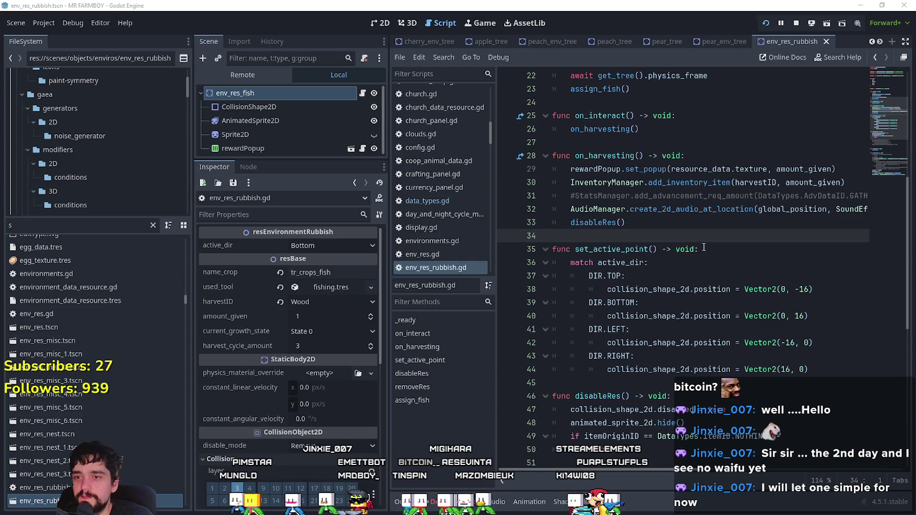
{"action": "left_click", "coordinate": [699, 220]}
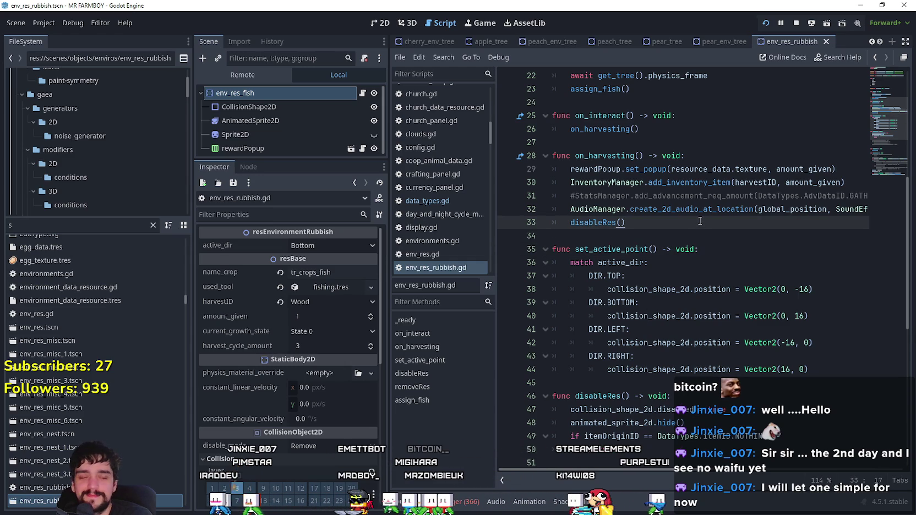
{"action": "left_click", "coordinate": [616, 236]}
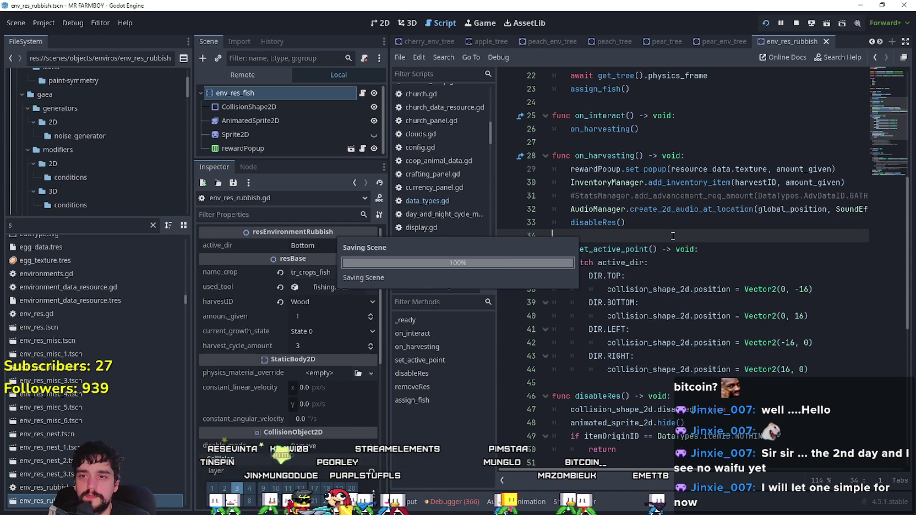
- Scroll to assign_fish and inspect lines 60–66, highlighting the pickFish lines and itemID uses
{"action": "scroll", "coordinate": [688, 299], "scroll_direction": "down", "scroll_amount": 5}
{"action": "scroll", "coordinate": [688, 299], "scroll_direction": "down", "scroll_amount": 3}
{"action": "left_click", "coordinate": [701, 276]}
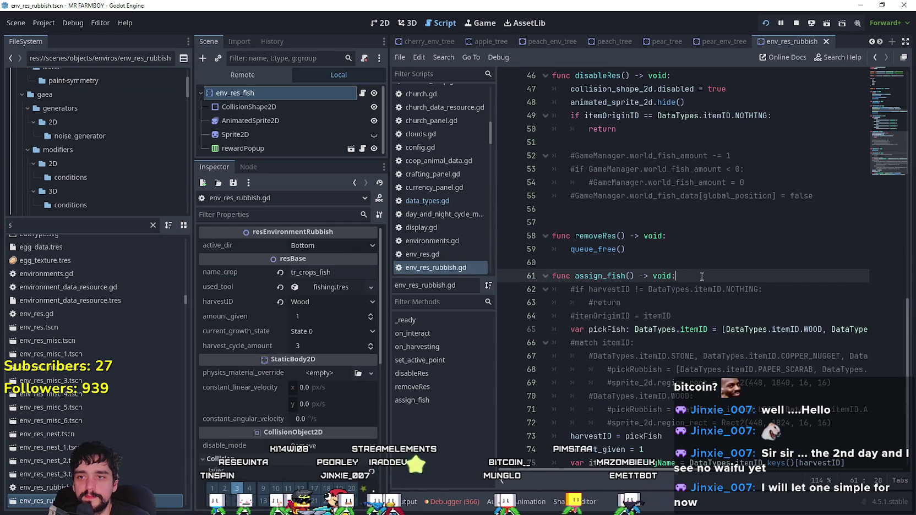
{"action": "key", "text": "Up"}
{"action": "scroll", "coordinate": [697, 273], "scroll_direction": "down", "scroll_amount": 1}
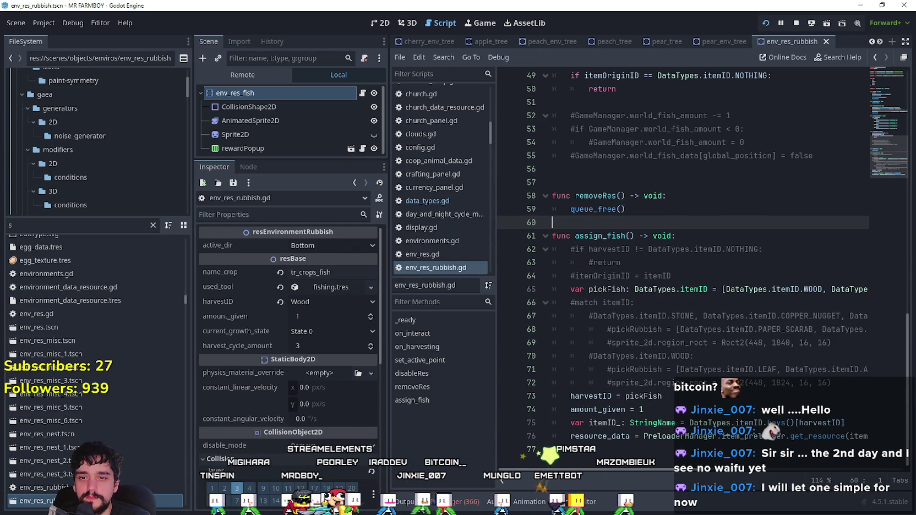
{"action": "left_click", "coordinate": [800, 288]}
{"action": "left_click", "coordinate": [700, 274]}
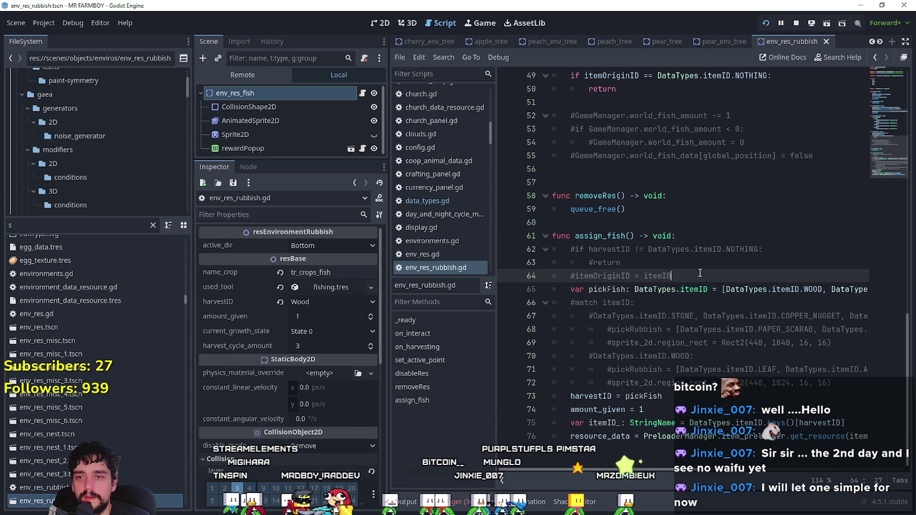
{"action": "key", "text": "Down"}
{"action": "key", "text": "Down"}
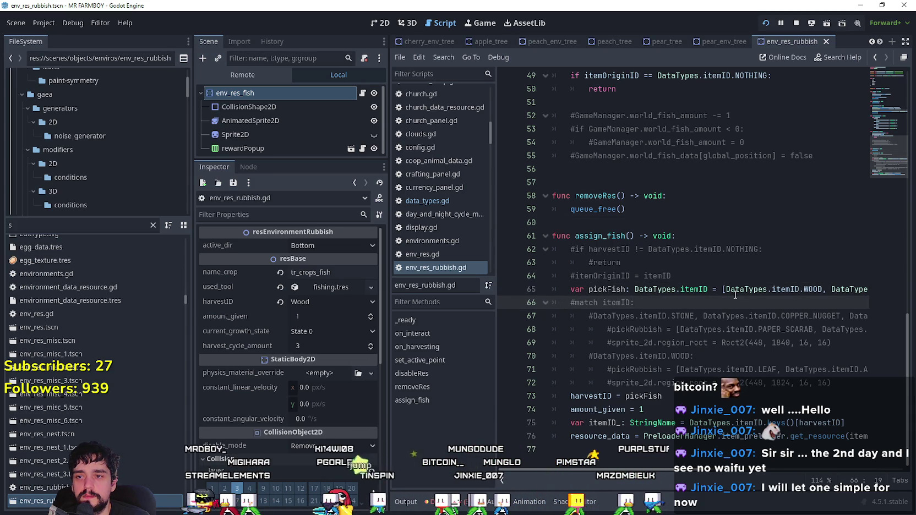
{"action": "left_click_drag", "start_coordinate": [847, 284], "coordinate": [875, 286]}
{"action": "left_click", "coordinate": [629, 296]}
{"action": "triple_click", "coordinate": [629, 296]}
{"action": "left_click", "coordinate": [672, 308]}
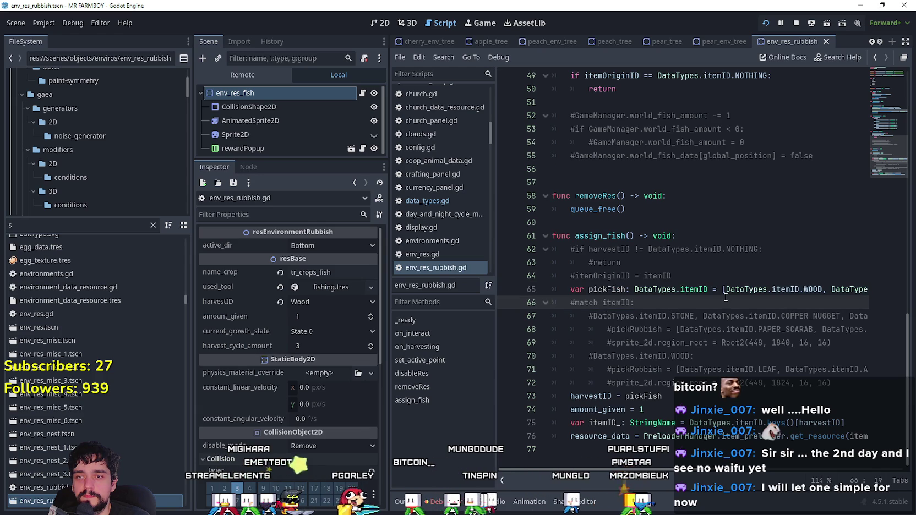
{"action": "double_click", "coordinate": [795, 290]}
{"action": "left_click", "coordinate": [734, 303]}
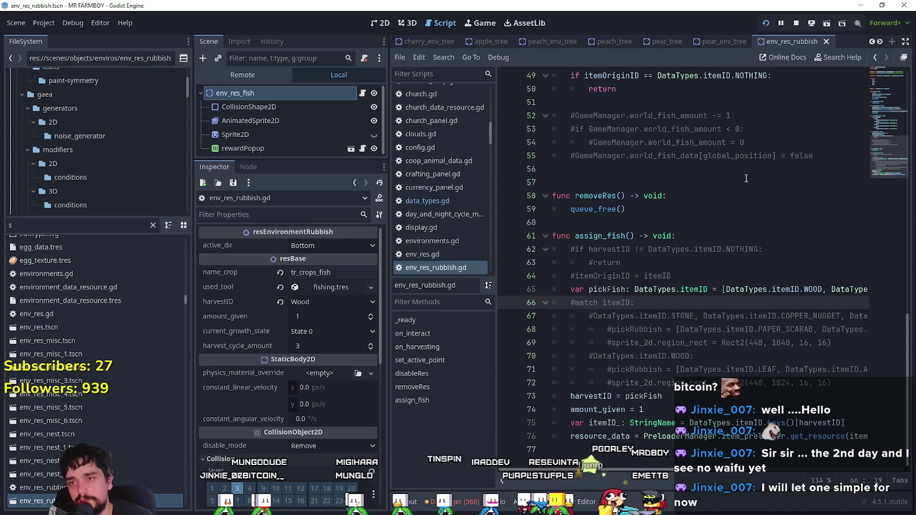
- Enter ChanceCondition on empty line 60 using autocomplete
{"action": "left_click", "coordinate": [736, 213]}
{"action": "left_click", "coordinate": [737, 221]}
{"action": "type", "text": "ch"}
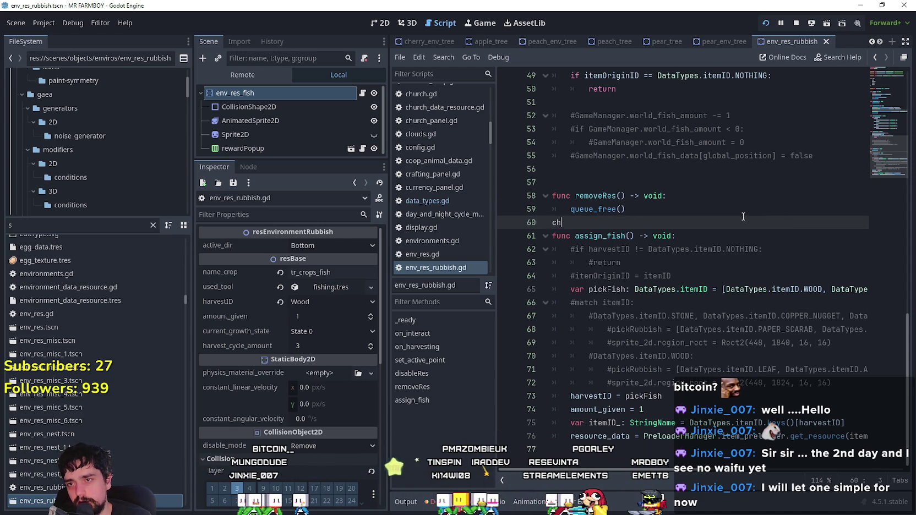
{"action": "type", "text": "ance"}
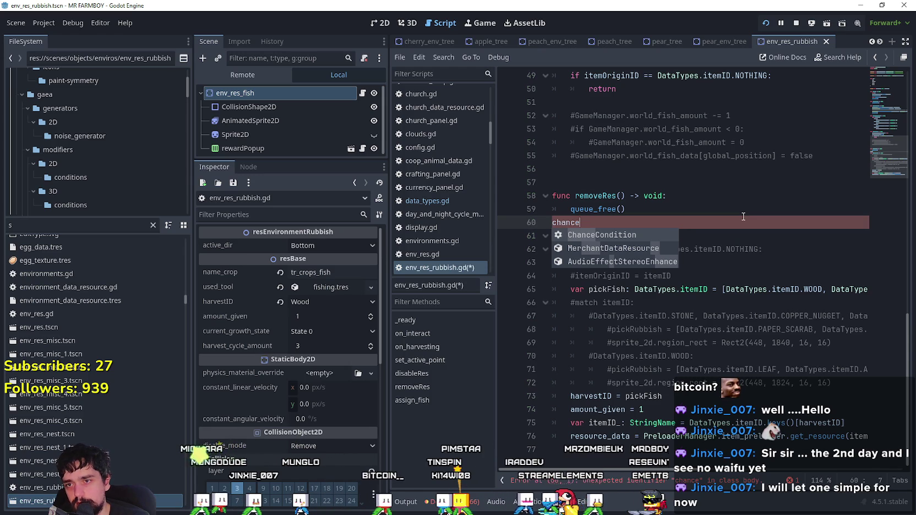
{"action": "key", "text": "Return"}
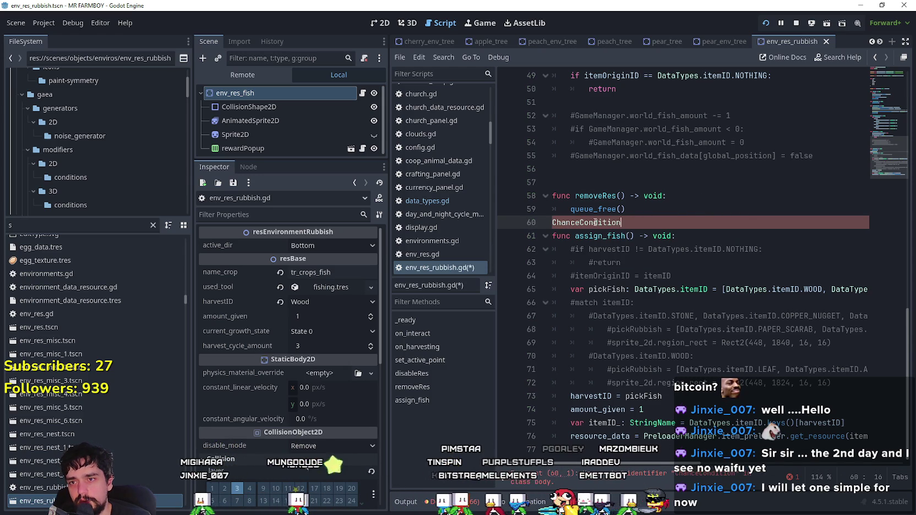
{"action": "mouse_move", "coordinate": [596, 223]}
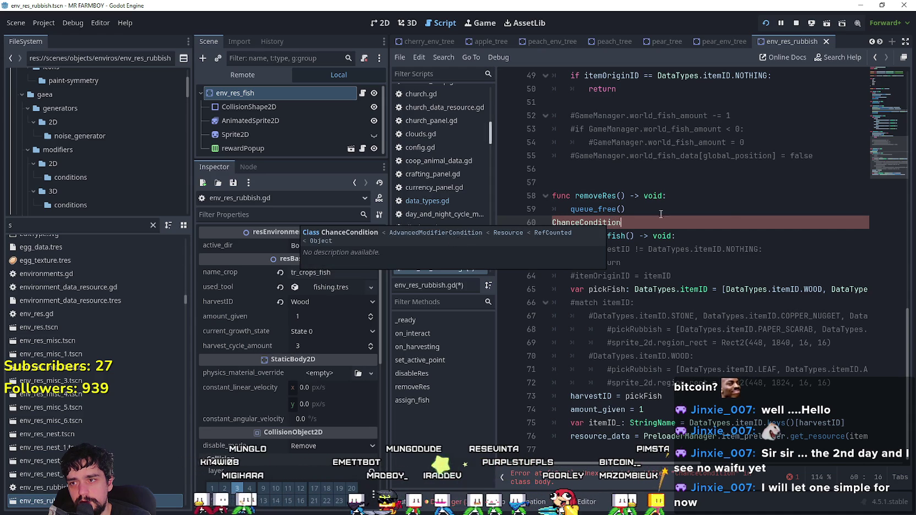
- Search Help for 'chancecon' and read the ChanceCondition class documentation, then return to the script
{"action": "left_click", "coordinate": [125, 22]}
{"action": "left_click", "coordinate": [128, 37]}
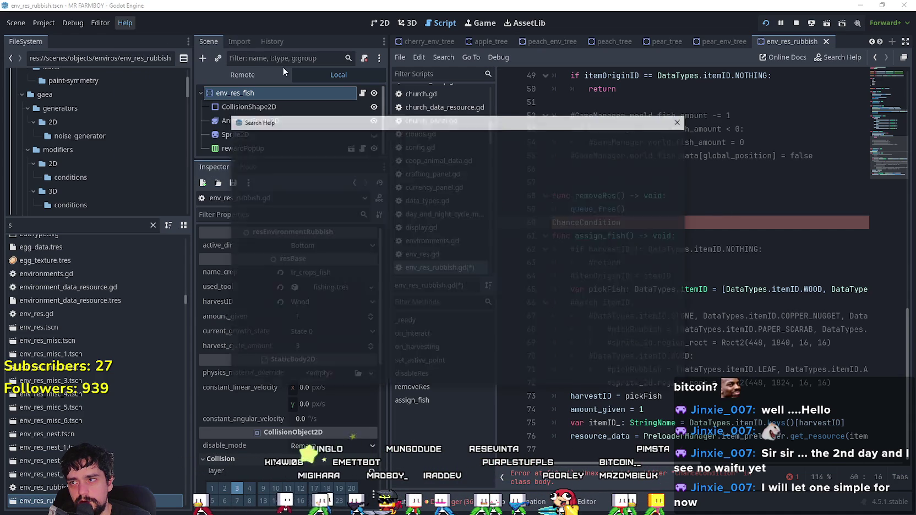
{"action": "type", "text": "chance_"}
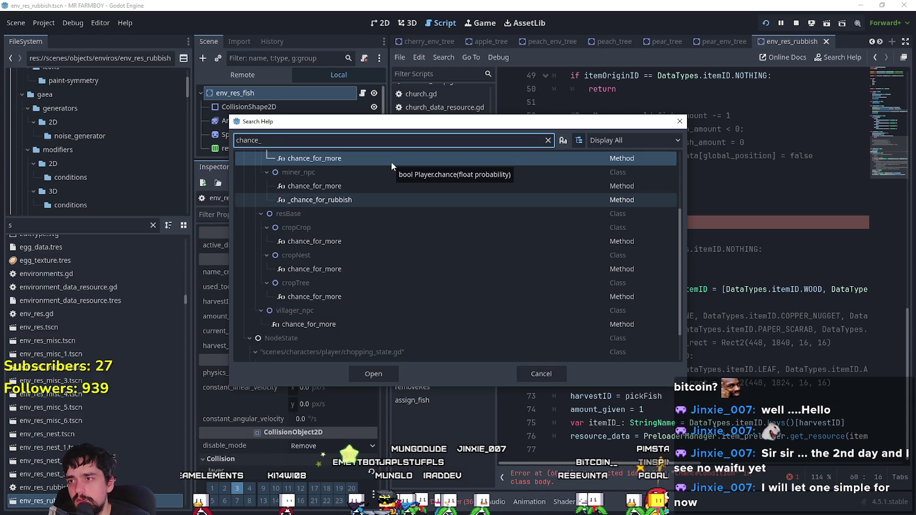
{"action": "key", "text": "BackSpace"}
{"action": "type", "text": "con"}
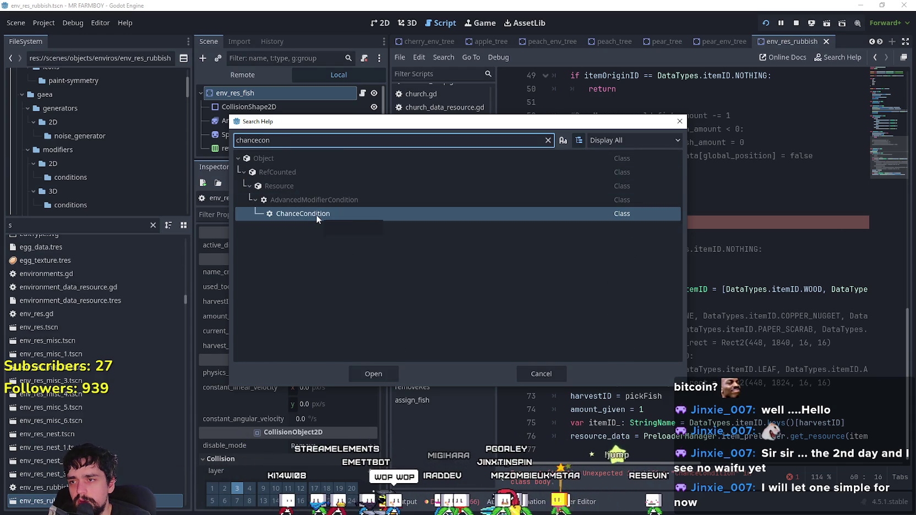
{"action": "left_click", "coordinate": [392, 373]}
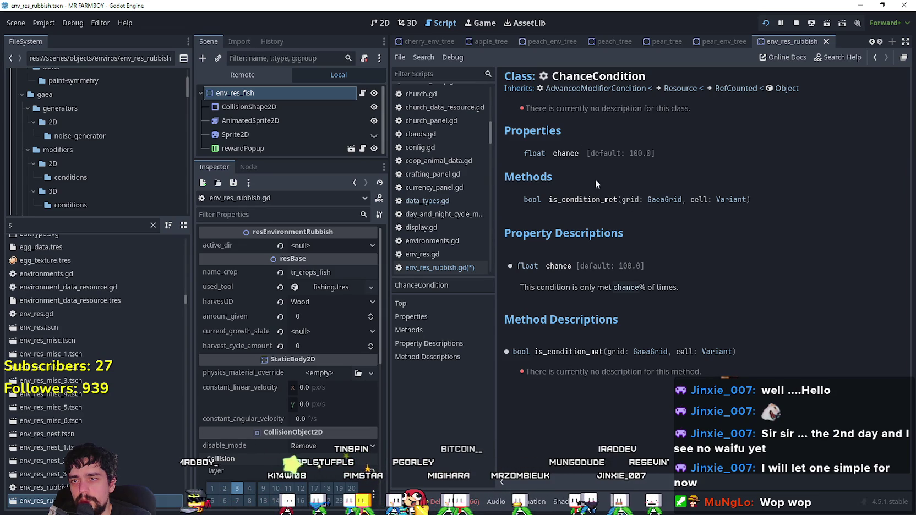
{"action": "double_click", "coordinate": [588, 76]}
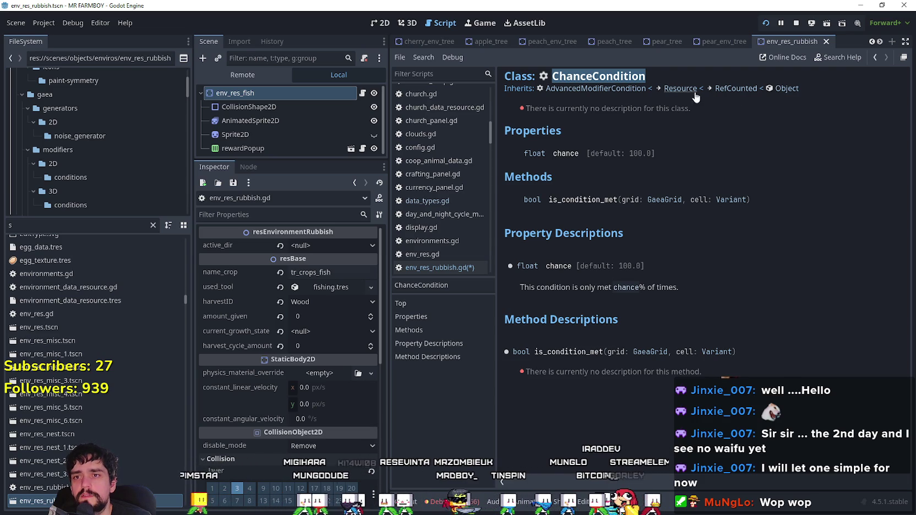
{"action": "left_click", "coordinate": [364, 93]}
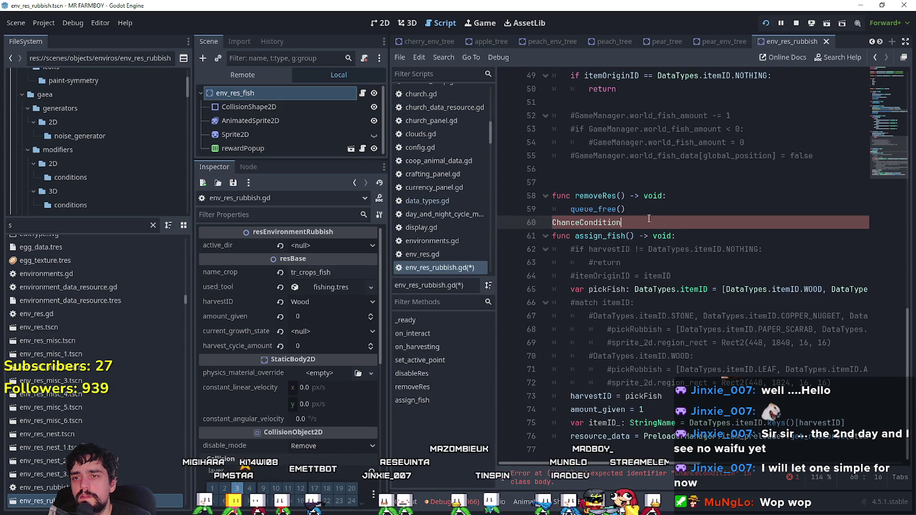
- Delete the ChanceCondition text from line 60
{"action": "left_click_drag", "start_coordinate": [622, 223], "coordinate": [497, 222]}
{"action": "key", "text": "BackSpace"}
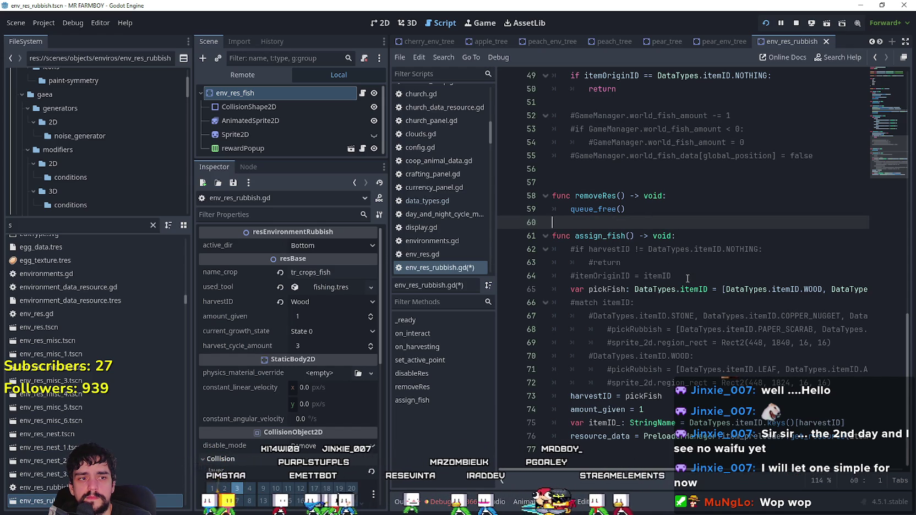
{"action": "left_click", "coordinate": [681, 270]}
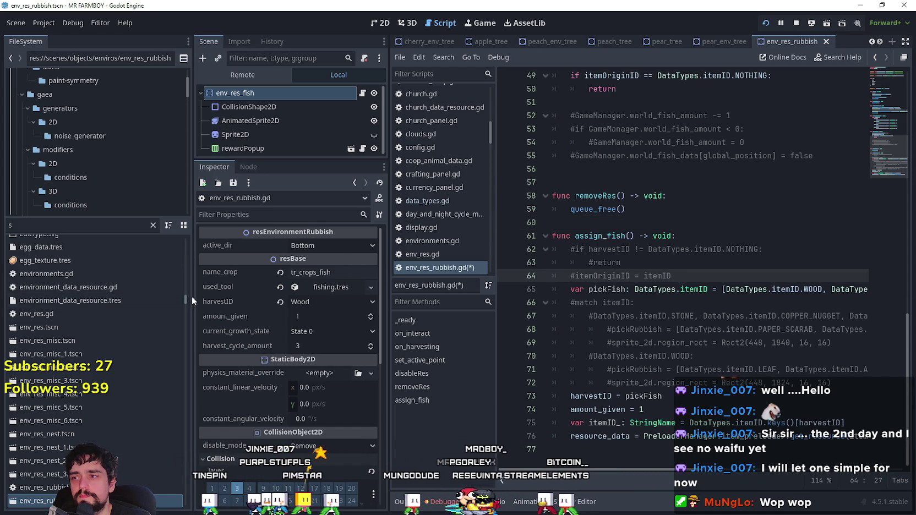
- Narrow the FileSystem dock, select WOOD on line 65, and switch to Aseprite's Sprite-0001
{"action": "left_click_drag", "start_coordinate": [192, 264], "coordinate": [85, 264]}
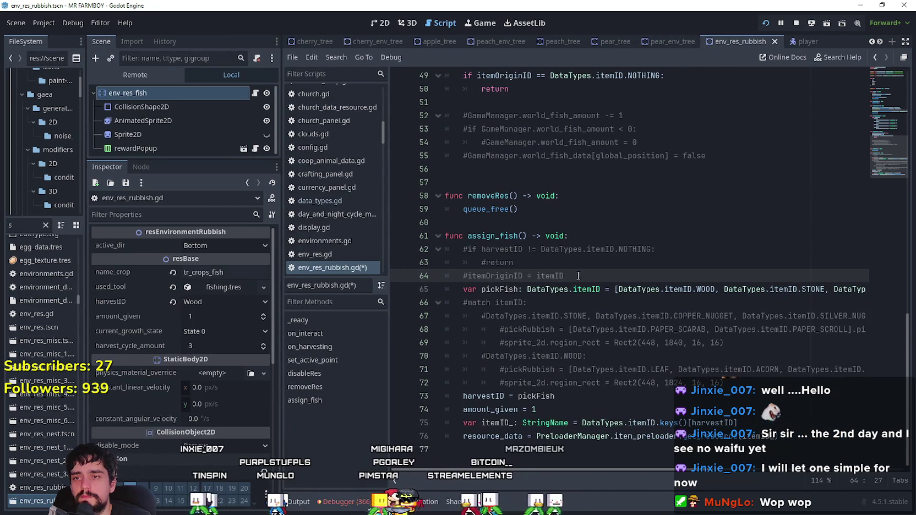
{"action": "key", "text": "Up"}
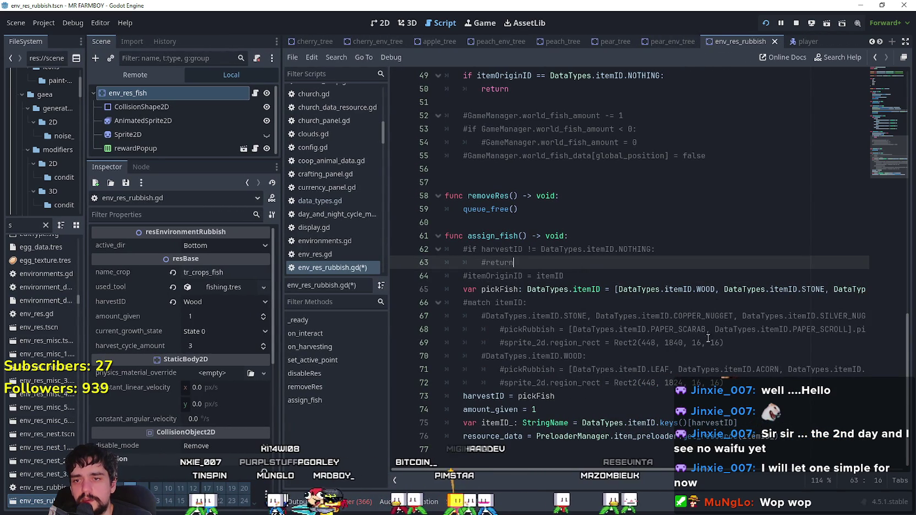
{"action": "double_click", "coordinate": [702, 289]}
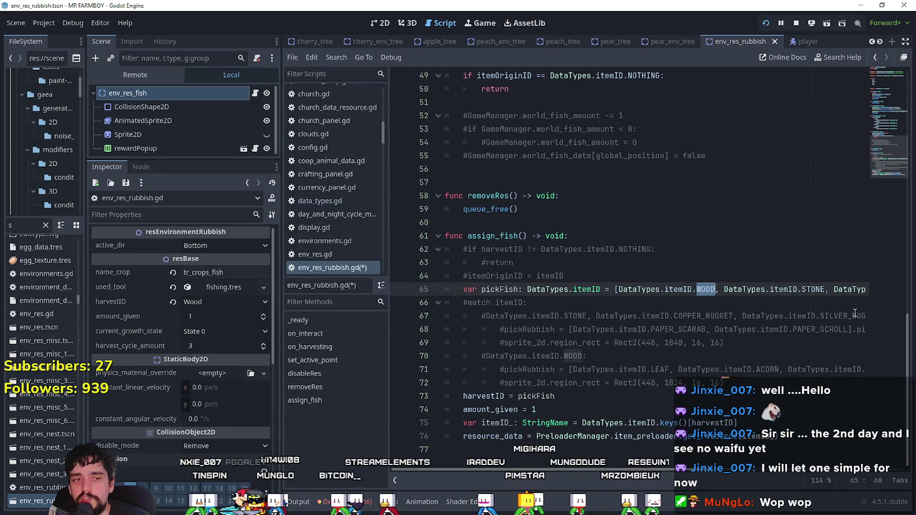
{"action": "key", "text": "alt+Tab"}
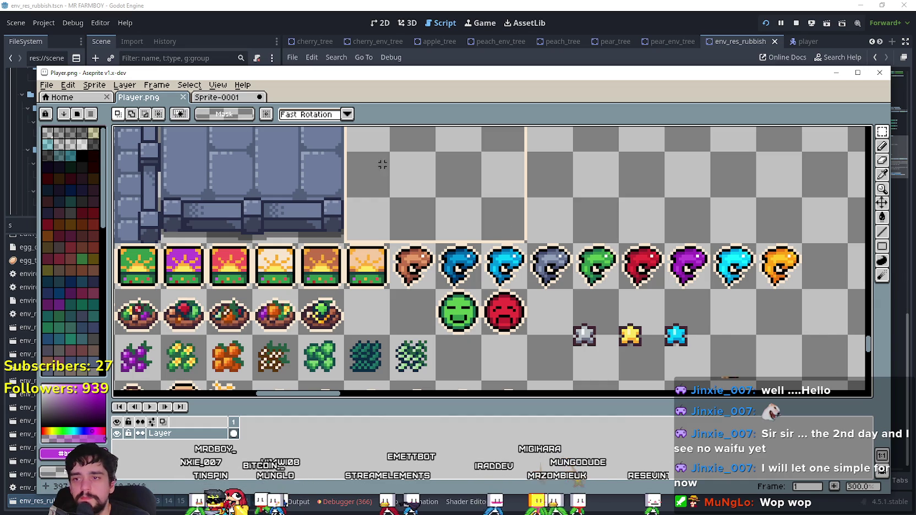
{"action": "left_click", "coordinate": [226, 98]}
- Marquee-select sprite rows and empty cells on Sprite-0001 to check the grid layout
{"action": "scroll", "coordinate": [650, 226], "scroll_direction": "down", "scroll_amount": 1}
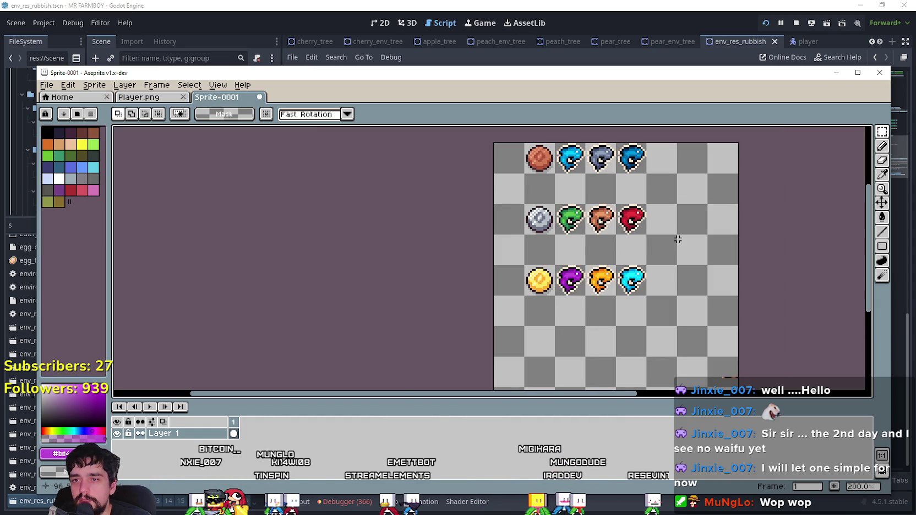
{"action": "mouse_move", "coordinate": [576, 313]}
{"action": "left_mouse_down"}
{"action": "mouse_move", "coordinate": [639, 323]}
{"action": "mouse_move", "coordinate": [622, 342]}
{"action": "left_mouse_up"}
{"action": "left_click", "coordinate": [586, 325]}
{"action": "left_click_drag", "start_coordinate": [555, 172], "coordinate": [648, 206]}
{"action": "left_click", "coordinate": [633, 317]}
{"action": "left_click_drag", "start_coordinate": [613, 294], "coordinate": [649, 328]}
{"action": "left_click", "coordinate": [588, 363]}
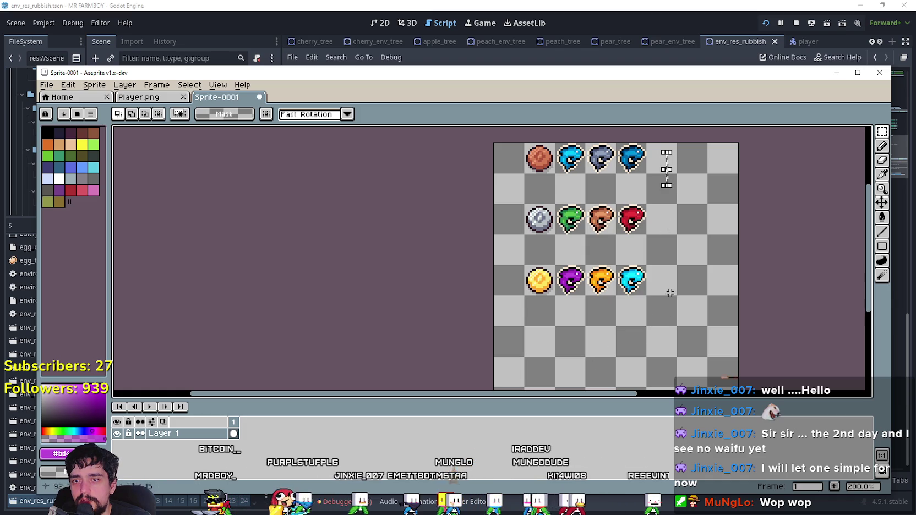
{"action": "mouse_move", "coordinate": [658, 165]}
{"action": "left_mouse_down"}
{"action": "mouse_move", "coordinate": [654, 245]}
{"action": "mouse_move", "coordinate": [664, 288]}
{"action": "left_mouse_up"}
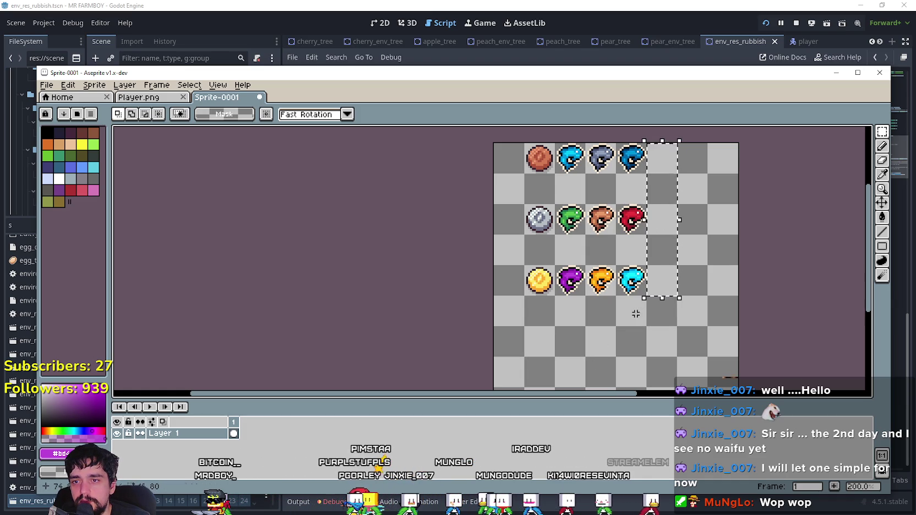
{"action": "left_click_drag", "start_coordinate": [628, 311], "coordinate": [568, 311]}
{"action": "left_click", "coordinate": [513, 307]}
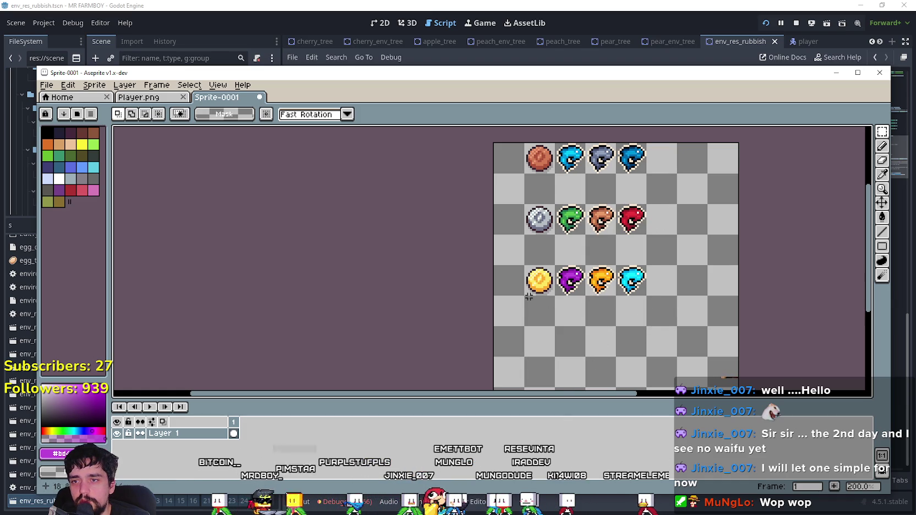
{"action": "mouse_move", "coordinate": [525, 237]}
{"action": "left_mouse_down"}
{"action": "mouse_move", "coordinate": [554, 263]}
{"action": "mouse_move", "coordinate": [647, 294]}
{"action": "left_mouse_up"}
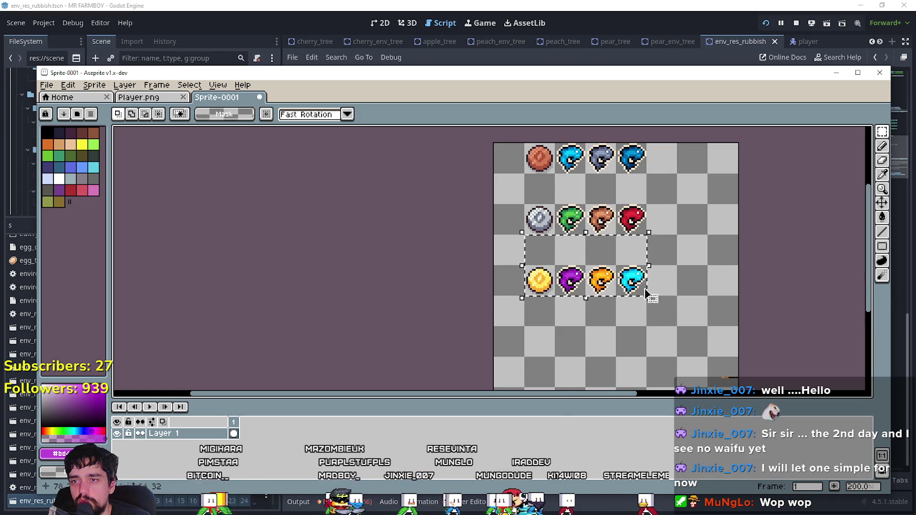
- At 300% zoom, check the middle and top sprite rows, then reach the Insert Text font size field
{"action": "scroll", "coordinate": [669, 268], "scroll_direction": "up", "scroll_amount": 1}
{"action": "key", "text": "ctrl+d"}
{"action": "mouse_move", "coordinate": [491, 192]}
{"action": "left_mouse_down"}
{"action": "mouse_move", "coordinate": [533, 249]}
{"action": "mouse_move", "coordinate": [522, 231]}
{"action": "left_mouse_up"}
{"action": "mouse_move", "coordinate": [505, 176]}
{"action": "left_mouse_down"}
{"action": "mouse_move", "coordinate": [661, 231]}
{"action": "mouse_move", "coordinate": [661, 242]}
{"action": "left_mouse_up"}
{"action": "scroll", "coordinate": [661, 275], "scroll_direction": "down", "scroll_amount": 1}
{"action": "mouse_move", "coordinate": [539, 199]}
{"action": "left_mouse_down"}
{"action": "mouse_move", "coordinate": [571, 232]}
{"action": "mouse_move", "coordinate": [665, 263]}
{"action": "left_mouse_up"}
{"action": "left_click", "coordinate": [691, 256]}
{"action": "mouse_move", "coordinate": [553, 175]}
{"action": "left_mouse_down"}
{"action": "mouse_move", "coordinate": [664, 230]}
{"action": "mouse_move", "coordinate": [665, 202]}
{"action": "left_mouse_up"}
{"action": "left_click", "coordinate": [685, 200]}
{"action": "left_click", "coordinate": [719, 235]}
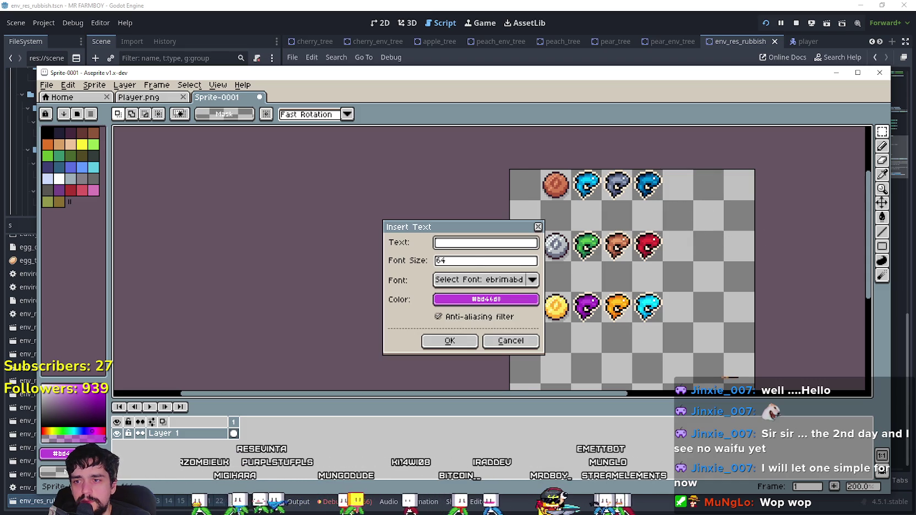
{"action": "left_click", "coordinate": [474, 262]}
- Enter 'Chance 1%' as the Insert Text content and try placing it on the sheet
{"action": "type", "text": "20"}
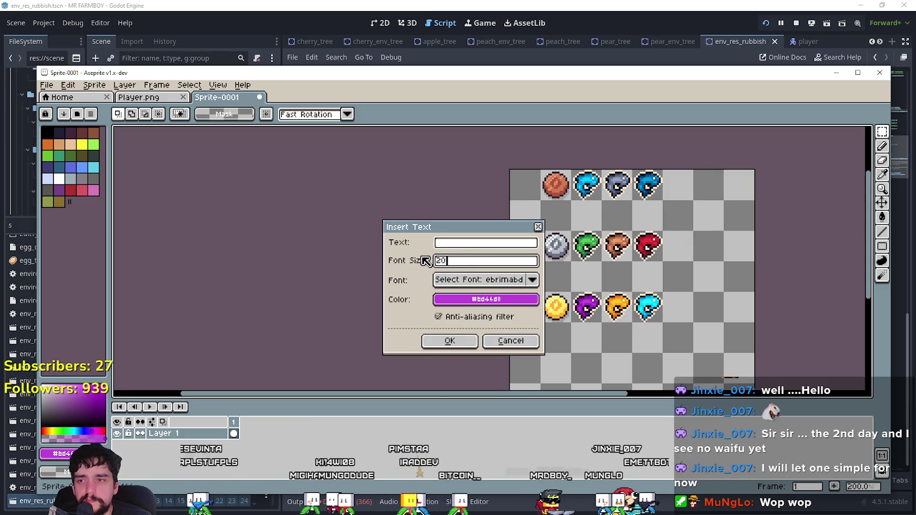
{"action": "left_click", "coordinate": [467, 250]}
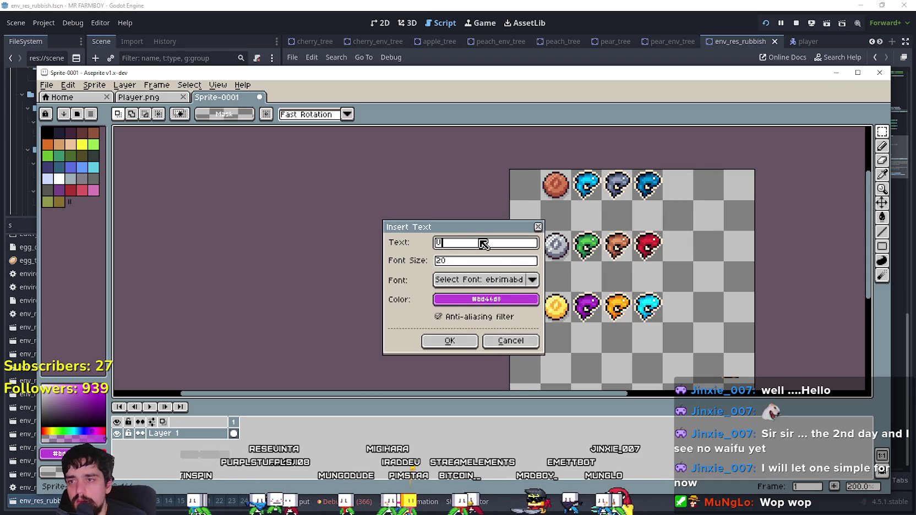
{"action": "type", "text": "Up"}
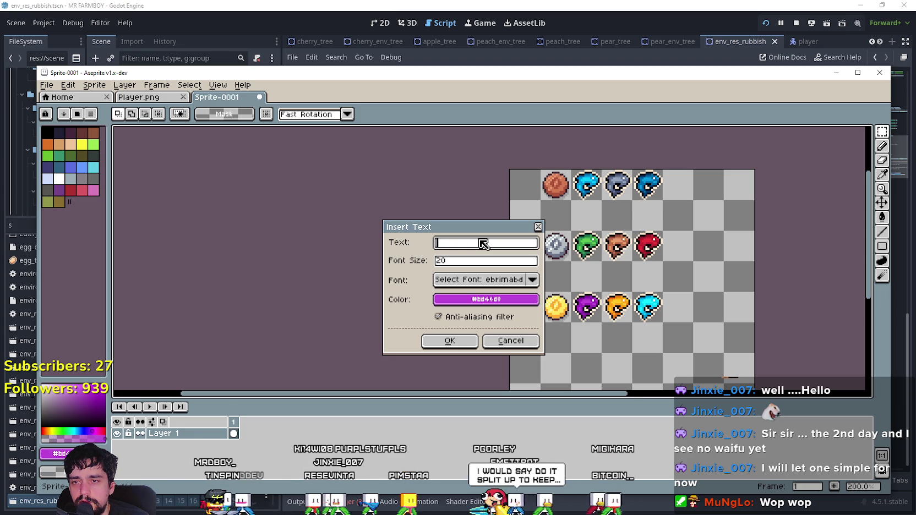
{"action": "type", "text": "to"}
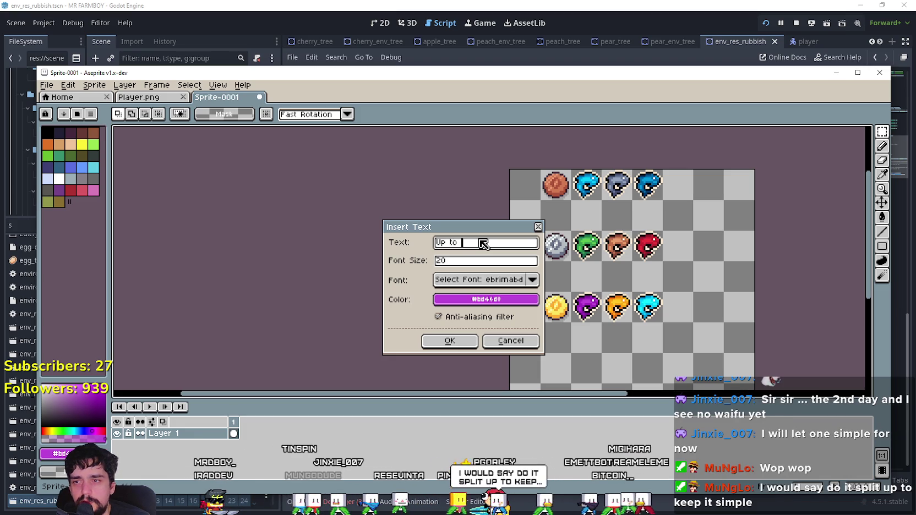
{"action": "key", "text": "BackSpace"}
{"action": "key", "text": "BackSpace"}
{"action": "key", "text": "BackSpace"}
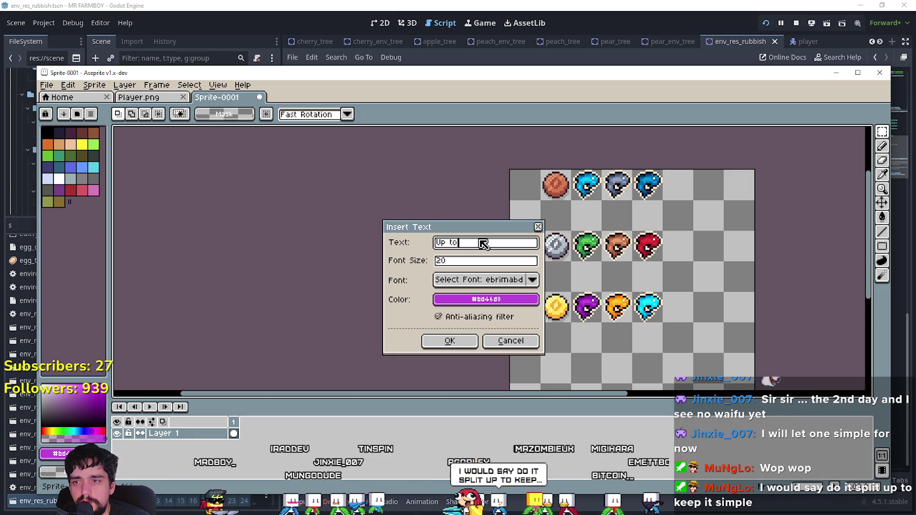
{"action": "type", "text": "Chance 1"}
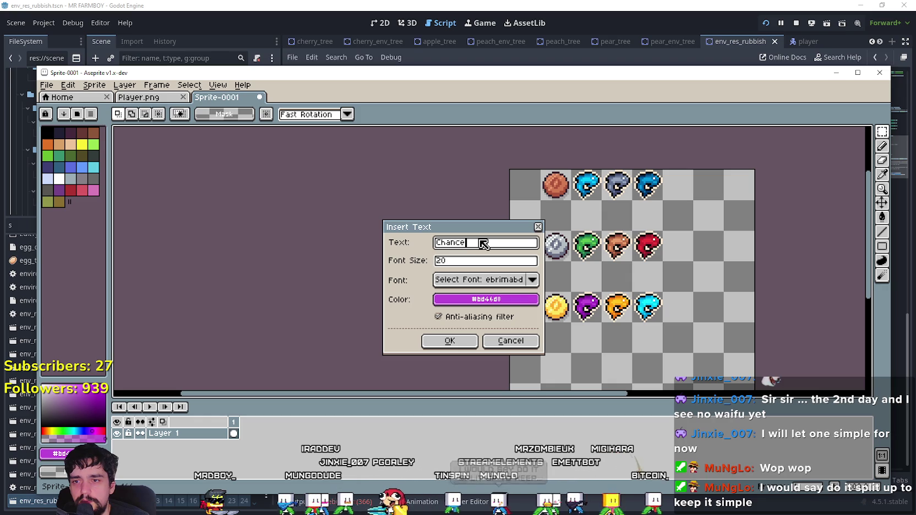
{"action": "type", "text": "%"}
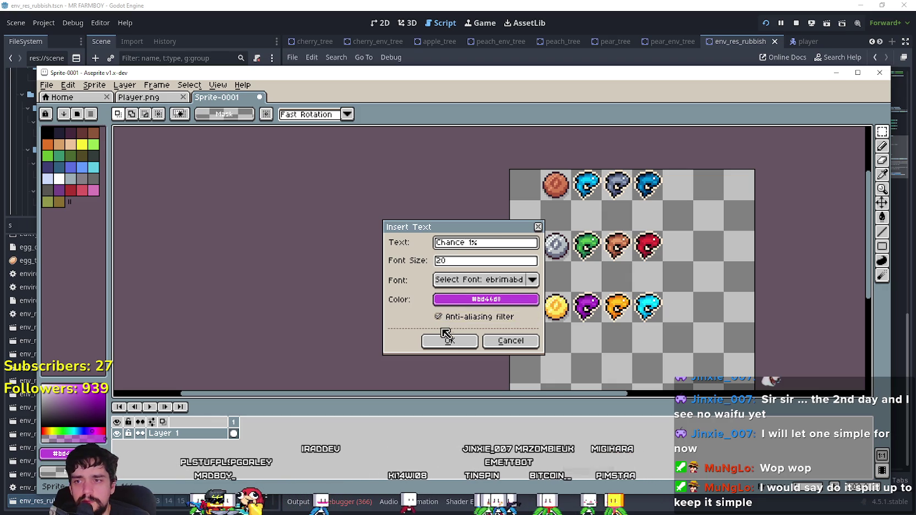
{"action": "left_click", "coordinate": [448, 339]}
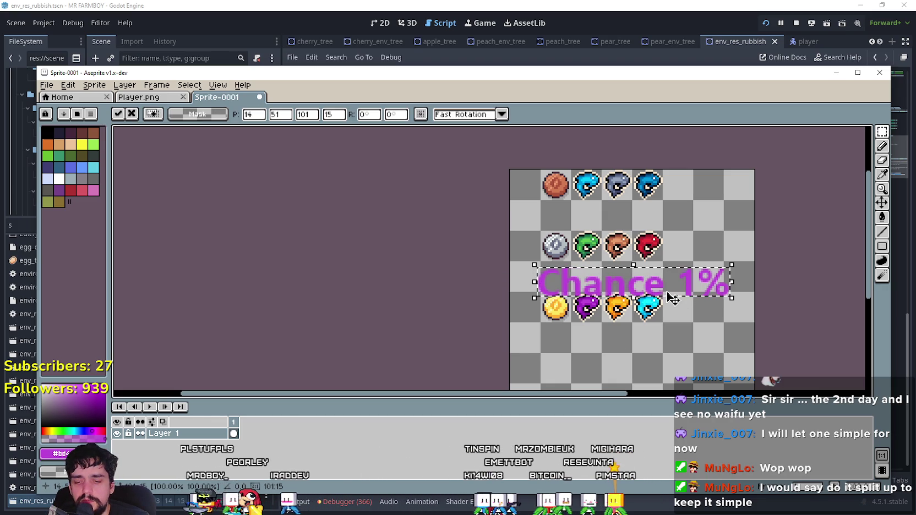
{"action": "key", "text": "Escape"}
- Shrink the font size and place the purple 'Chance 1%' label beside the bottom fish row
{"action": "double_click", "coordinate": [478, 261]}
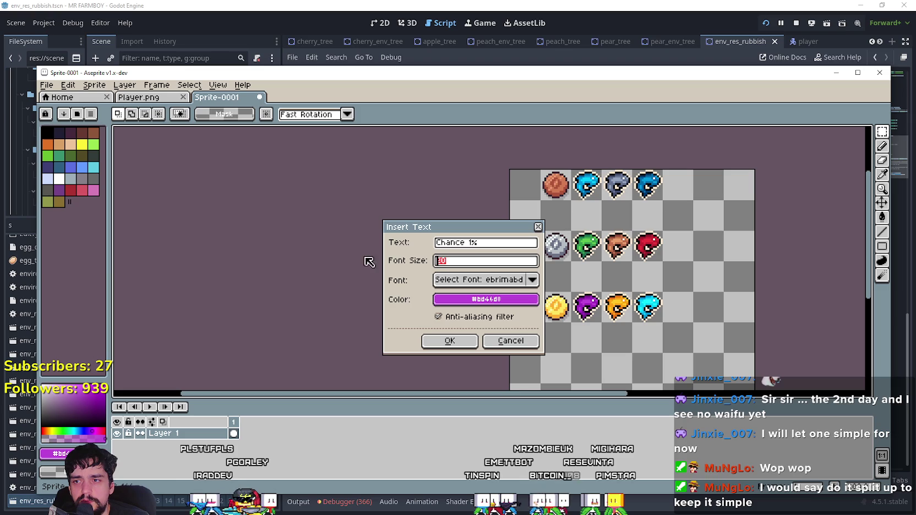
{"action": "type", "text": "1"}
{"action": "key", "text": "BackSpace"}
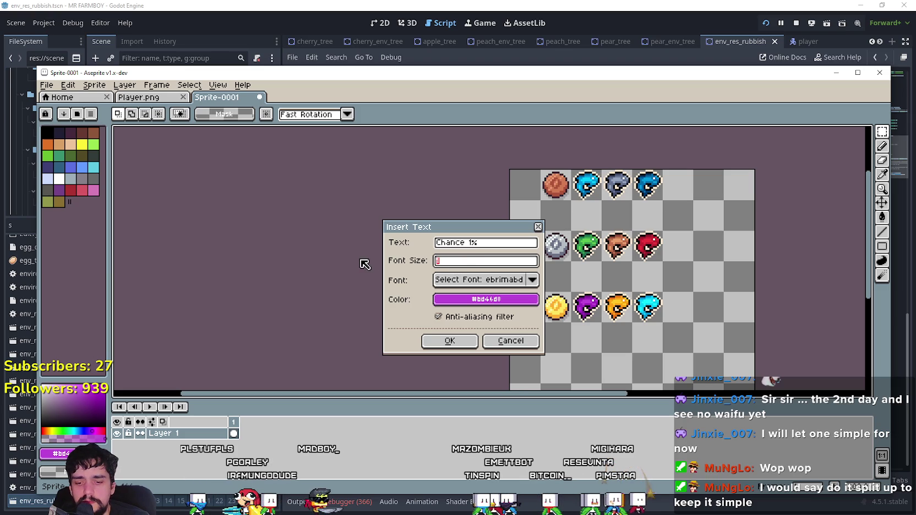
{"action": "type", "text": "8"}
{"action": "left_click", "coordinate": [443, 340]}
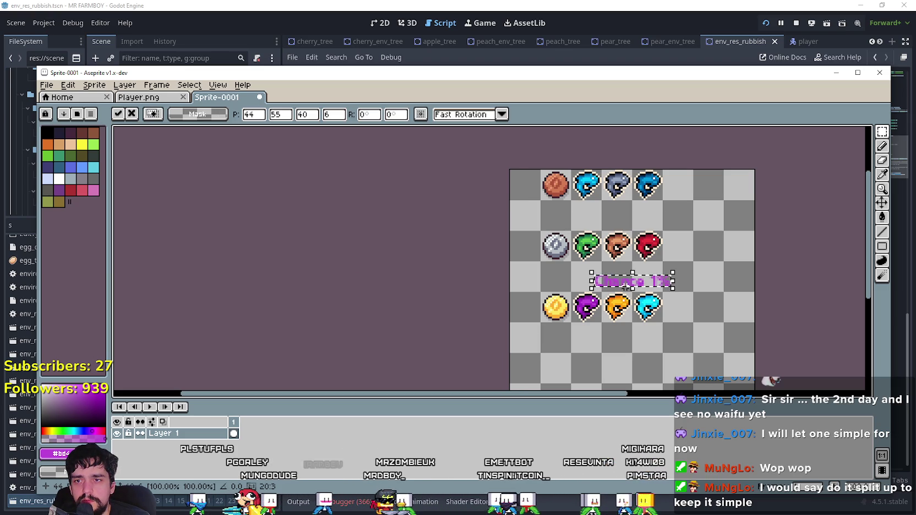
{"action": "mouse_move", "coordinate": [633, 289]}
{"action": "left_mouse_down"}
{"action": "mouse_move", "coordinate": [710, 311]}
{"action": "mouse_move", "coordinate": [695, 311]}
{"action": "left_mouse_up"}
{"action": "scroll", "coordinate": [709, 312], "scroll_direction": "up", "scroll_amount": 2}
{"action": "scroll", "coordinate": [696, 308], "scroll_direction": "down", "scroll_amount": 2}
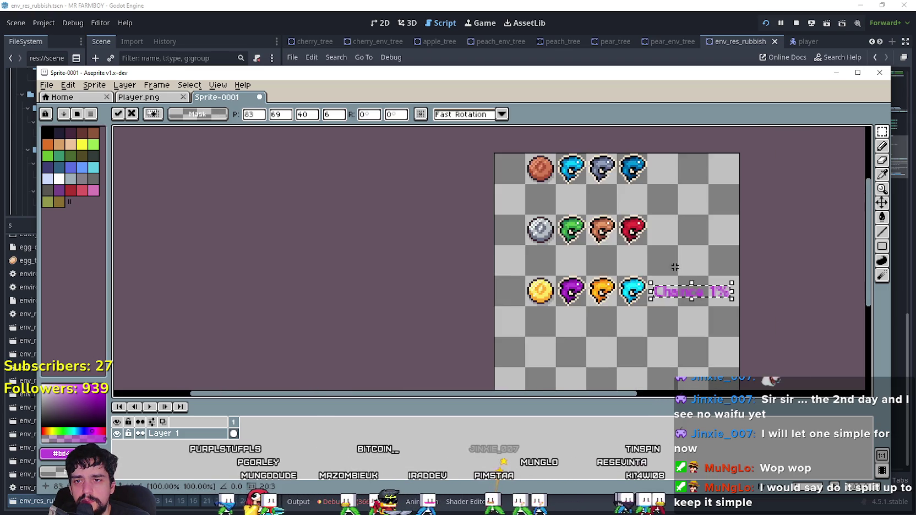
{"action": "scroll", "coordinate": [703, 296], "scroll_direction": "up", "scroll_amount": 1}
{"action": "left_click", "coordinate": [685, 320]}
- Undo the placed label and start a new text insertion to pick another colour
{"action": "key", "text": "ctrl+z"}
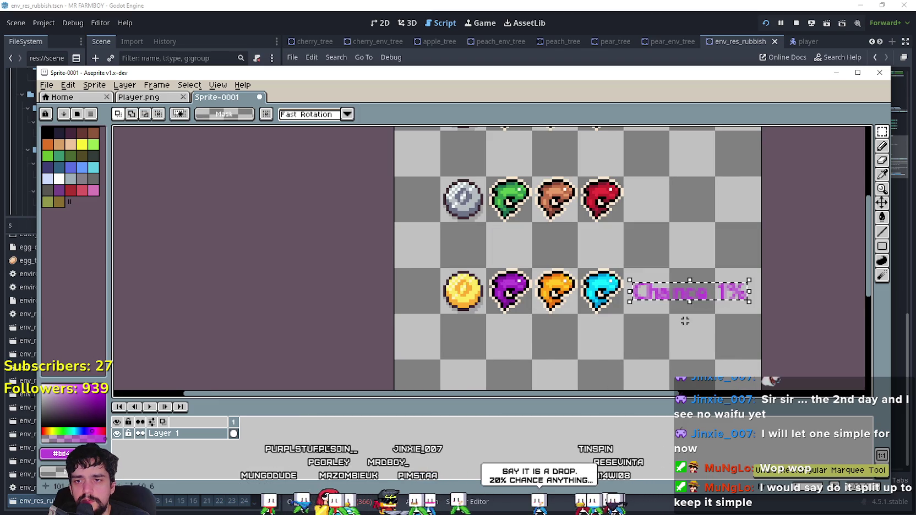
{"action": "key", "text": "ctrl+z"}
{"action": "key", "text": "ctrl+t"}
{"action": "left_click", "coordinate": [493, 301]}
- Choose black from the palette as text colour, then undo the stray black text
{"action": "left_click", "coordinate": [449, 319]}
{"action": "left_click", "coordinate": [442, 339]}
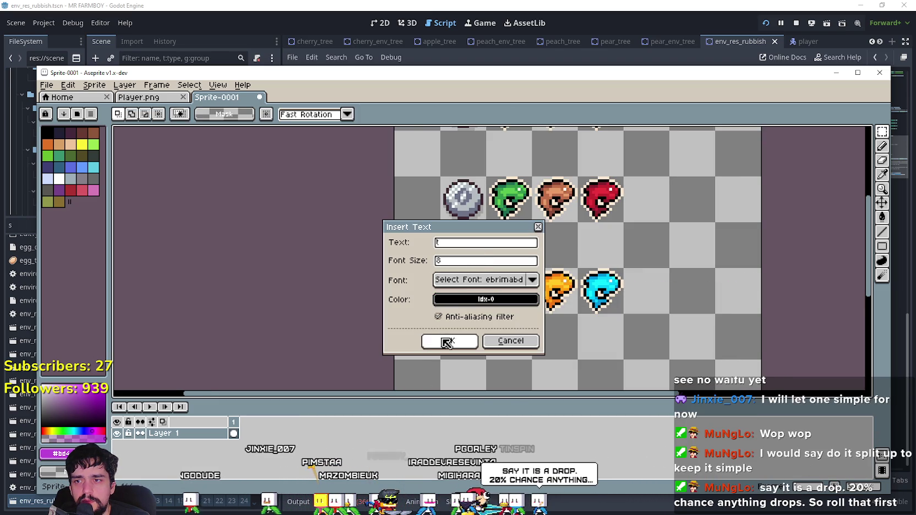
{"action": "left_click", "coordinate": [441, 341]}
{"action": "left_click", "coordinate": [712, 253]}
{"action": "key", "text": "ctrl+z"}
{"action": "key", "text": "ctrl+z"}
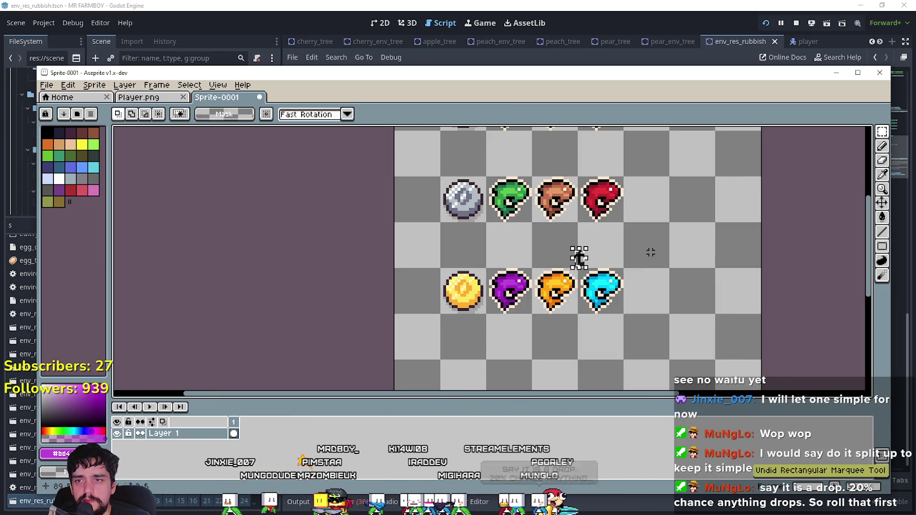
- Insert a '1%' label, then undo it because it came out purple
{"action": "key", "text": "ctrl+t"}
{"action": "type", "text": "chan"}
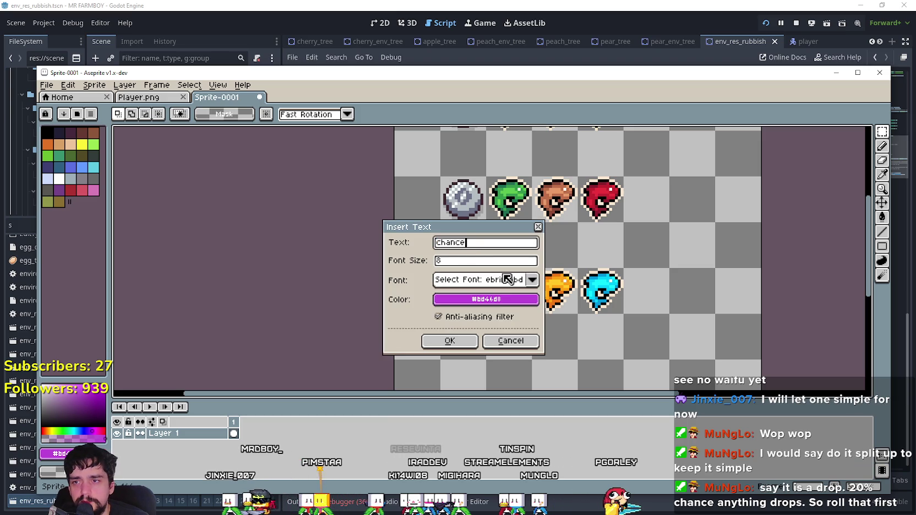
{"action": "key", "text": "BackSpace"}
{"action": "key", "text": "BackSpace"}
{"action": "key", "text": "BackSpace"}
{"action": "type", "text": "1^"}
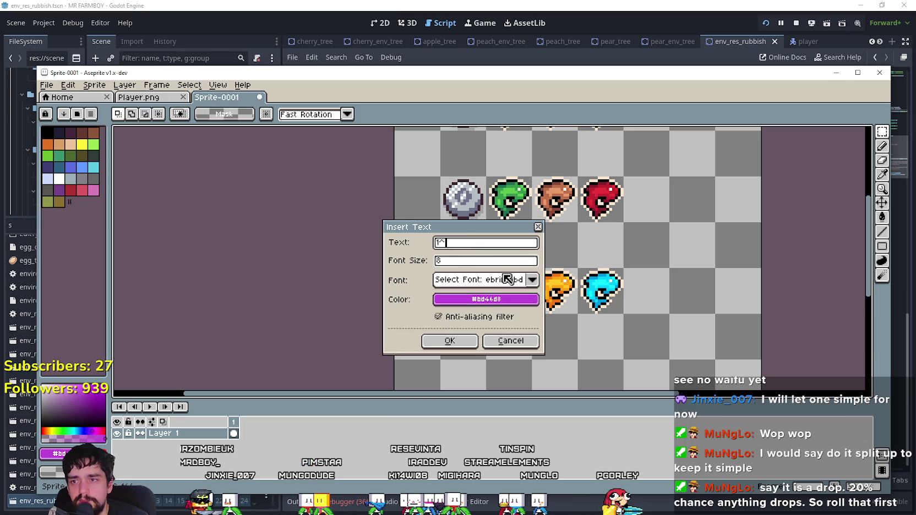
{"action": "left_click", "coordinate": [450, 340]}
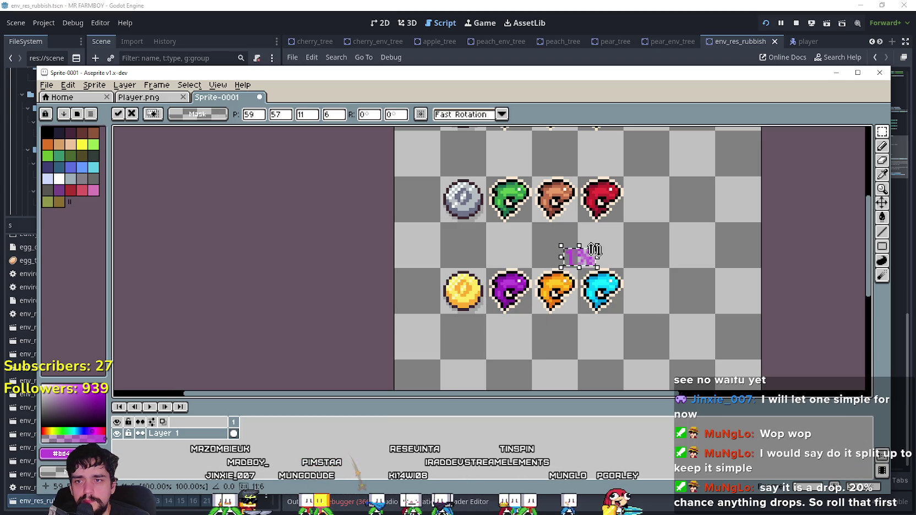
{"action": "key", "text": "ctrl+z"}
- Insert a black '1%' label and drop it beside the bottom fish row
{"action": "key", "text": "t"}
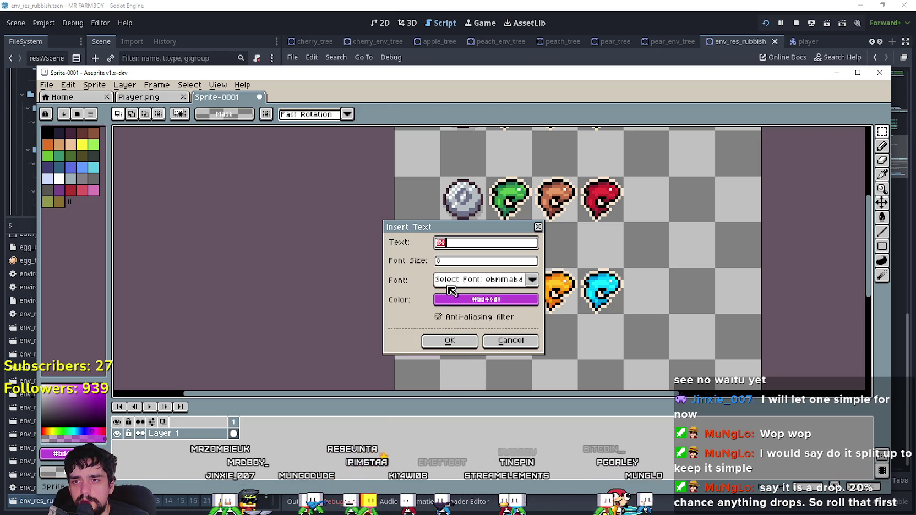
{"action": "left_click", "coordinate": [485, 299]}
{"action": "left_click", "coordinate": [447, 318]}
{"action": "left_click", "coordinate": [442, 339]}
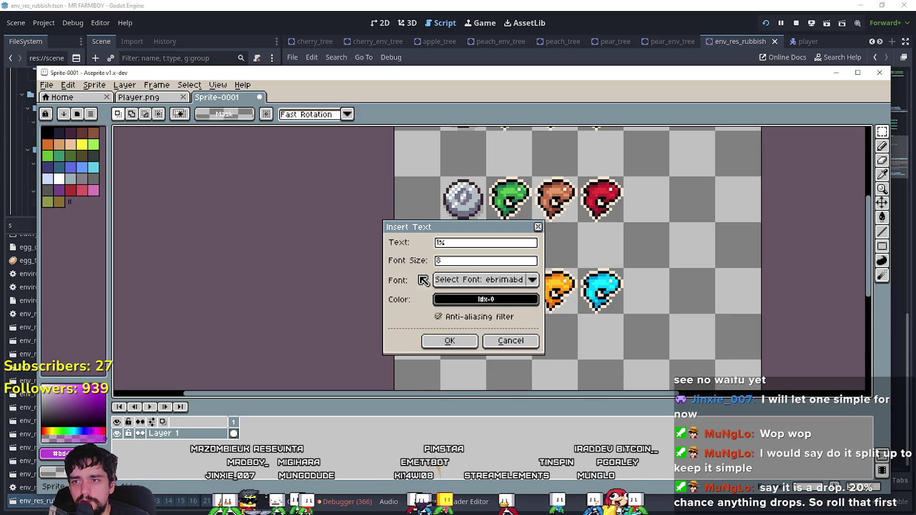
{"action": "left_click", "coordinate": [450, 341]}
{"action": "left_click_drag", "start_coordinate": [603, 270], "coordinate": [709, 308]}
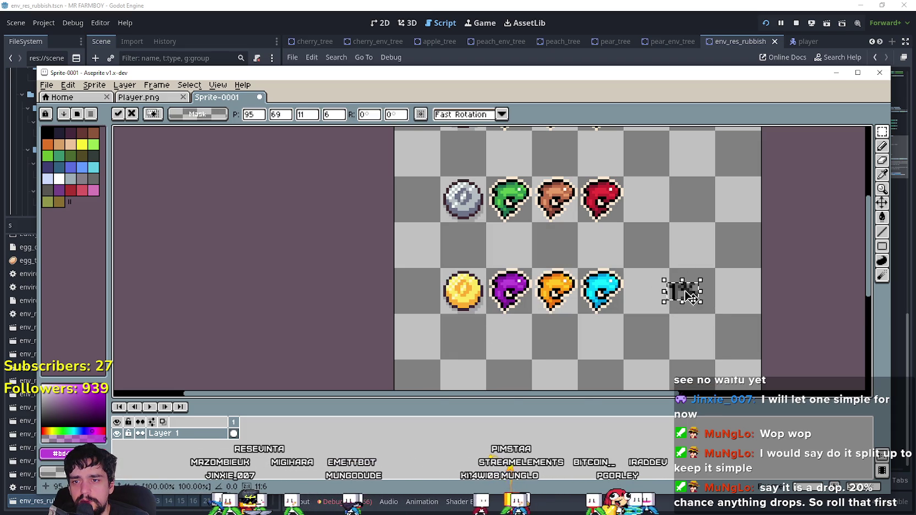
{"action": "left_click", "coordinate": [609, 258]}
- Change the label text to '10%' and cancel the purple placement
{"action": "scroll", "coordinate": [633, 259], "scroll_direction": "up", "scroll_amount": 2}
{"action": "key", "text": "t"}
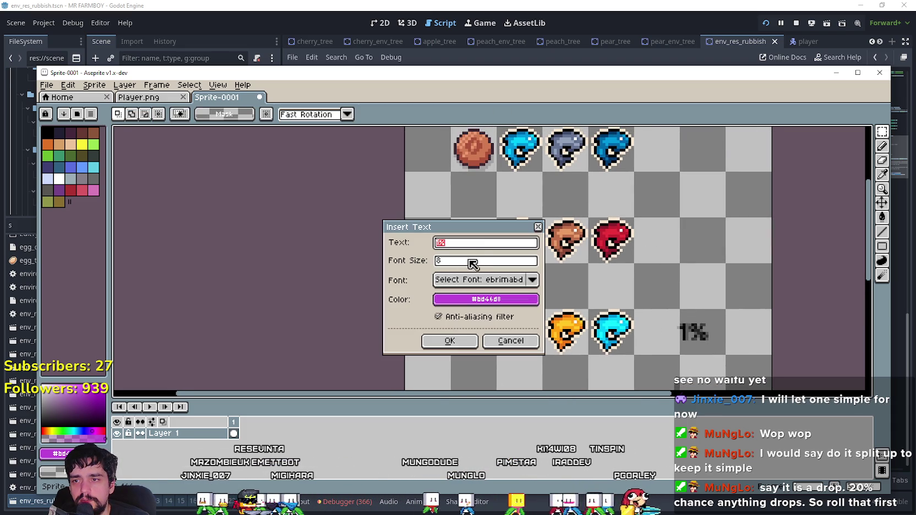
{"action": "left_click", "coordinate": [465, 244]}
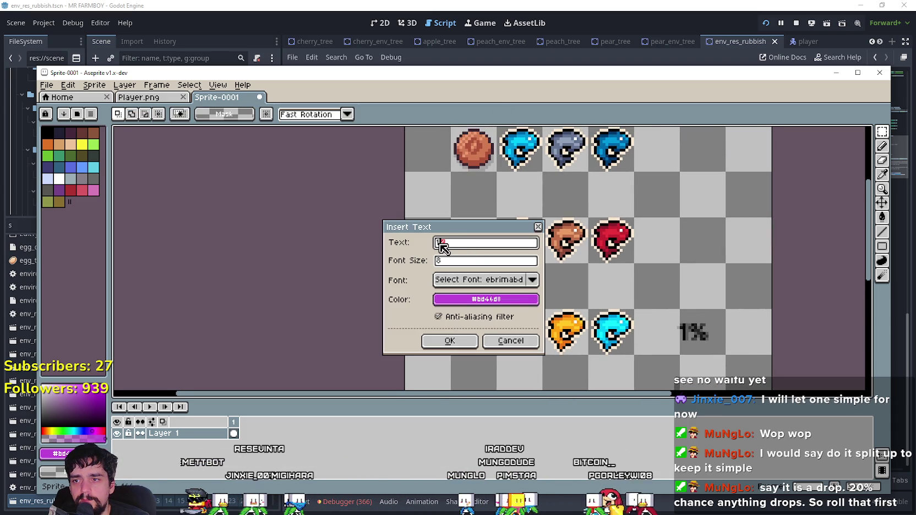
{"action": "left_click", "coordinate": [439, 242]}
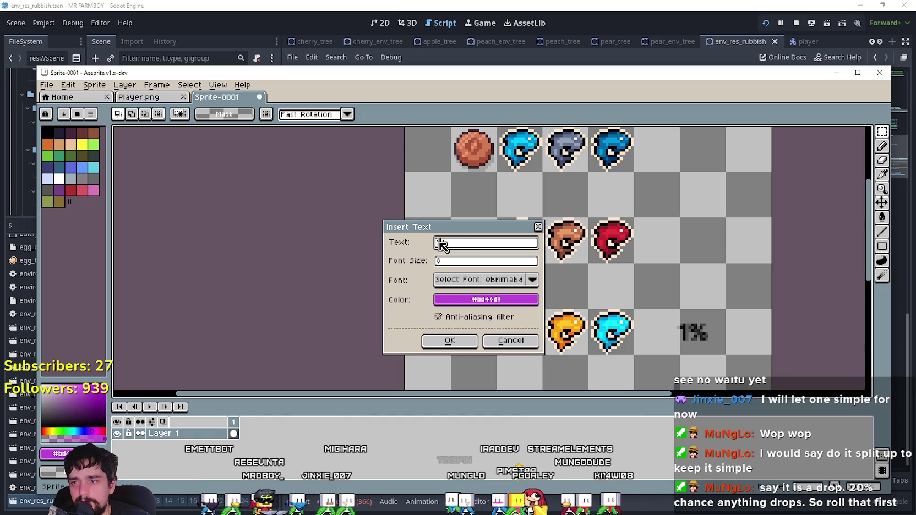
{"action": "type", "text": "0"}
{"action": "left_click", "coordinate": [447, 344]}
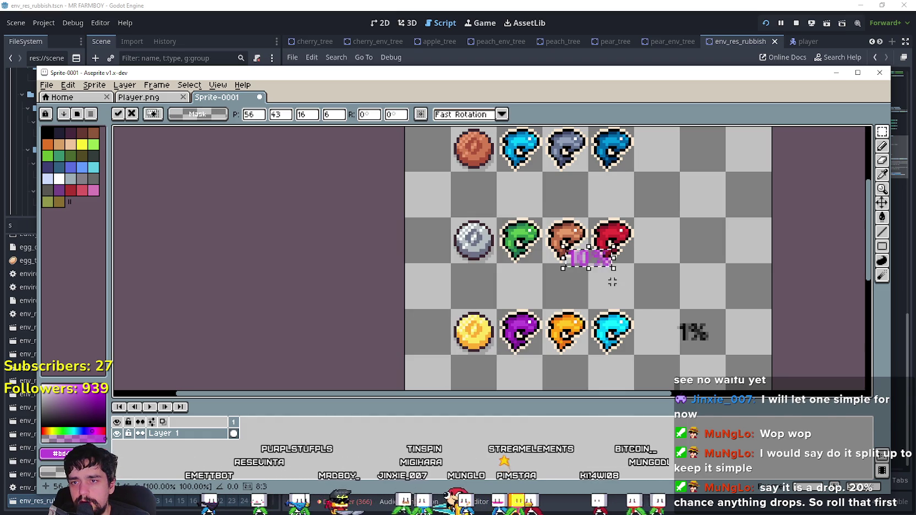
{"action": "key", "text": "Escape"}
{"action": "key", "text": "t"}
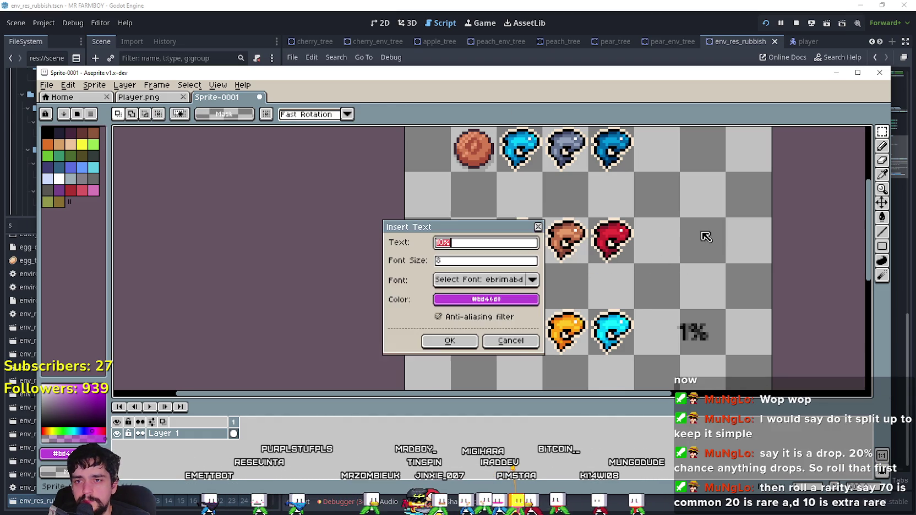
{"action": "key", "text": "Escape"}
- Set the drawing colour to black and place a black '10%' label beside the middle fish row
{"action": "left_click_drag", "start_coordinate": [60, 408], "coordinate": [42, 439]}
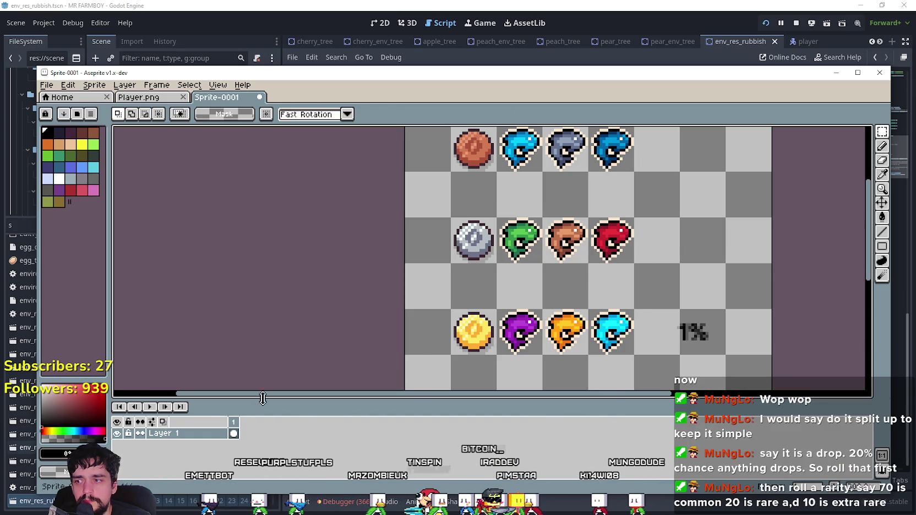
{"action": "key", "text": "t"}
{"action": "left_click", "coordinate": [447, 343]}
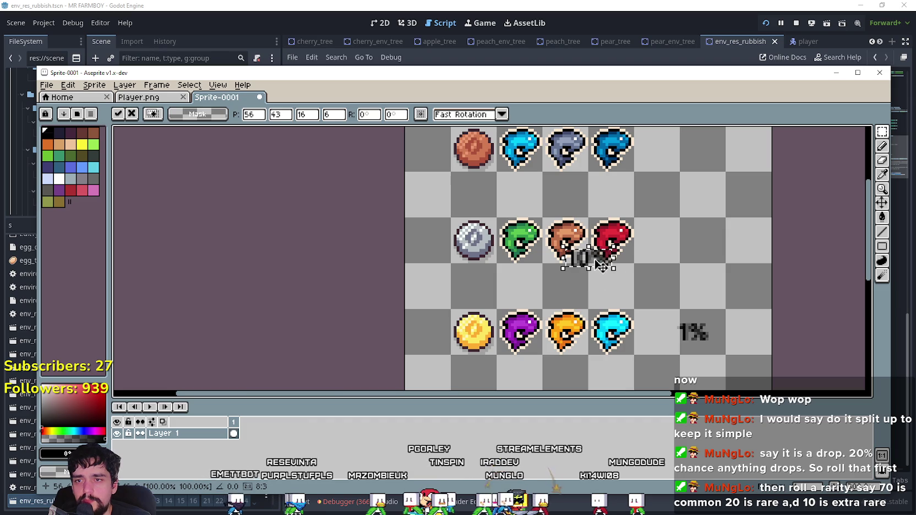
{"action": "left_click_drag", "start_coordinate": [608, 246], "coordinate": [715, 230]}
{"action": "key", "text": "Return"}
{"action": "left_click_drag", "start_coordinate": [632, 194], "coordinate": [603, 264]}
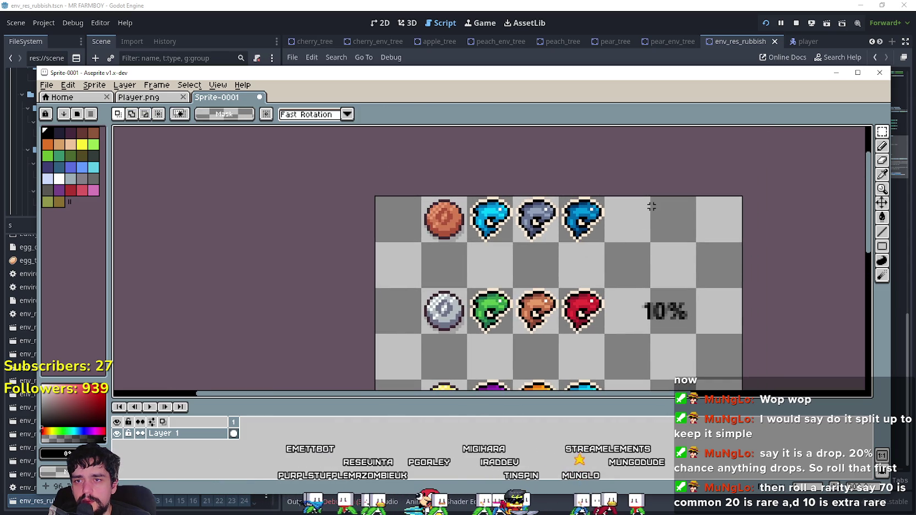
{"action": "key", "text": "t"}
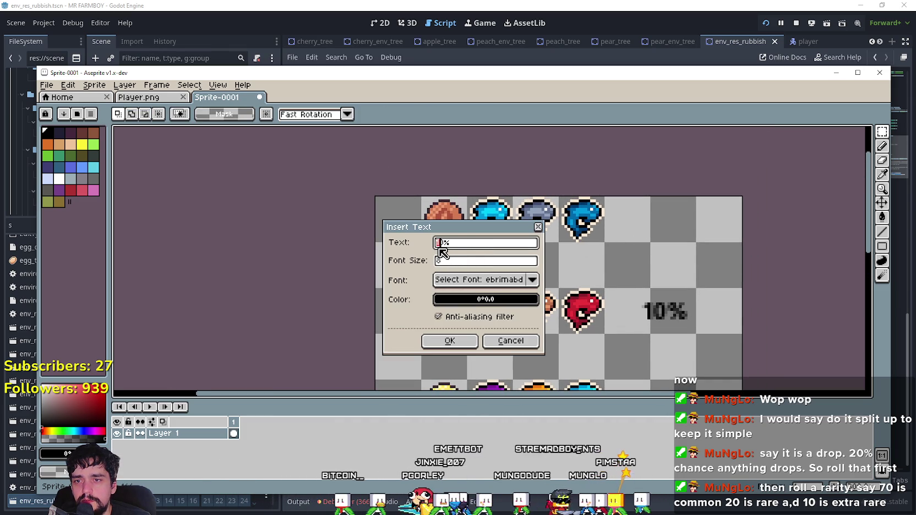
- Insert a black '88%' label and commit it beside the top fish row
{"action": "type", "text": "1"}
{"action": "key", "text": "Return"}
{"action": "scroll", "coordinate": [715, 297], "scroll_direction": "down", "scroll_amount": 2}
{"action": "scroll", "coordinate": [715, 297], "scroll_direction": "up", "scroll_amount": 2}
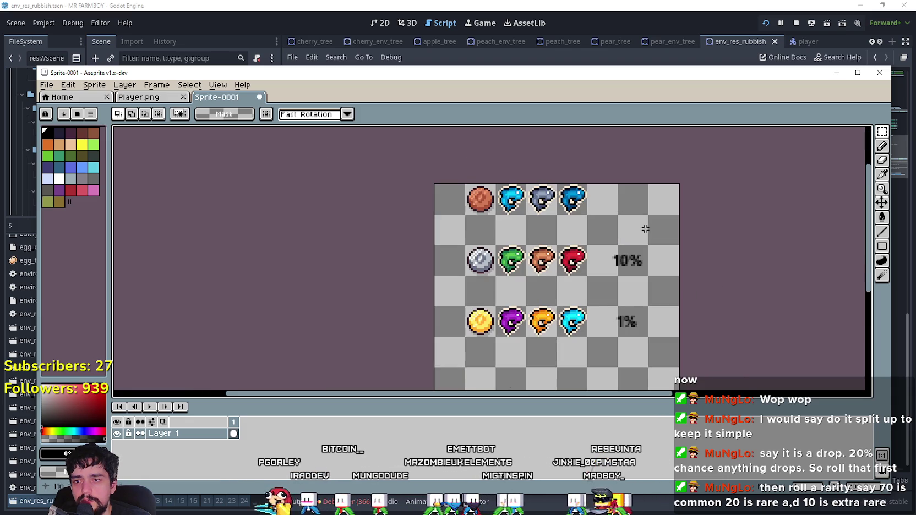
{"action": "scroll", "coordinate": [648, 228], "scroll_direction": "down", "scroll_amount": 1}
{"action": "scroll", "coordinate": [633, 229], "scroll_direction": "up", "scroll_amount": 1}
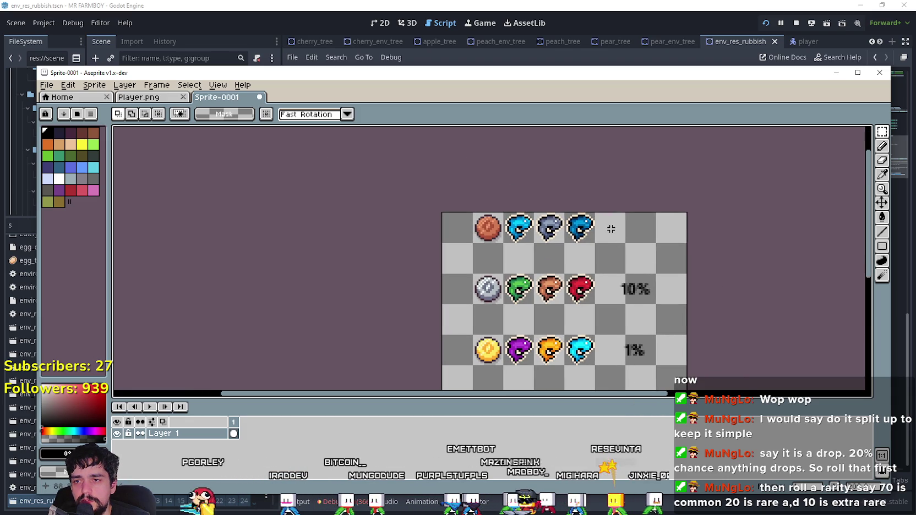
{"action": "scroll", "coordinate": [622, 283], "scroll_direction": "up", "scroll_amount": 1}
{"action": "scroll", "coordinate": [624, 281], "scroll_direction": "down", "scroll_amount": 1}
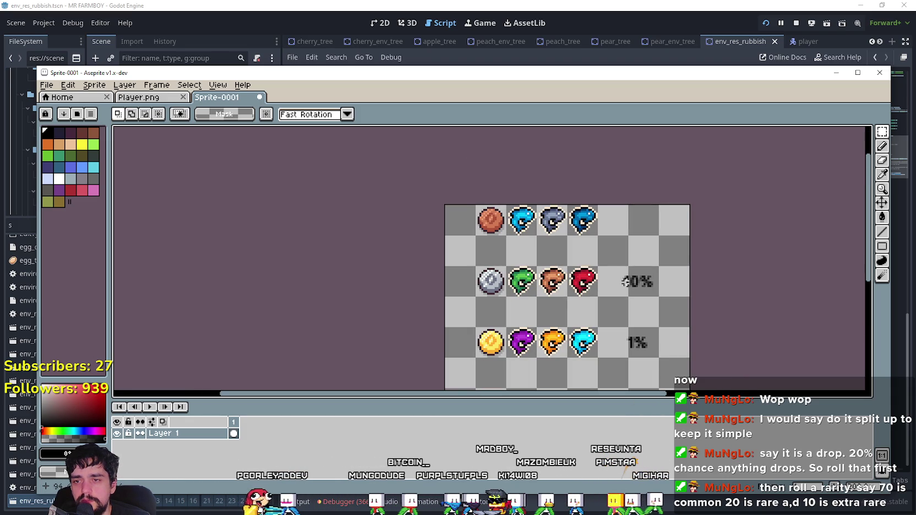
{"action": "left_click", "coordinate": [624, 224]}
{"action": "key", "text": "BackSpace"}
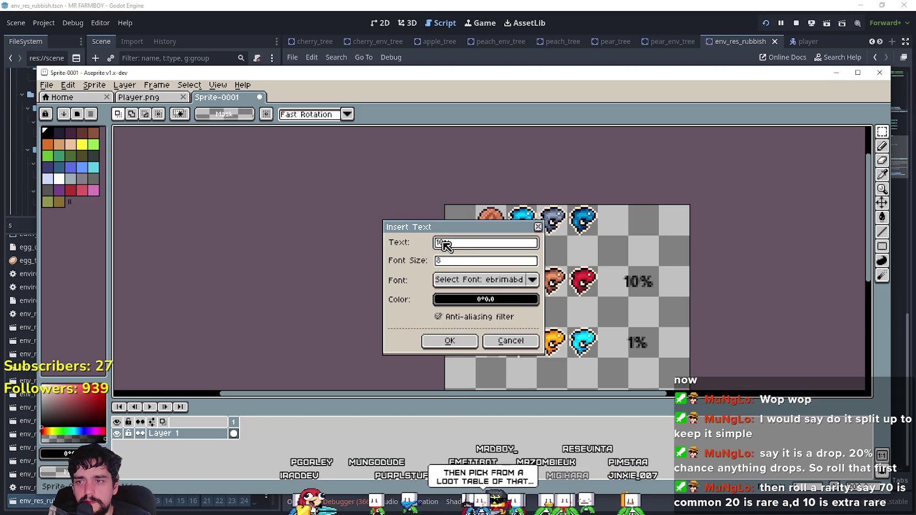
{"action": "type", "text": "20"}
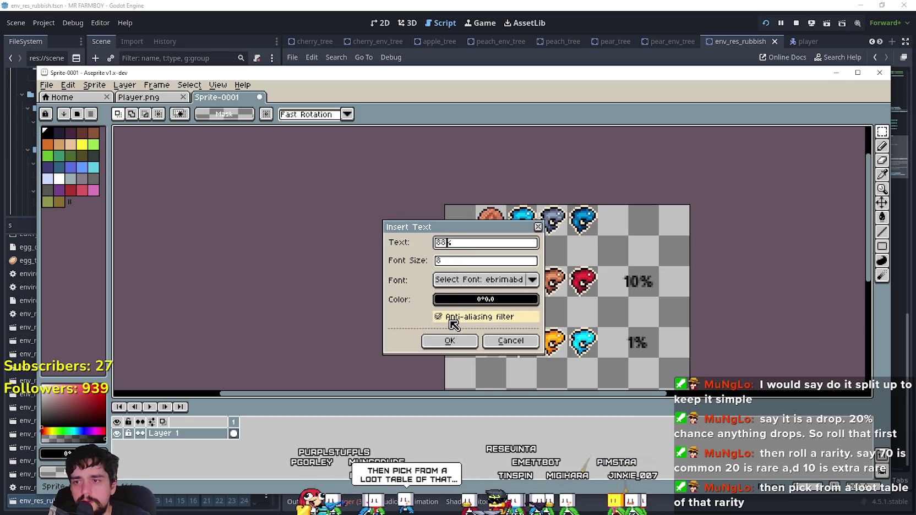
{"action": "left_click", "coordinate": [450, 341]}
{"action": "left_click_drag", "start_coordinate": [573, 307], "coordinate": [631, 230]}
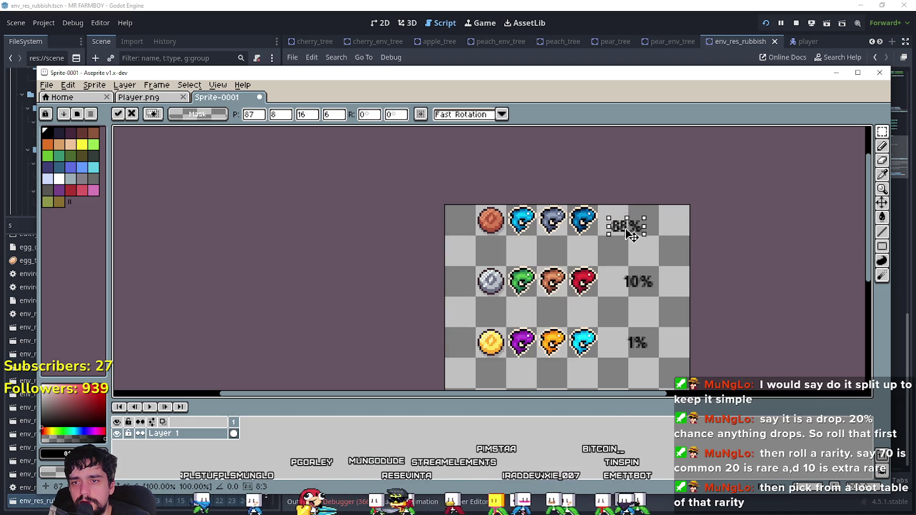
{"action": "left_click", "coordinate": [625, 263]}
{"action": "scroll", "coordinate": [625, 263], "scroll_direction": "down", "scroll_amount": 2}
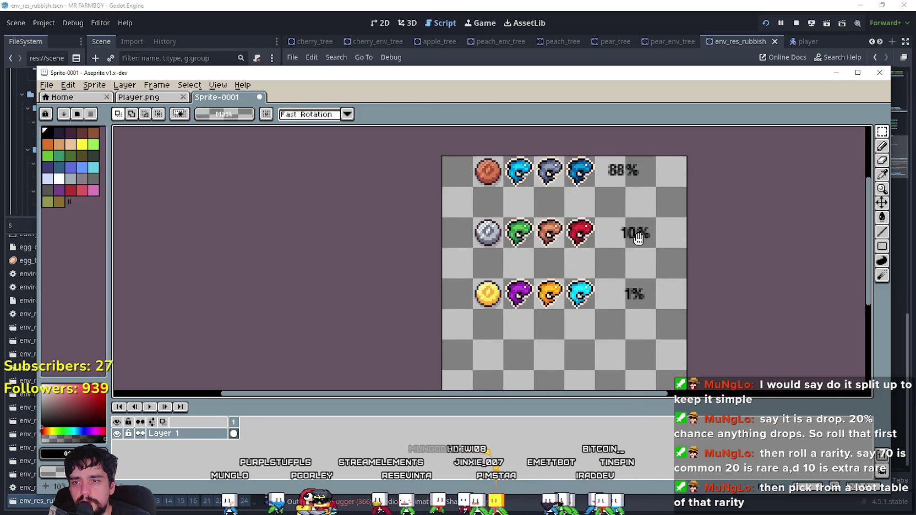
{"action": "scroll", "coordinate": [625, 245], "scroll_direction": "right", "scroll_amount": 1}
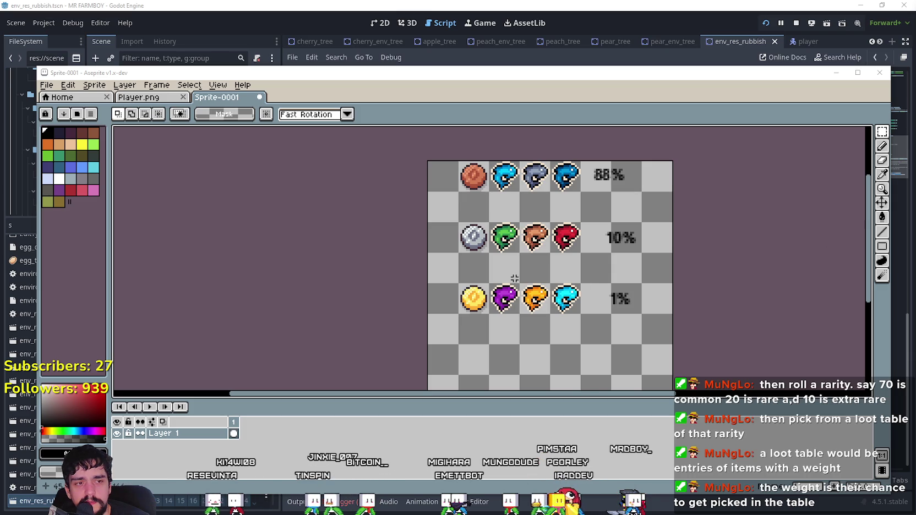
{"action": "left_click", "coordinate": [567, 5]}
- Delete the commented-out match block (lines 66–72) in assign_fish
{"action": "left_click", "coordinate": [563, 370]}
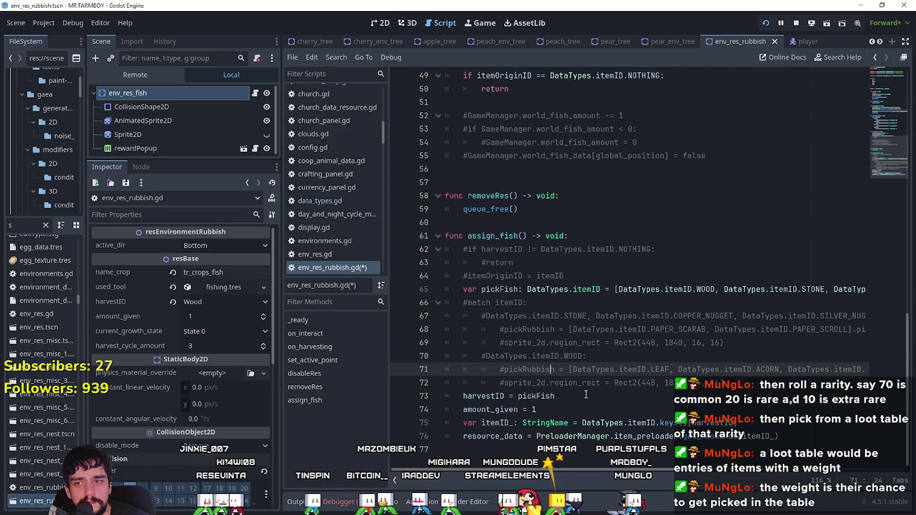
{"action": "left_click", "coordinate": [586, 385]}
{"action": "mouse_move", "coordinate": [668, 384]}
{"action": "left_mouse_down"}
{"action": "mouse_move", "coordinate": [473, 289]}
{"action": "mouse_move", "coordinate": [445, 302]}
{"action": "left_mouse_up"}
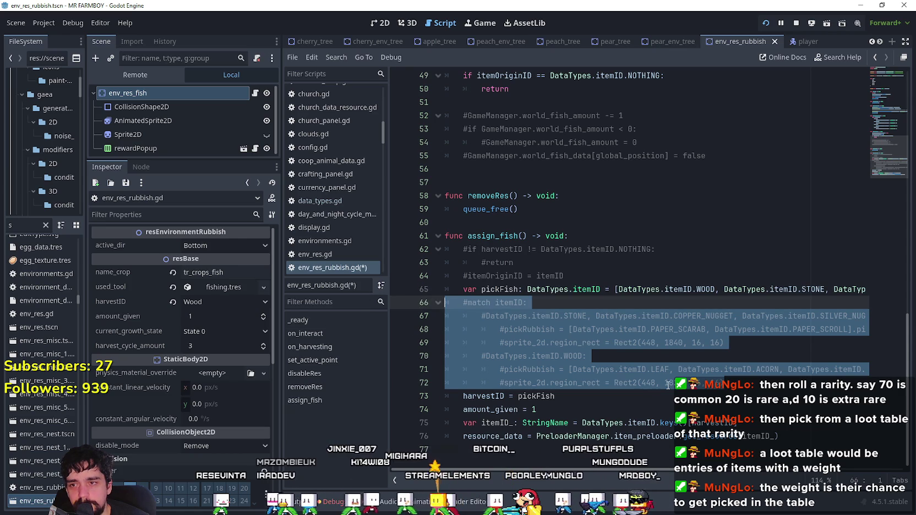
{"action": "key", "text": "Delete"}
- Delete the commented harvestID lines atop assign_fish and remove the leftover blank line
{"action": "left_click_drag", "start_coordinate": [567, 276], "coordinate": [427, 248]}
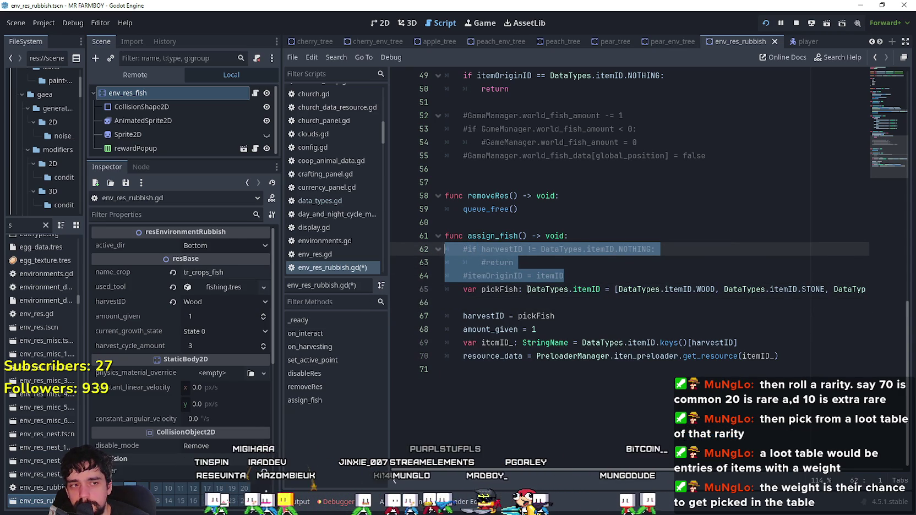
{"action": "key", "text": "Delete"}
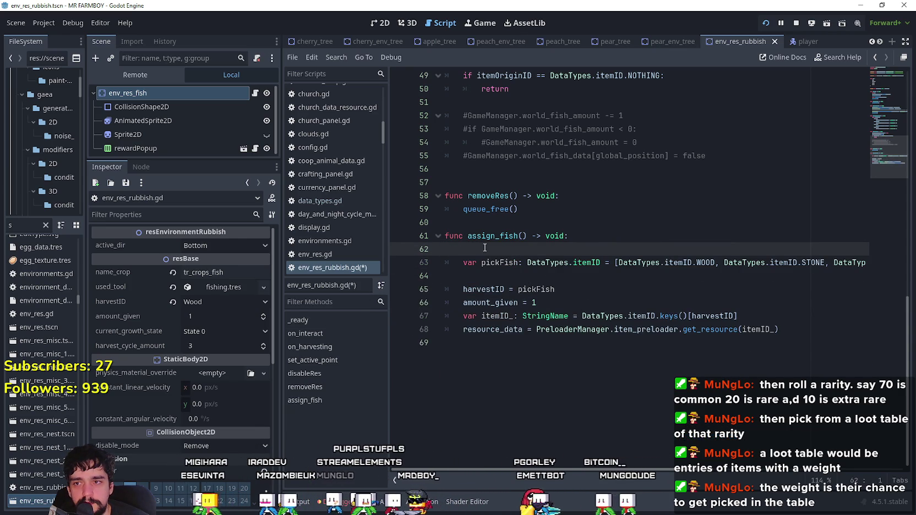
{"action": "key", "text": "BackSpace"}
{"action": "left_click", "coordinate": [479, 265]}
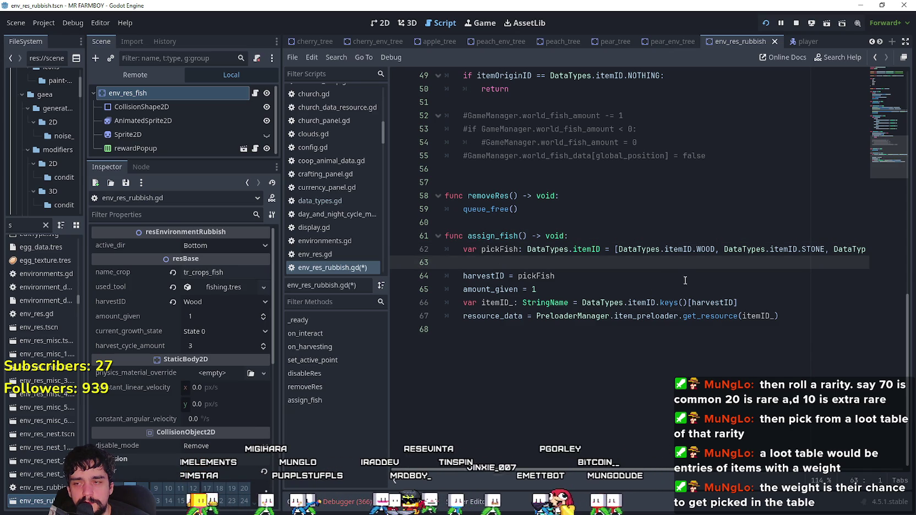
{"action": "left_click", "coordinate": [523, 329]}
{"action": "scroll", "coordinate": [56, 341], "scroll_direction": "up", "scroll_amount": 5}
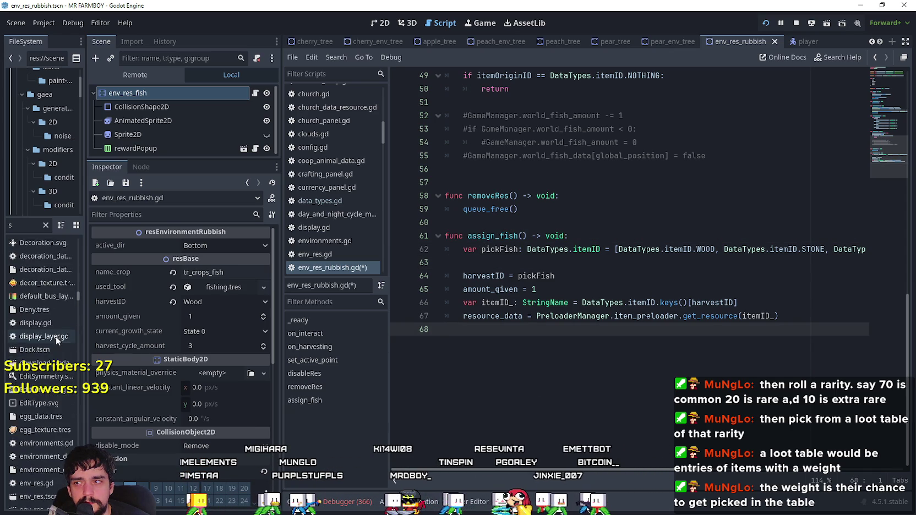
{"action": "mouse_move", "coordinate": [78, 297]}
{"action": "left_mouse_down"}
{"action": "mouse_move", "coordinate": [80, 250]}
{"action": "mouse_move", "coordinate": [107, 254]}
{"action": "left_mouse_up"}
- Filter FileSystem for 'type' and open data_types.gd, adding a line after the item list
{"action": "type", "text": "type"}
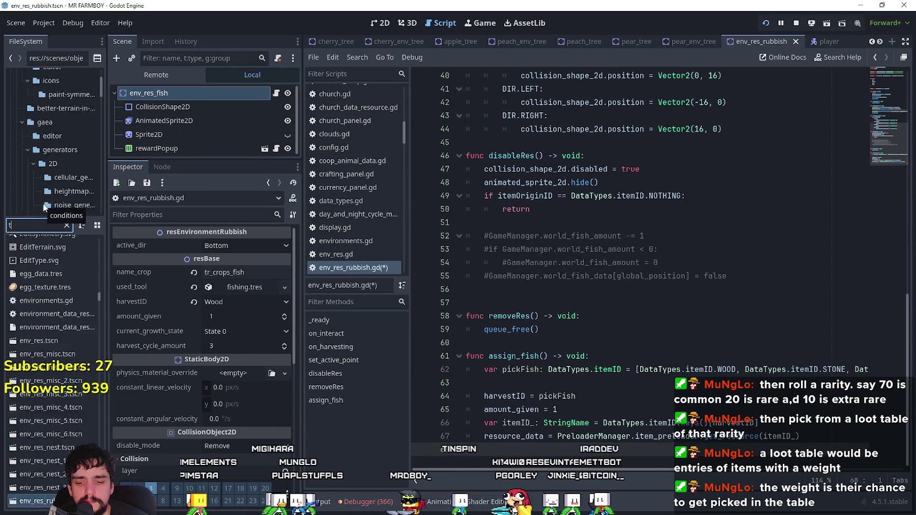
{"action": "left_click", "coordinate": [37, 245]}
{"action": "double_click", "coordinate": [36, 243]}
{"action": "scroll", "coordinate": [606, 276], "scroll_direction": "down", "scroll_amount": 15}
{"action": "scroll", "coordinate": [587, 428], "scroll_direction": "down", "scroll_amount": 20}
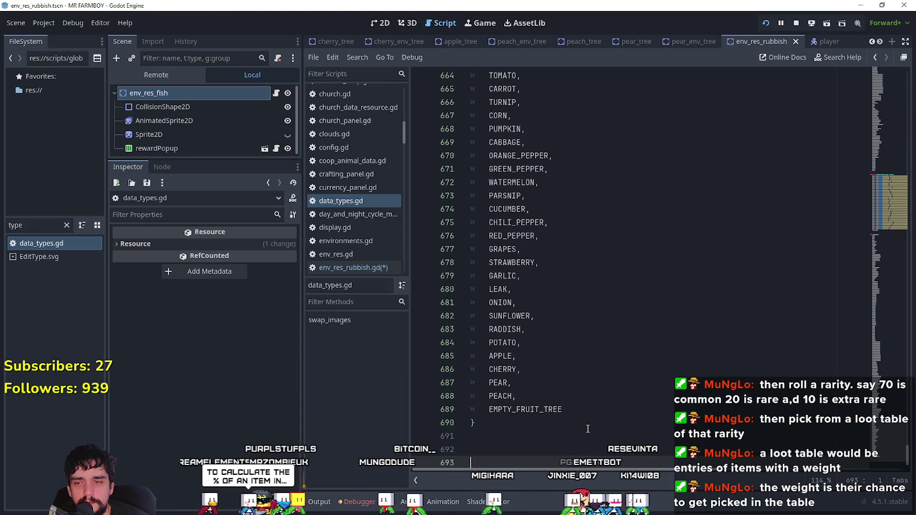
{"action": "key", "text": "Return"}
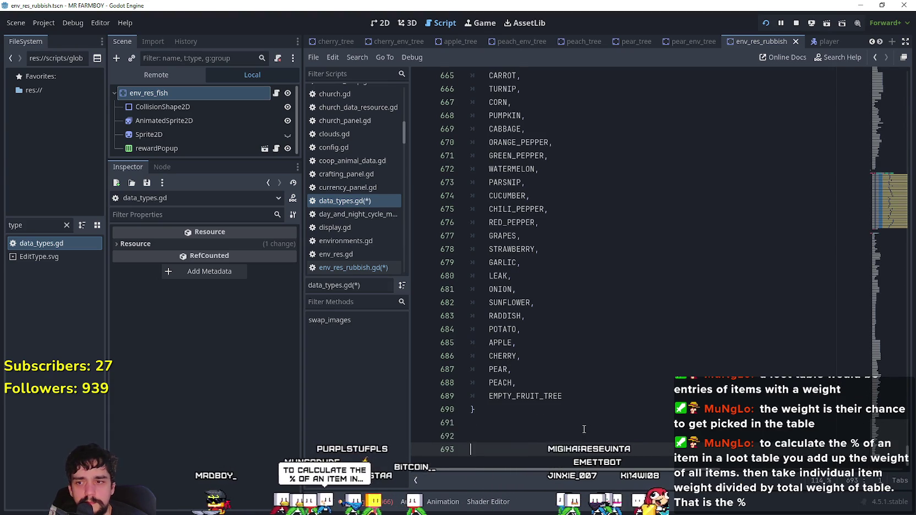
{"action": "mouse_move", "coordinate": [889, 440]}
{"action": "left_mouse_down"}
{"action": "mouse_move", "coordinate": [880, 159]}
{"action": "mouse_move", "coordinate": [890, 226]}
{"action": "left_mouse_up"}
- Draft an 'enum FISH_COMMON {' block at the end of data_types.gd
{"action": "key", "text": "ctrl+End"}
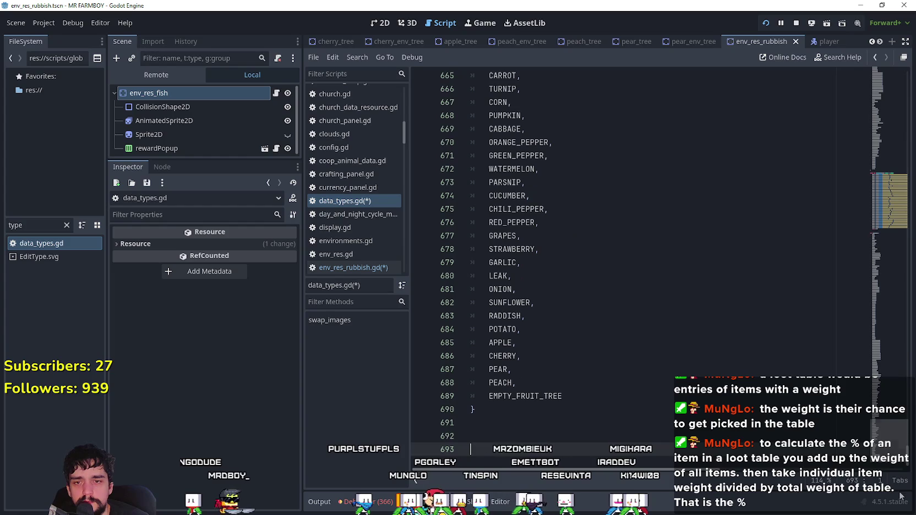
{"action": "left_click", "coordinate": [515, 436]}
{"action": "type", "text": "enu"}
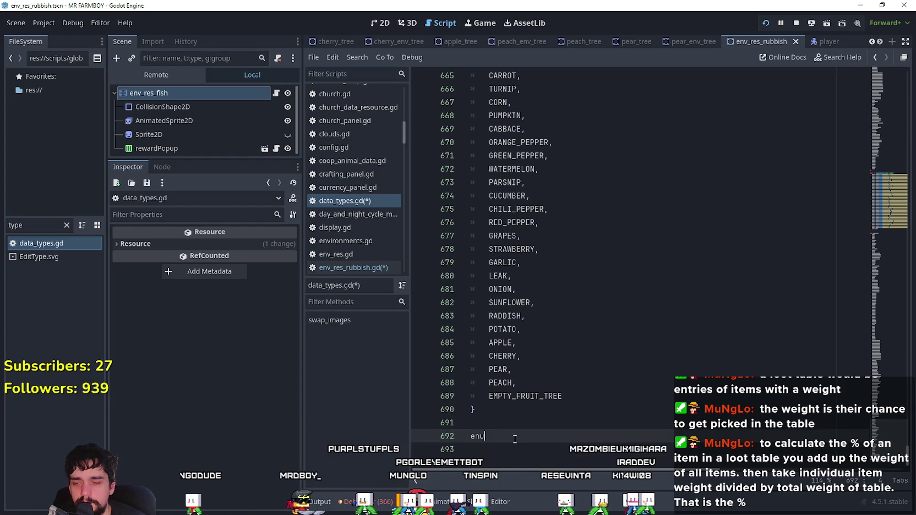
{"action": "type", "text": "m FI"}
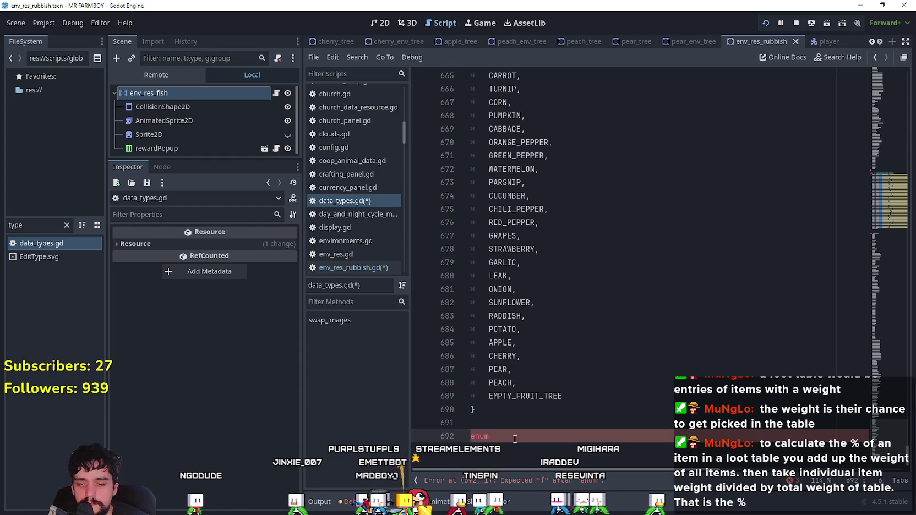
{"action": "key", "text": "BackSpace"}
{"action": "key", "text": "BackSpace"}
{"action": "type", "text": "FISH_COMMON"}
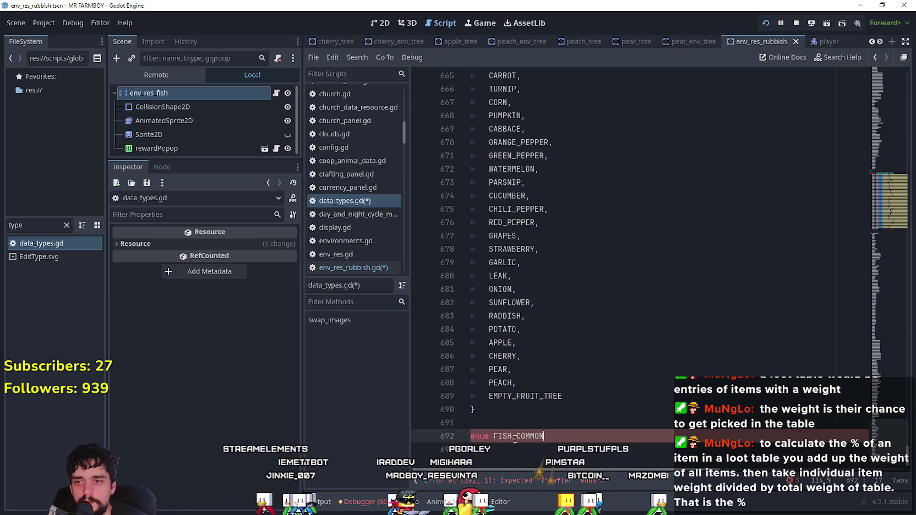
{"action": "type", "text": " {"}
{"action": "key", "text": "Return"}
{"action": "type", "text": "FISH"}
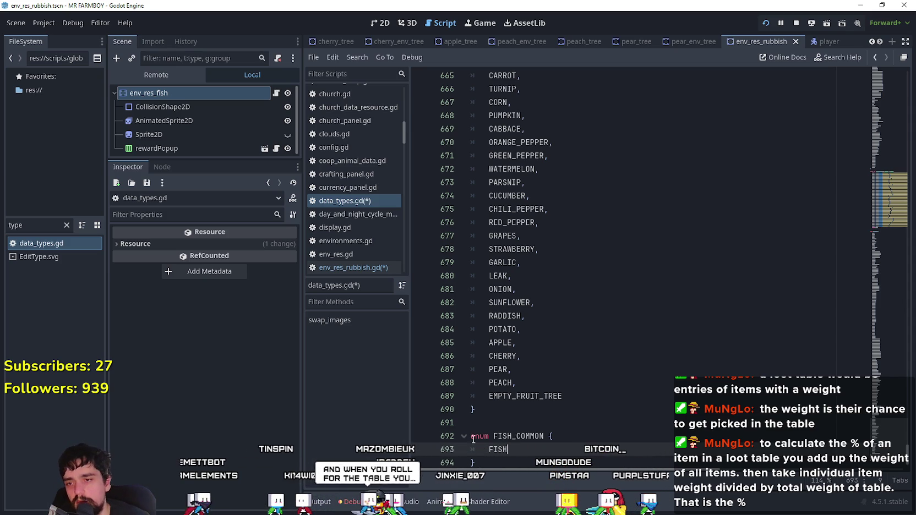
- Delete the unfinished FISH_COMMON enum, leaving one blank line after the closing brace
{"action": "scroll", "coordinate": [515, 437], "scroll_direction": "down", "scroll_amount": 1}
{"action": "left_click_drag", "start_coordinate": [477, 436], "coordinate": [417, 407]}
{"action": "key", "text": "Delete"}
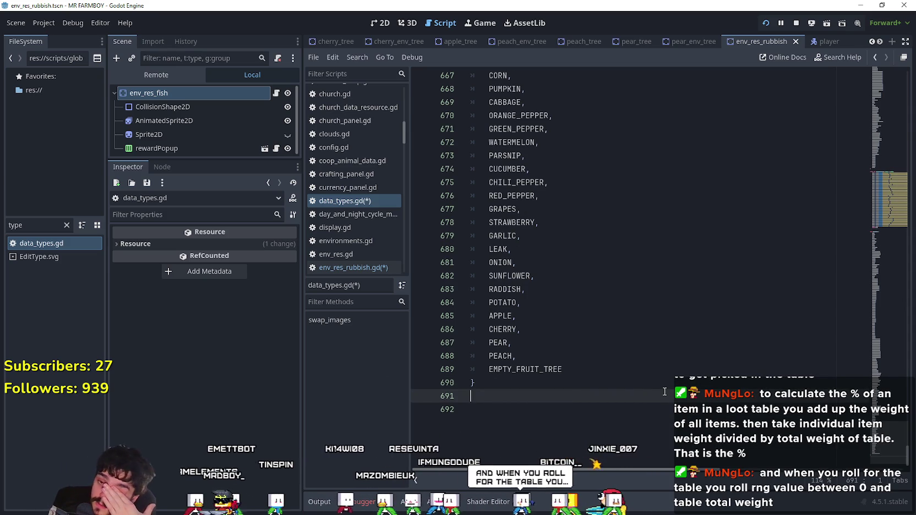
{"action": "key", "text": "BackSpace"}
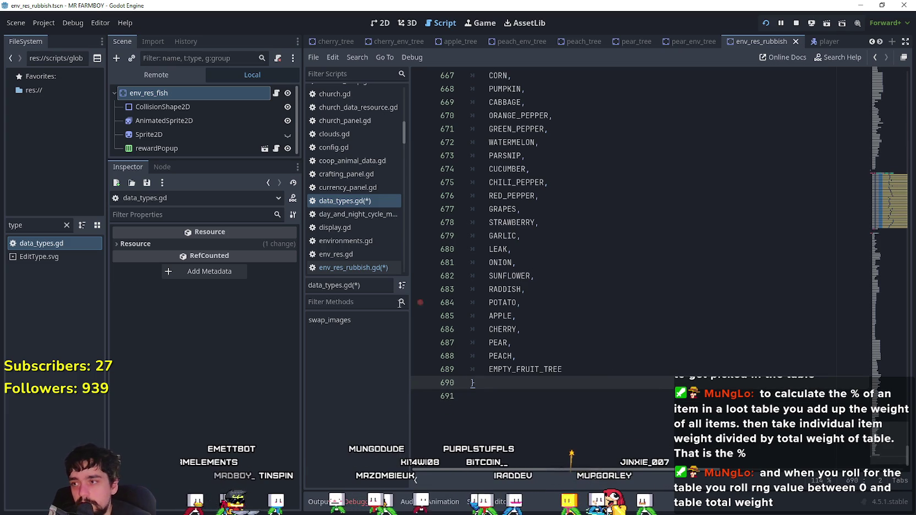
{"action": "scroll", "coordinate": [523, 367], "scroll_direction": "up", "scroll_amount": 4}
{"action": "scroll", "coordinate": [522, 367], "scroll_direction": "down", "scroll_amount": 3}
{"action": "key", "text": "Return"}
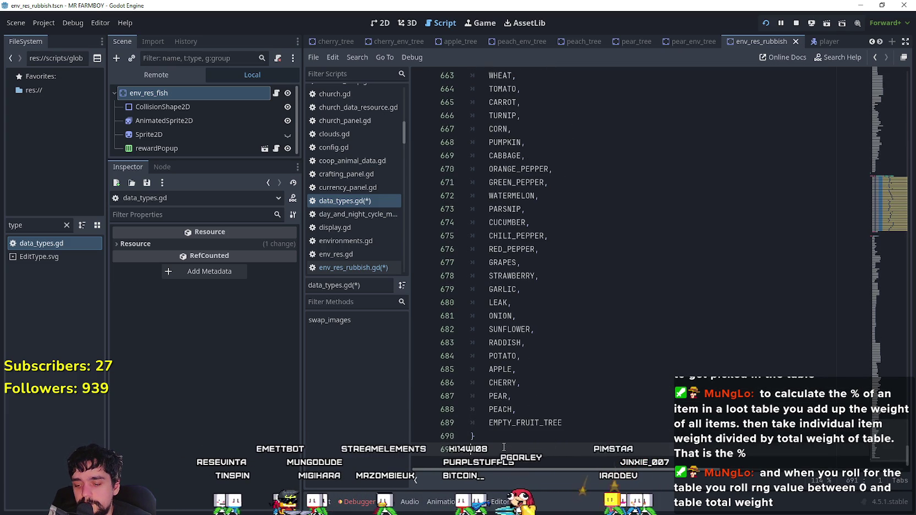
- Filter FileSystem for 'game_m' and open game_manager.gd
{"action": "left_click_drag", "start_coordinate": [23, 225], "coordinate": [2, 227]}
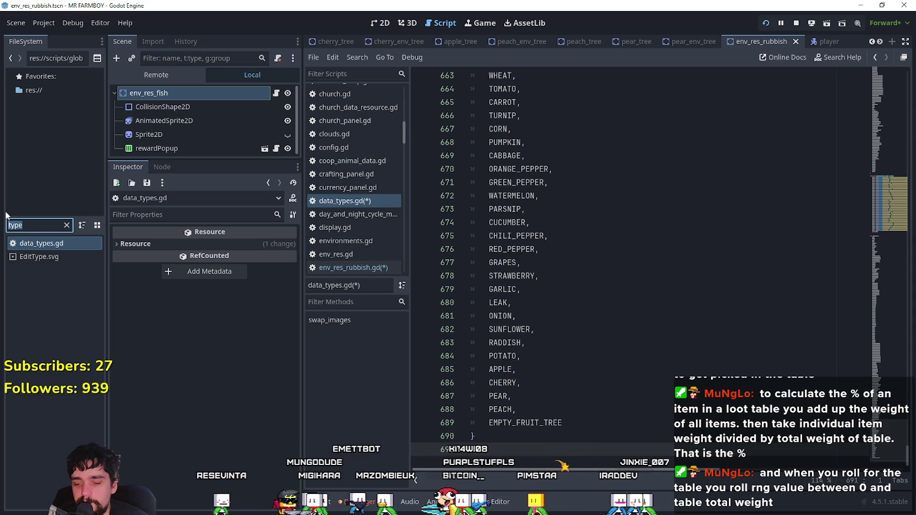
{"action": "type", "text": "game_m"}
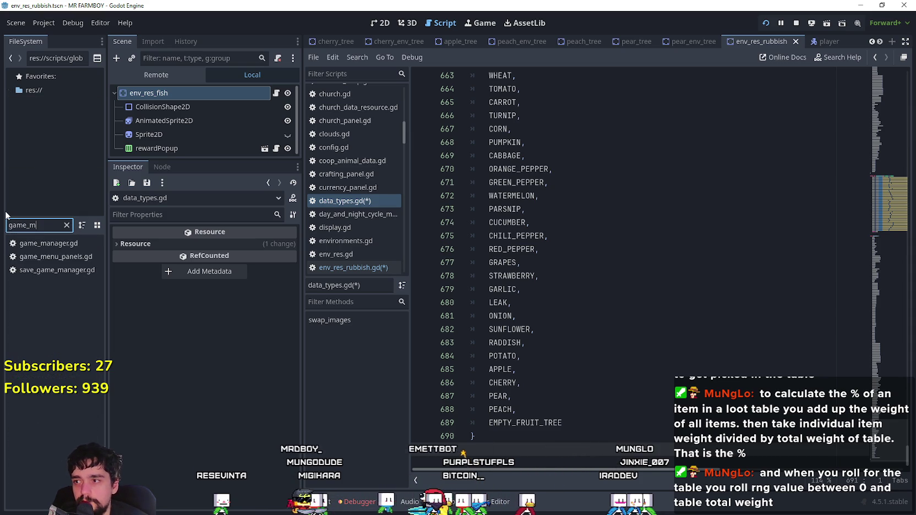
{"action": "left_click", "coordinate": [40, 248]}
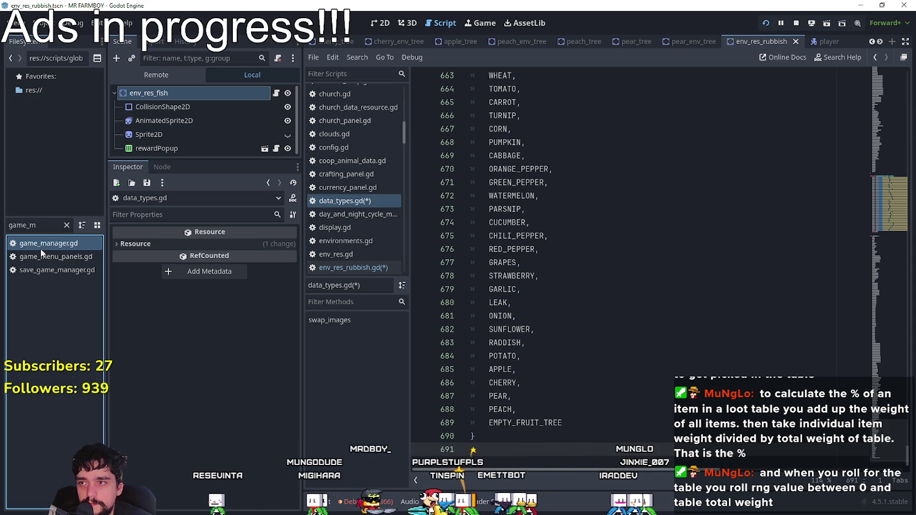
{"action": "double_click", "coordinate": [40, 248]}
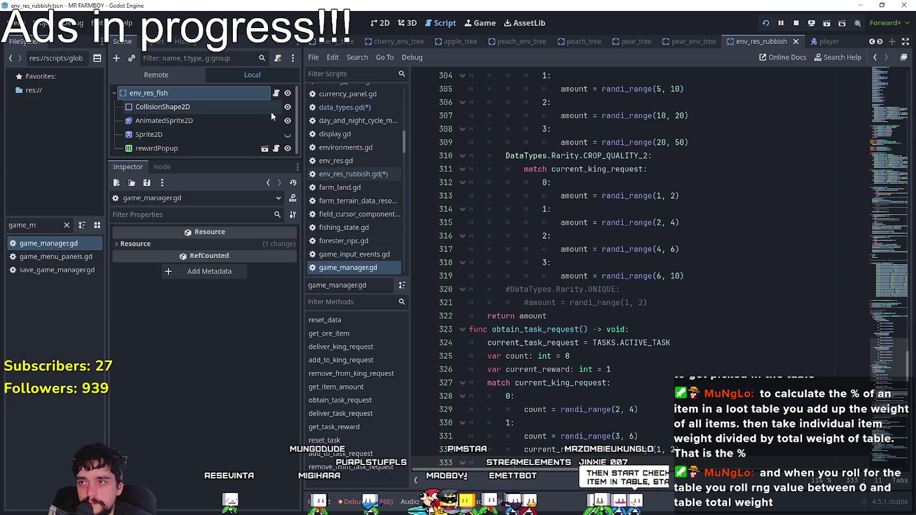
- Copy the chance function name from base_env_res.gd and select ChanceCondition.new() on line 63 of env_res_rubbish.gd
{"action": "left_click", "coordinate": [276, 92]}
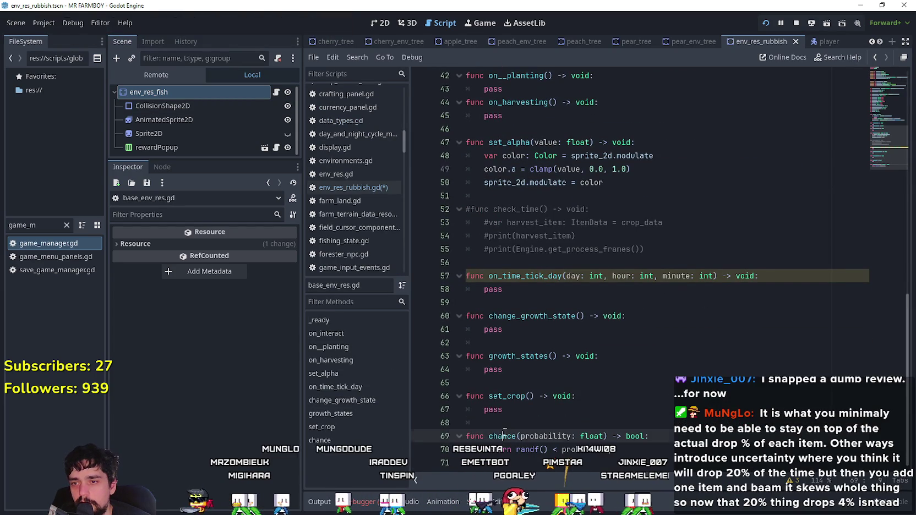
{"action": "double_click", "coordinate": [502, 436]}
{"action": "key", "text": "ctrl+c"}
{"action": "scroll", "coordinate": [495, 276], "scroll_direction": "up", "scroll_amount": 5}
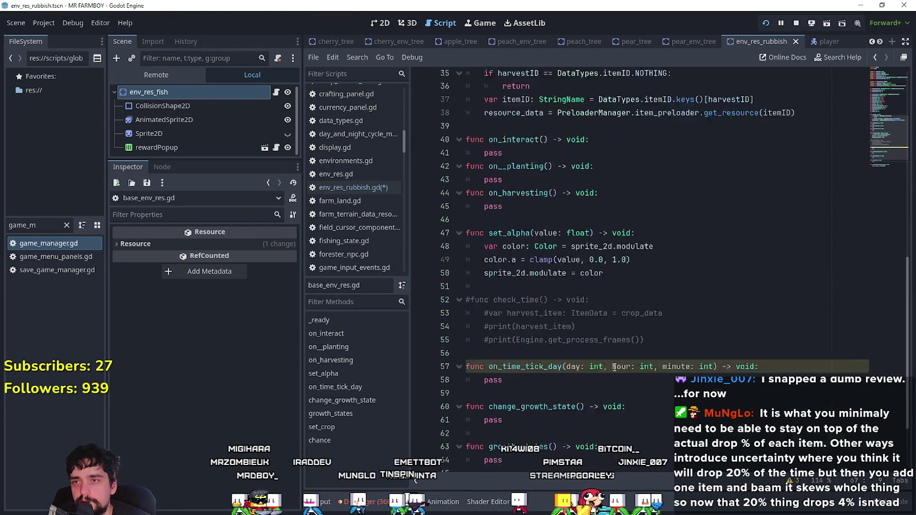
{"action": "left_click", "coordinate": [275, 93]}
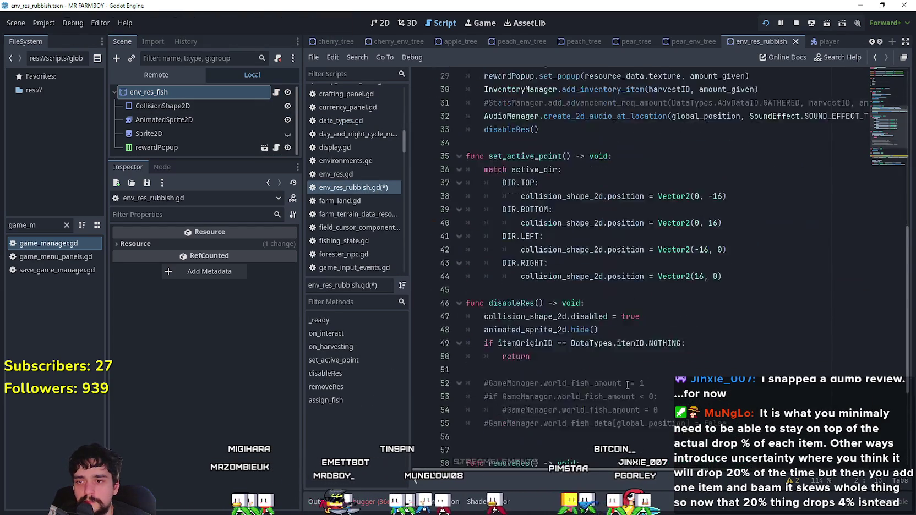
{"action": "left_click_drag", "start_coordinate": [586, 356], "coordinate": [724, 352]}
- Replace ChanceCondition.new() with a chance() call on line 63
{"action": "key", "text": "ctrl+v"}
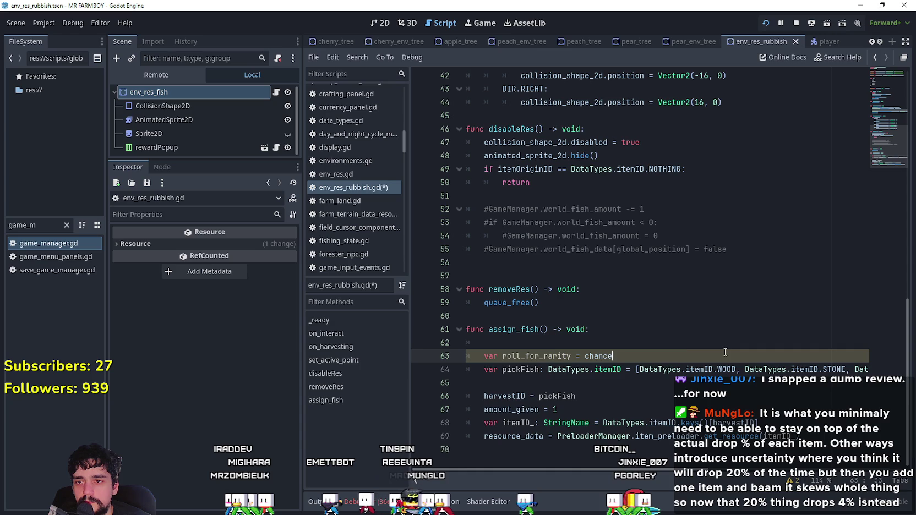
{"action": "type", "text": "("}
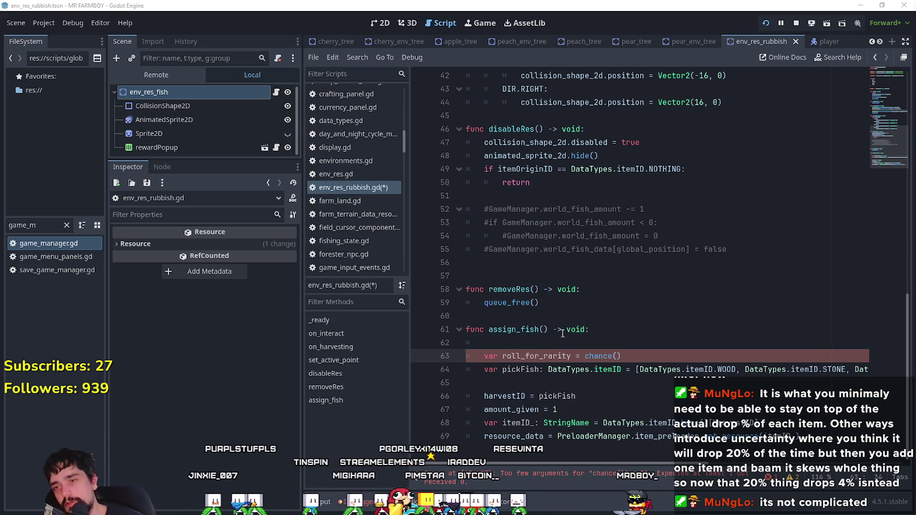
{"action": "double_click", "coordinate": [537, 356]}
{"action": "left_click", "coordinate": [650, 361]}
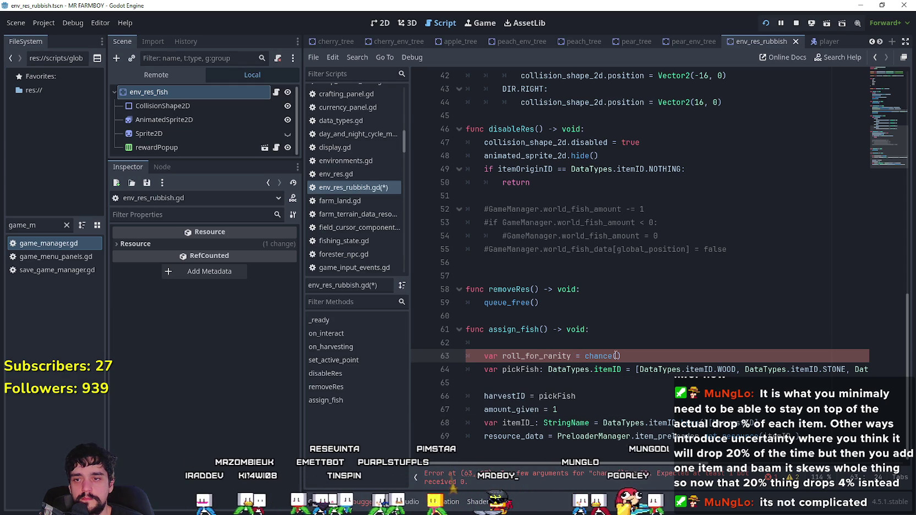
- Fix the int type spelling and replace chance() with 0 in the roll_for_rarity declaration
{"action": "left_click_drag", "start_coordinate": [584, 356], "coordinate": [481, 356]}
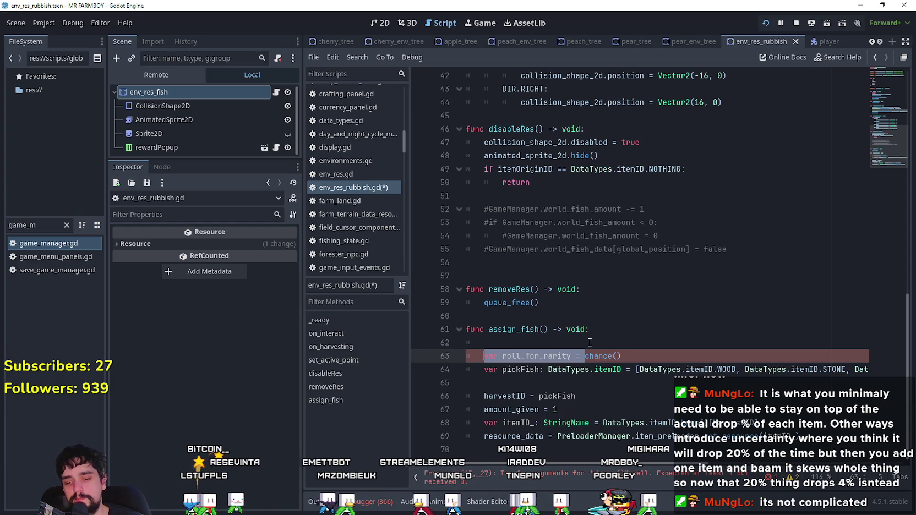
{"action": "double_click", "coordinate": [560, 356]}
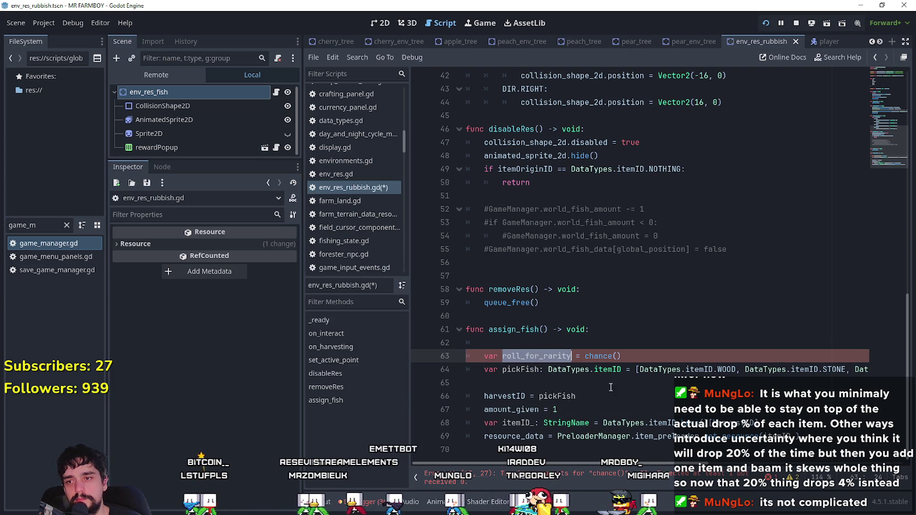
{"action": "left_click", "coordinate": [530, 356]}
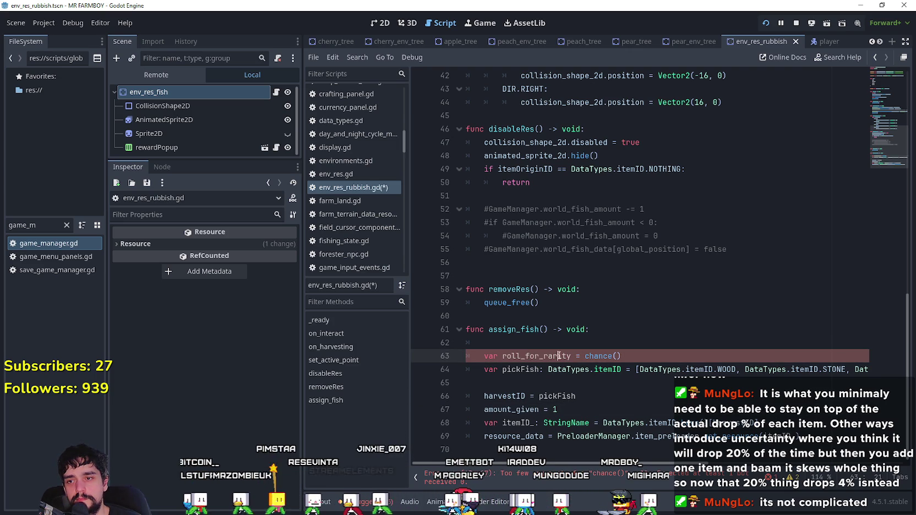
{"action": "left_click", "coordinate": [572, 356]}
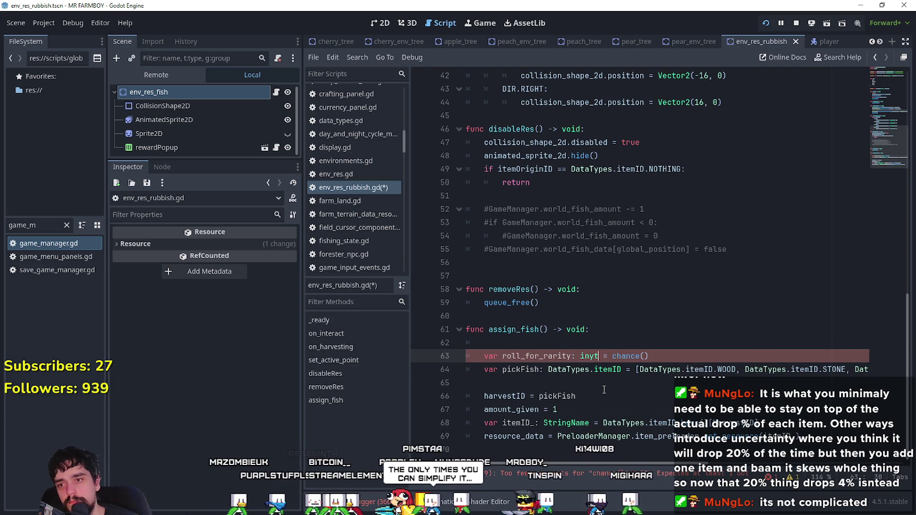
{"action": "key", "text": "BackSpace"}
{"action": "key", "text": "BackSpace"}
{"action": "type", "text": "t"}
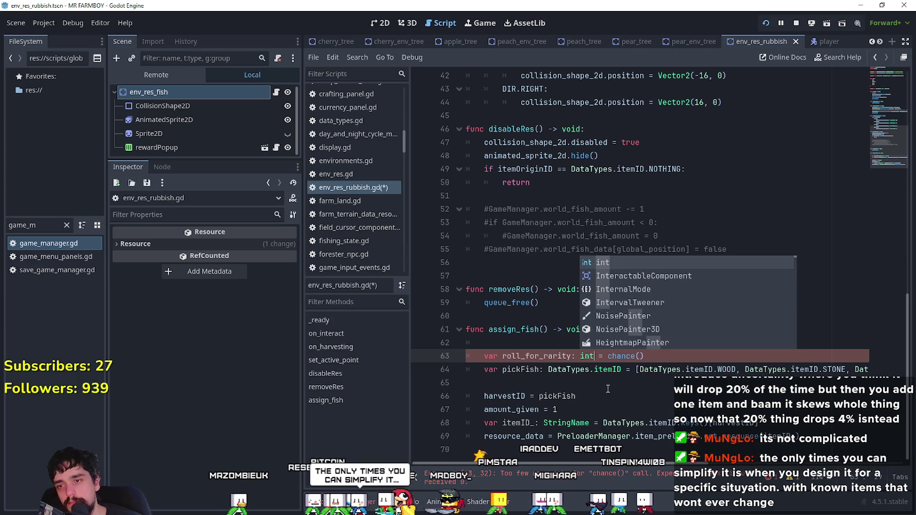
{"action": "left_click", "coordinate": [623, 370]}
{"action": "left_click_drag", "start_coordinate": [607, 356], "coordinate": [659, 357]}
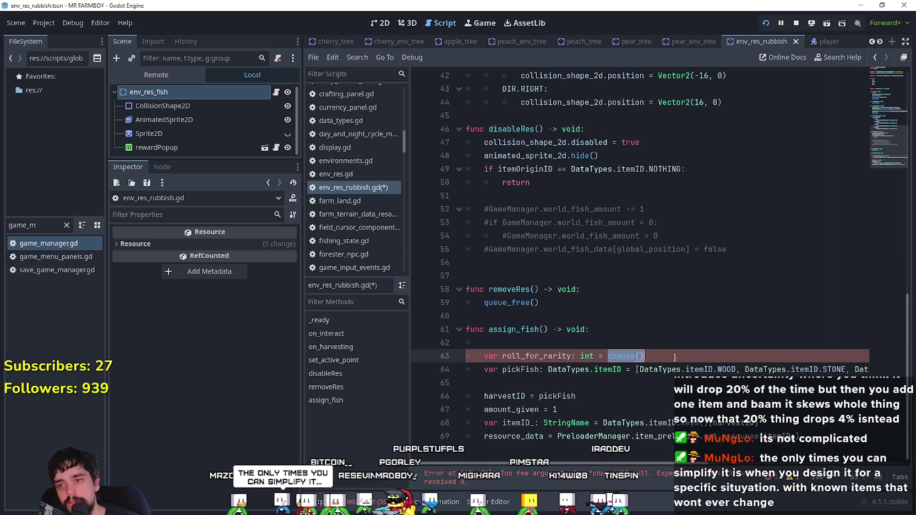
{"action": "key", "text": "BackSpace"}
{"action": "type", "text": "0"}
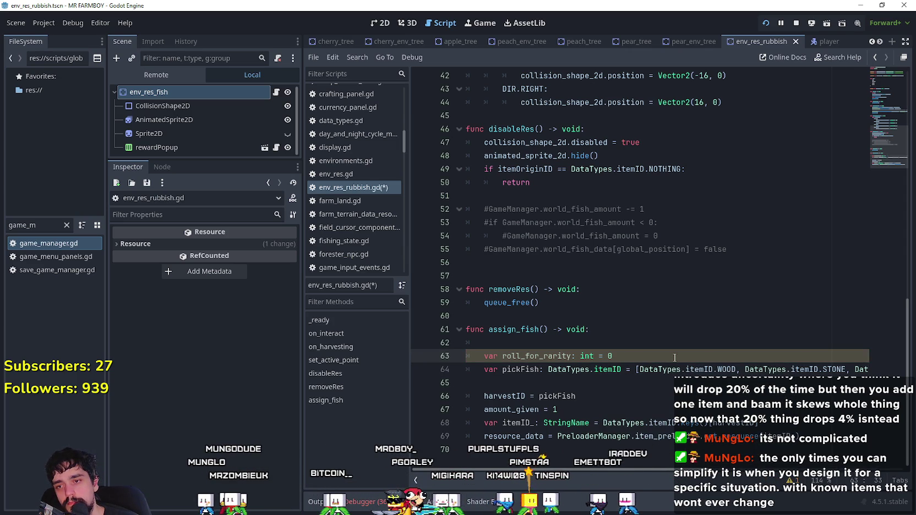
{"action": "left_click", "coordinate": [643, 341]}
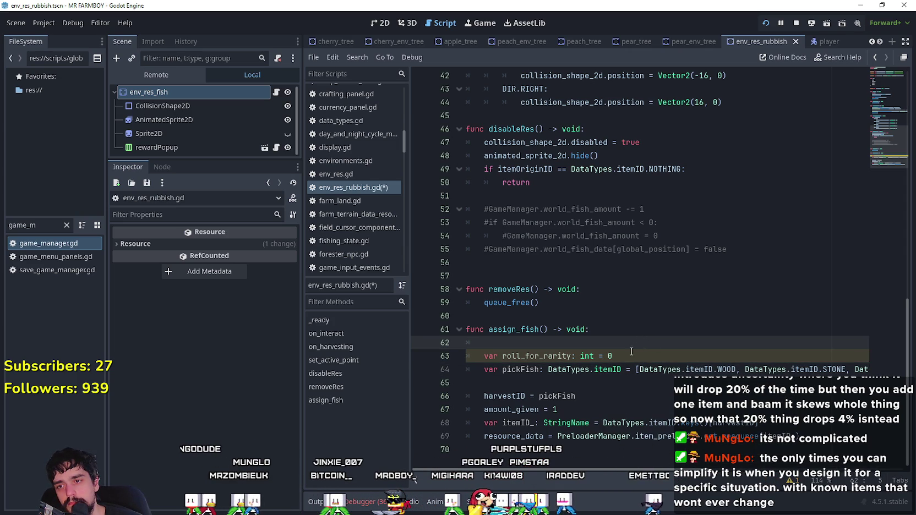
- Add an 'if chance(90):' line below roll_for_rarity, then compare with the Aseprite fish percentages
{"action": "left_click", "coordinate": [633, 354]}
{"action": "key", "text": "Return"}
{"action": "type", "text": "if"}
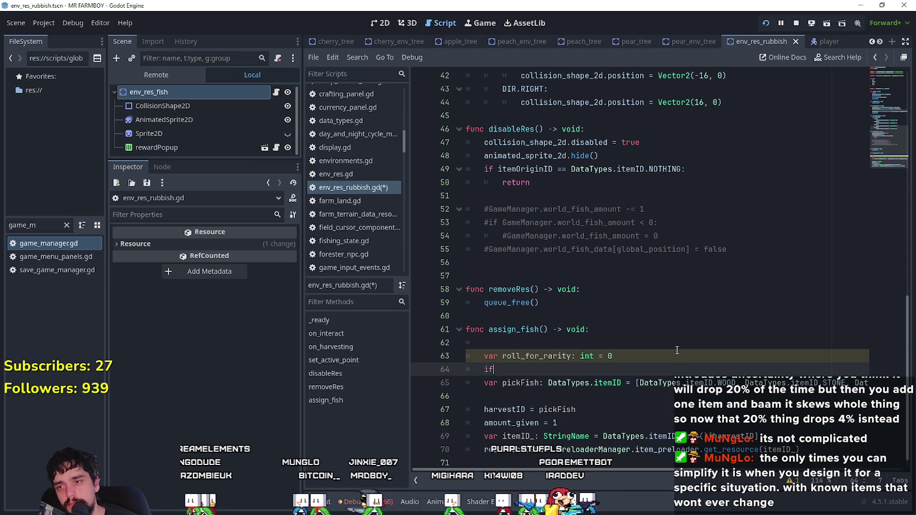
{"action": "scroll", "coordinate": [682, 350], "scroll_direction": "down", "scroll_amount": 1}
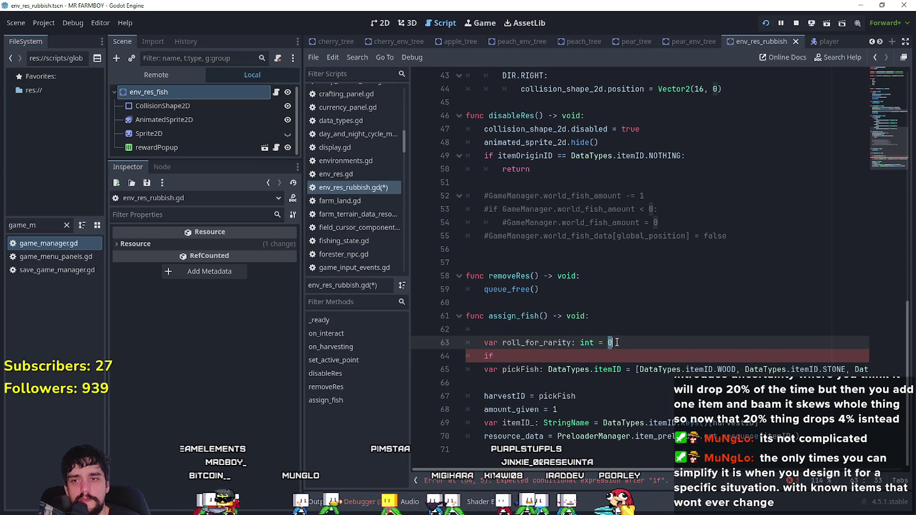
{"action": "left_click", "coordinate": [554, 358]}
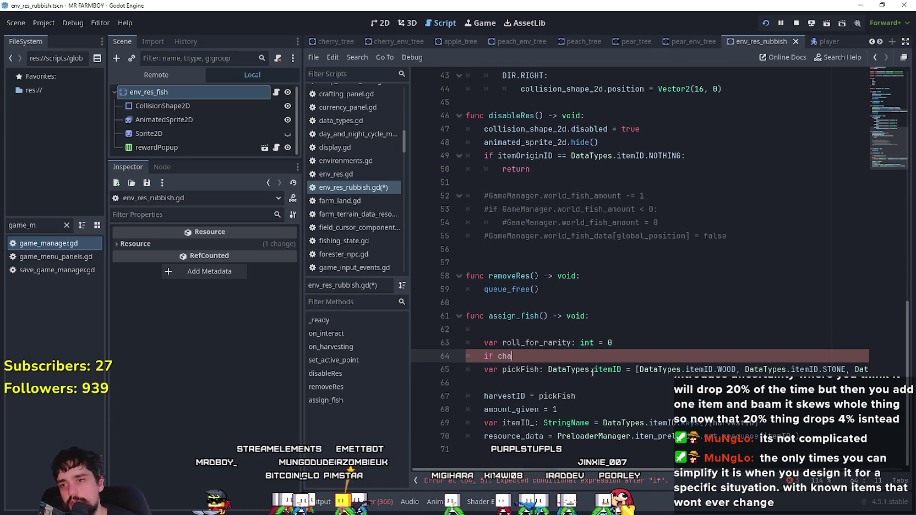
{"action": "type", "text": "n"}
{"action": "key", "text": "Return"}
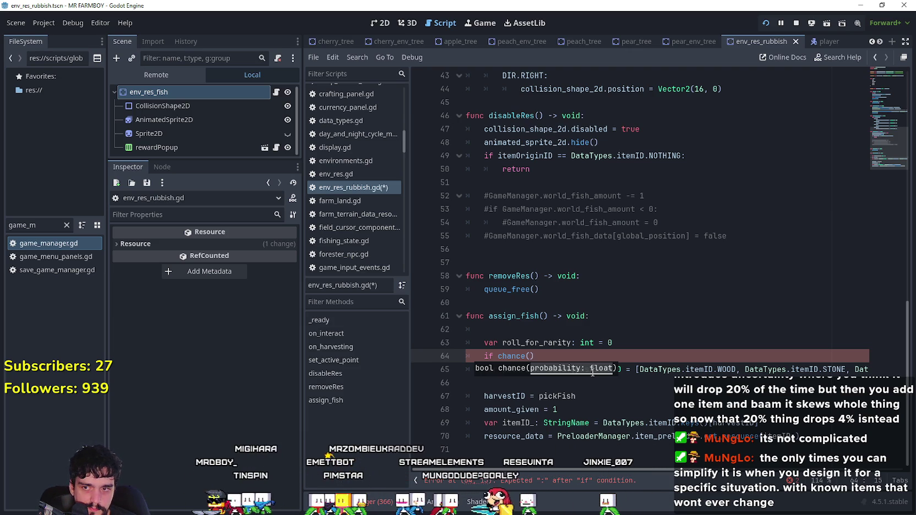
{"action": "type", "text": "90"}
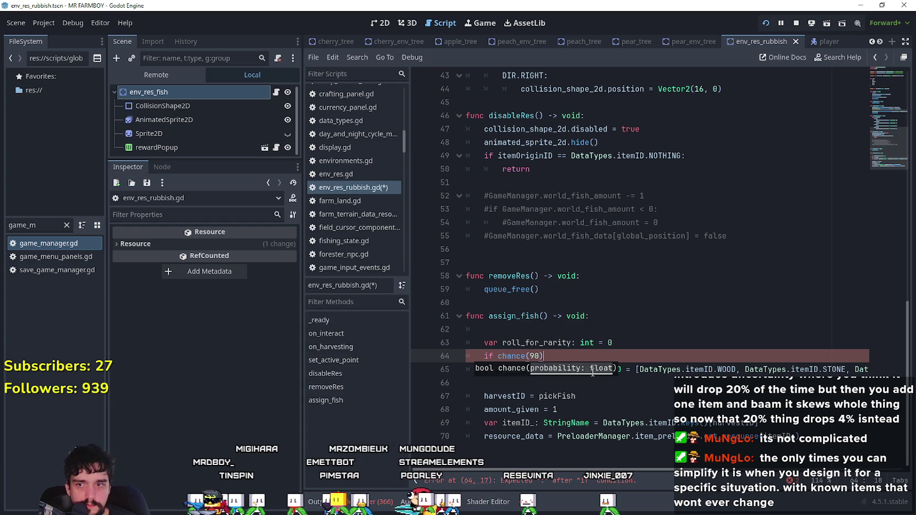
{"action": "type", "text": ":"}
{"action": "key", "text": "Return"}
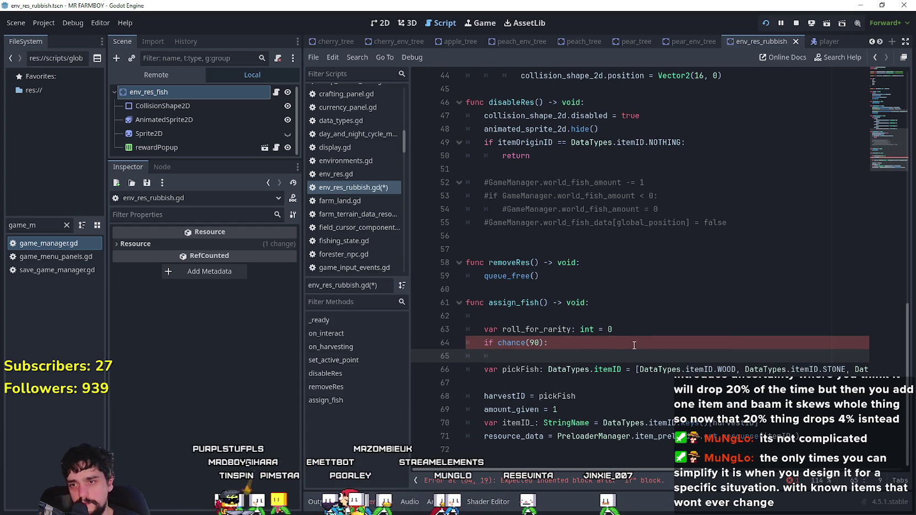
{"action": "left_click", "coordinate": [529, 343]}
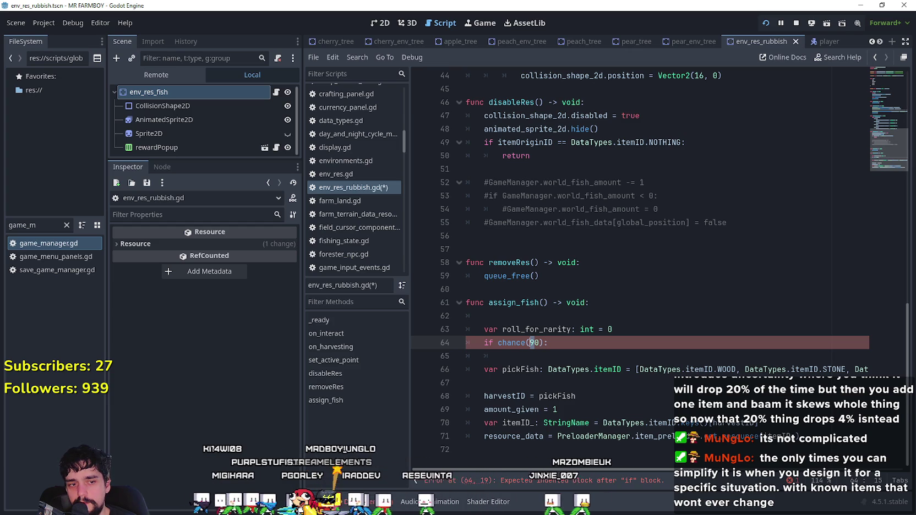
{"action": "key", "text": "alt+Tab"}
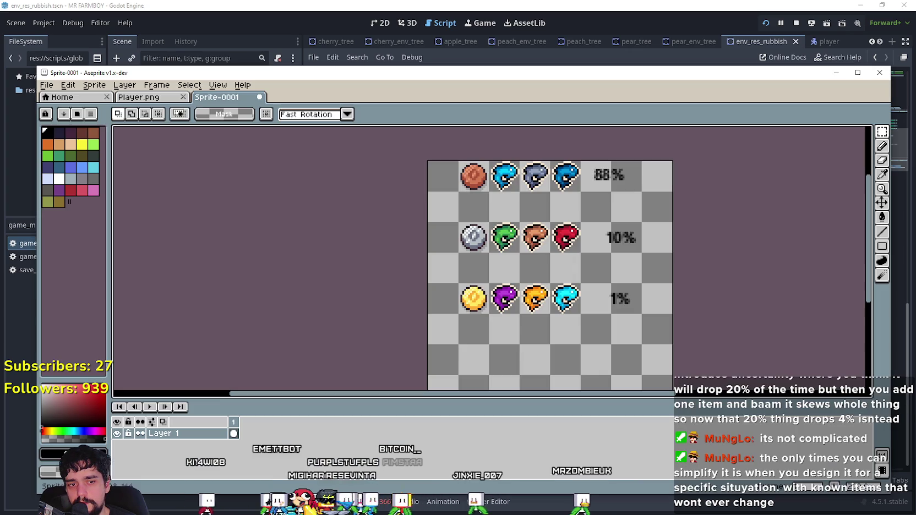
- Change the first rarity check from chance(90) to chance(10), using the Aseprite percentages as a reference
{"action": "key", "text": "alt+Tab"}
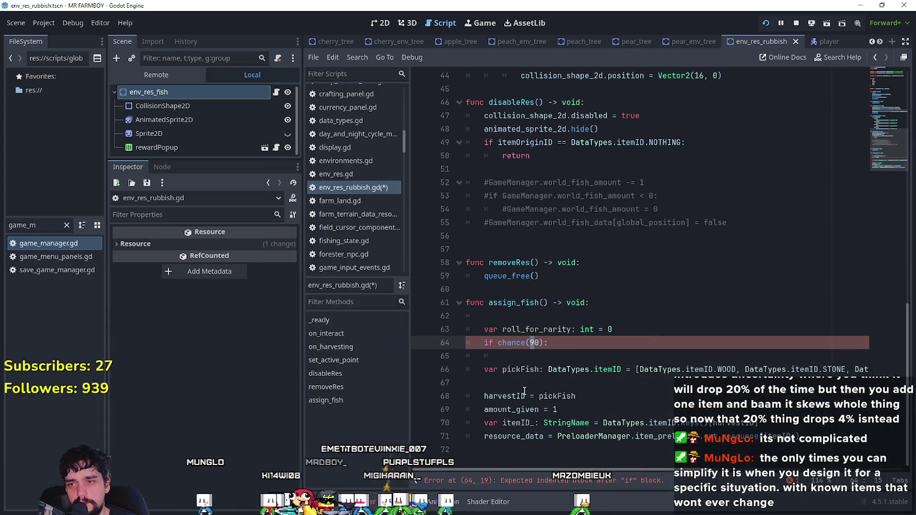
{"action": "left_click", "coordinate": [530, 343]}
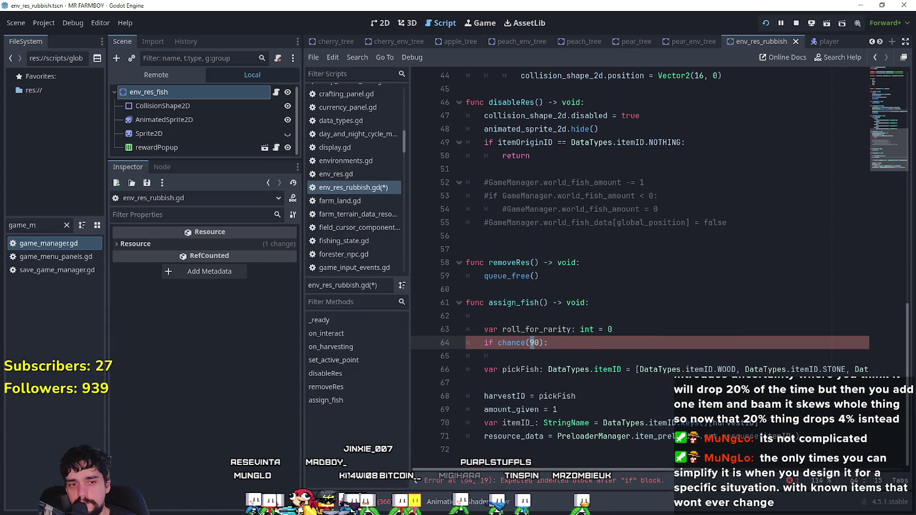
{"action": "key", "text": "alt+Tab"}
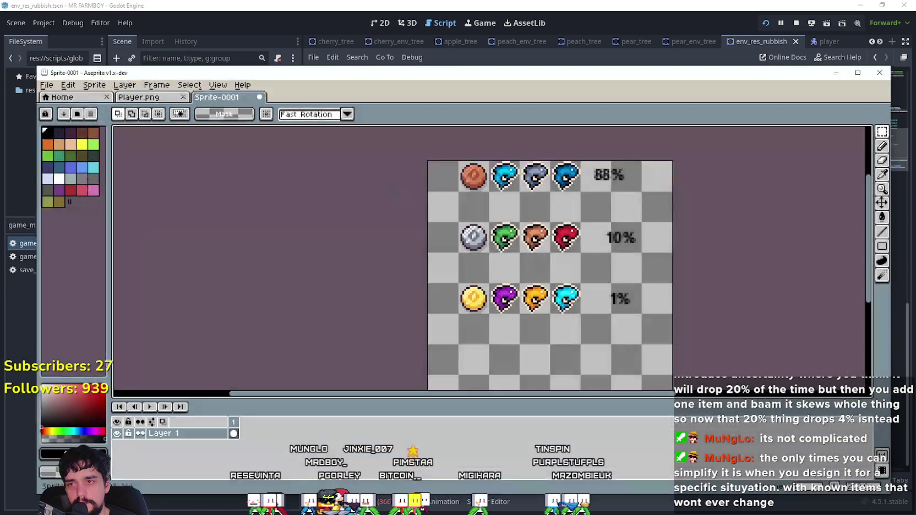
{"action": "key", "text": "alt+Tab"}
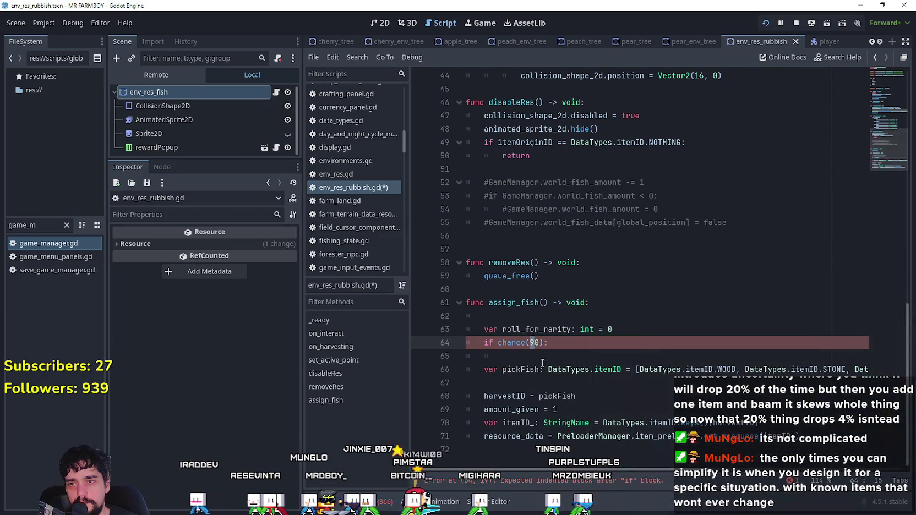
- Add an indented roll_for_rarity = 1 line inside the chance(10) branch, with a new line below
{"action": "left_click", "coordinate": [555, 357]}
{"action": "key", "text": "Tab"}
{"action": "type", "text": "roll_for_rarity"}
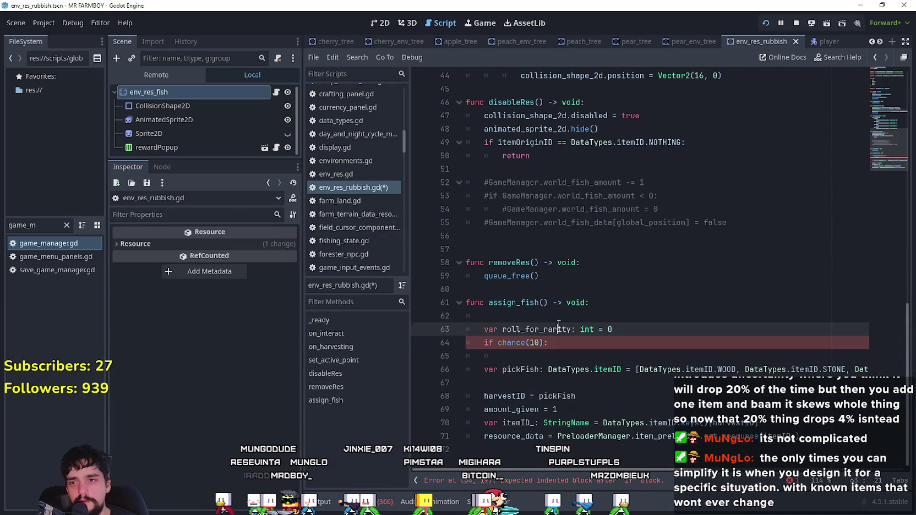
{"action": "type", "text": " = 1"}
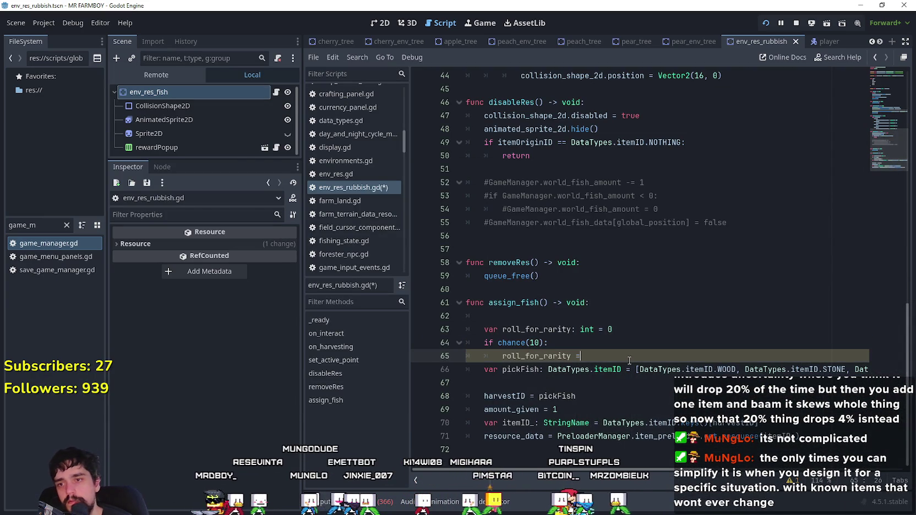
{"action": "key", "text": "Return"}
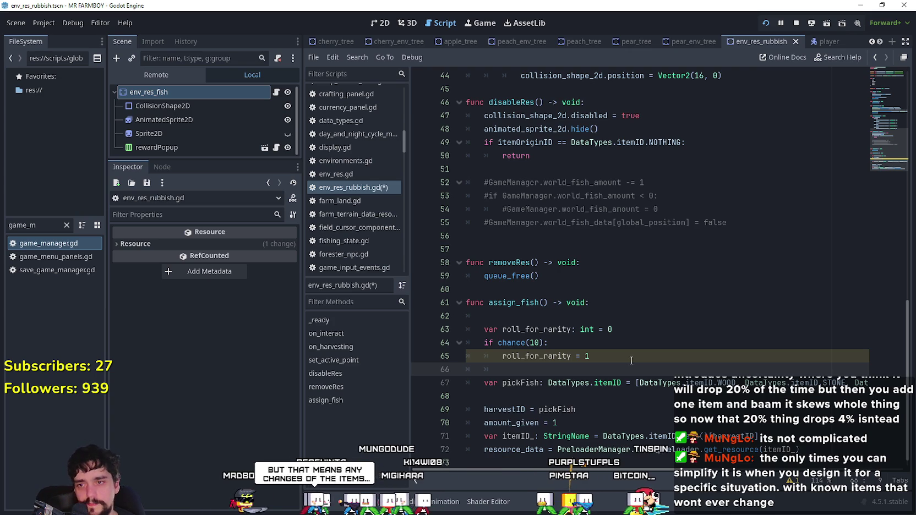
{"action": "key", "text": "Up"}
{"action": "key", "text": "Up"}
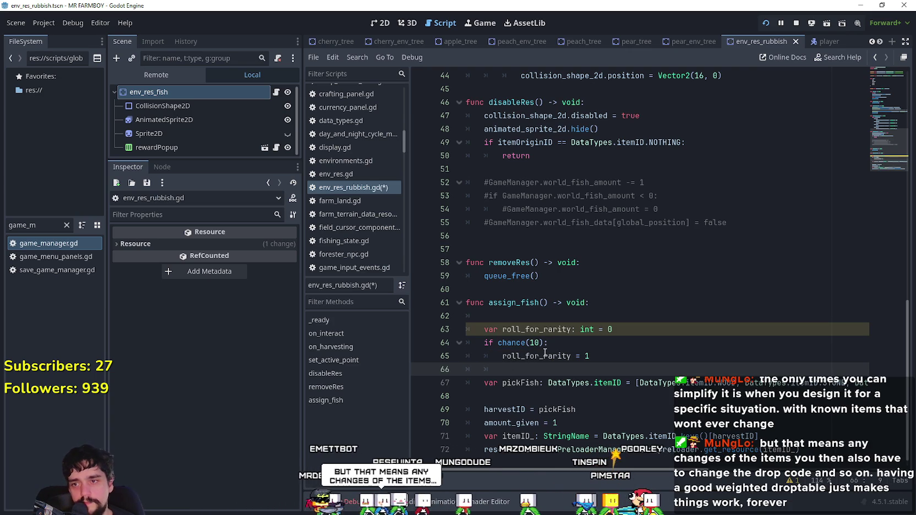
{"action": "left_click", "coordinate": [515, 345]}
{"action": "left_click", "coordinate": [621, 361]}
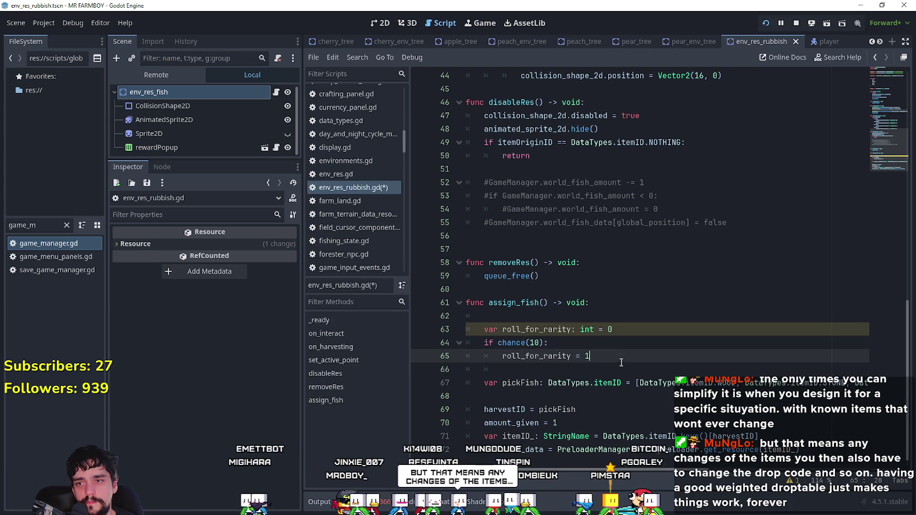
{"action": "triple_click", "coordinate": [618, 356]}
{"action": "left_click", "coordinate": [603, 356]}
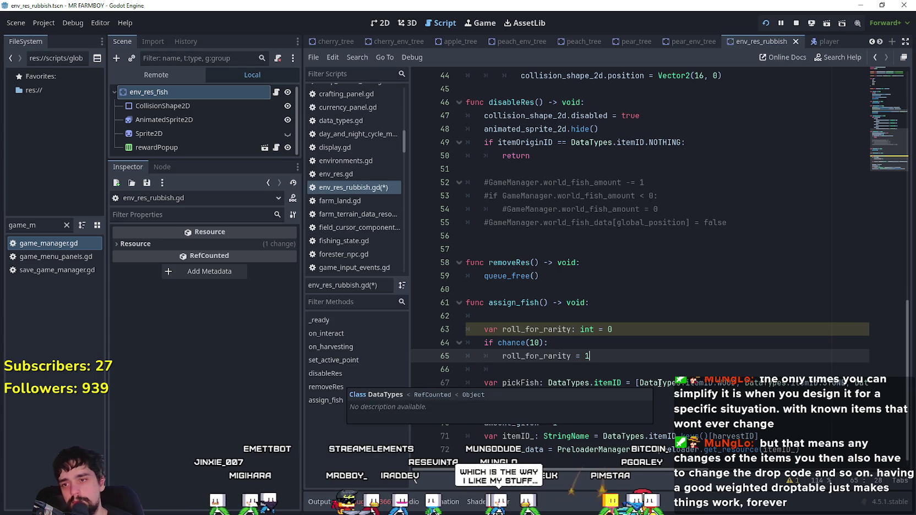
{"action": "key", "text": "Return"}
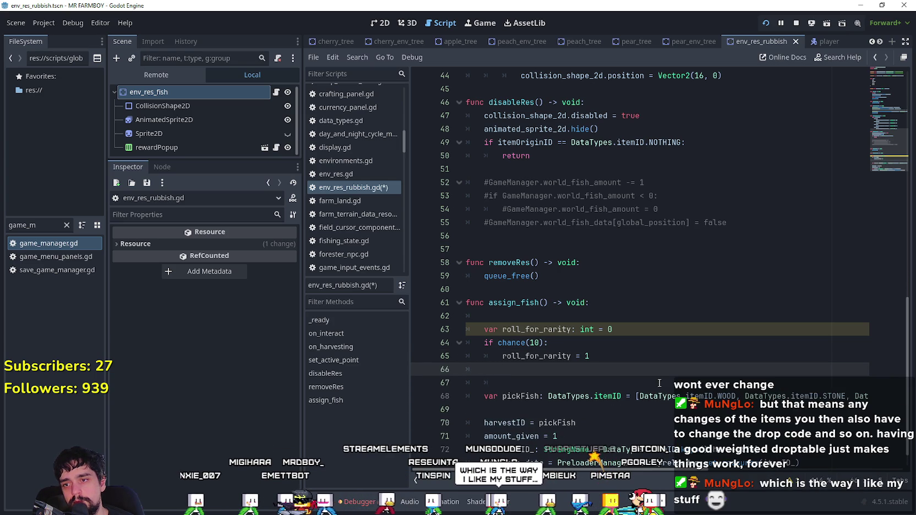
{"action": "type", "text": "le"}
- Write an elif chance(1): line by reusing the copied chance(10 expression and dropping the zero
{"action": "key", "text": "BackSpace"}
{"action": "key", "text": "BackSpace"}
{"action": "type", "text": "elif"}
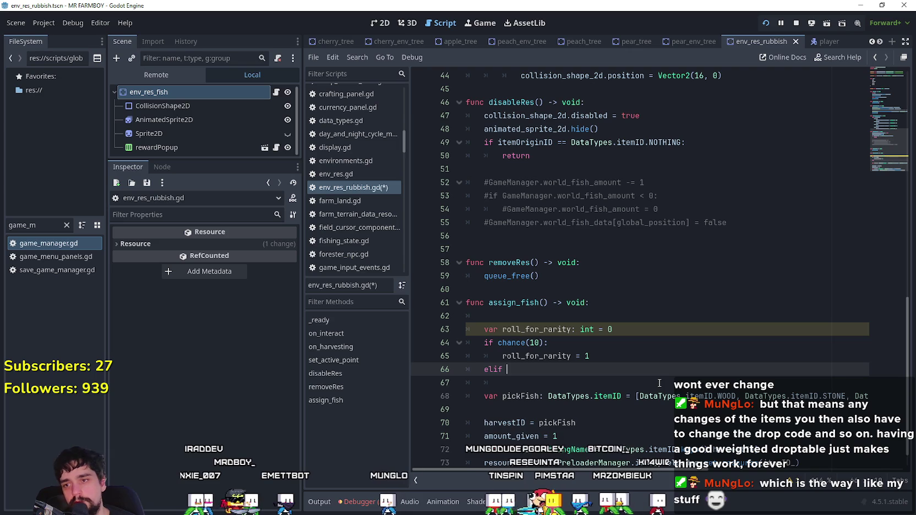
{"action": "left_click_drag", "start_coordinate": [498, 342], "coordinate": [539, 342]}
{"action": "key", "text": "ctrl+c"}
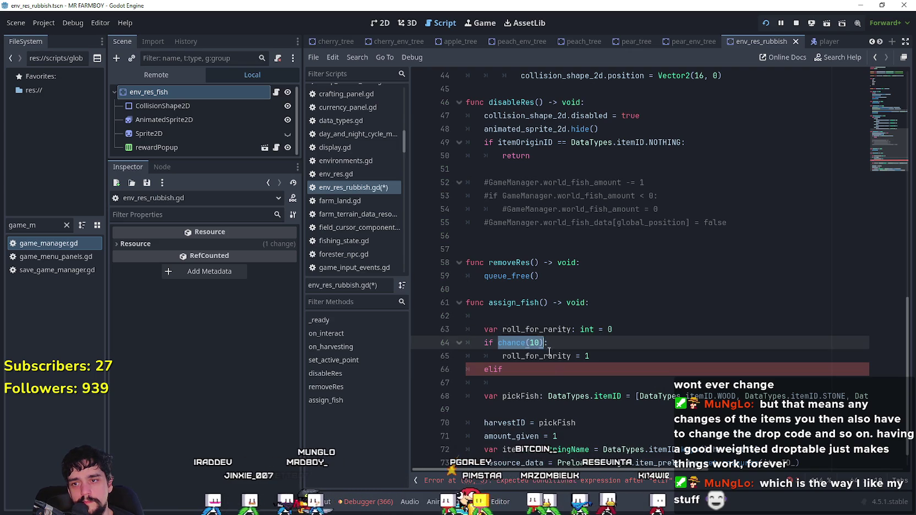
{"action": "left_click", "coordinate": [605, 372]}
{"action": "key", "text": "ctrl+v"}
{"action": "type", "text": ")"}
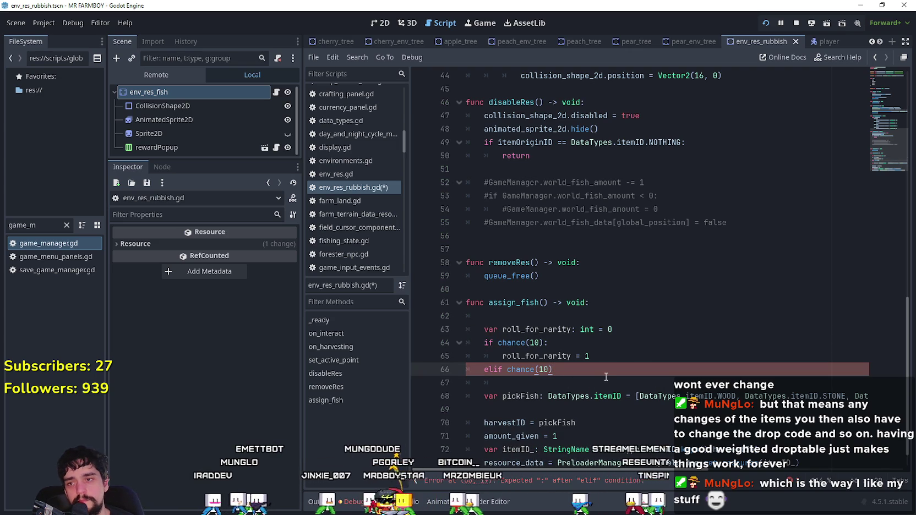
{"action": "key", "text": "Left"}
{"action": "key", "text": "BackSpace"}
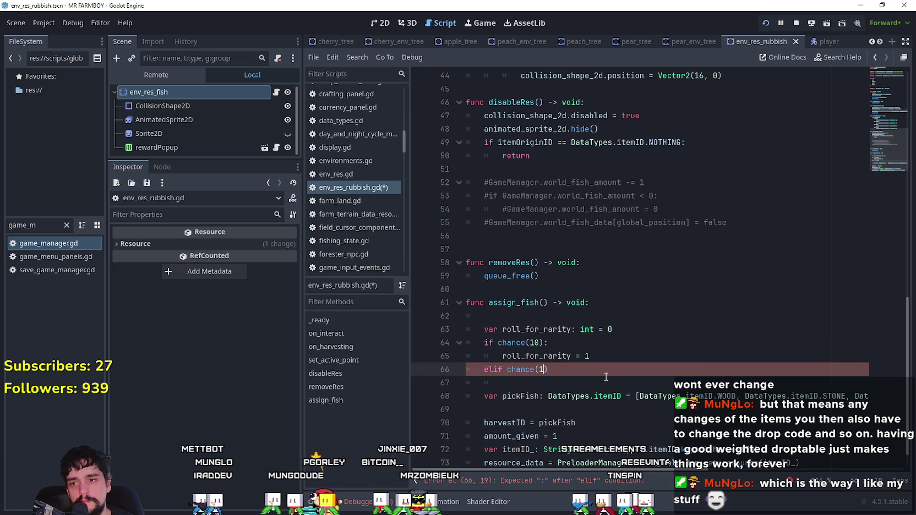
{"action": "type", "text": ":"}
{"action": "key", "text": "Return"}
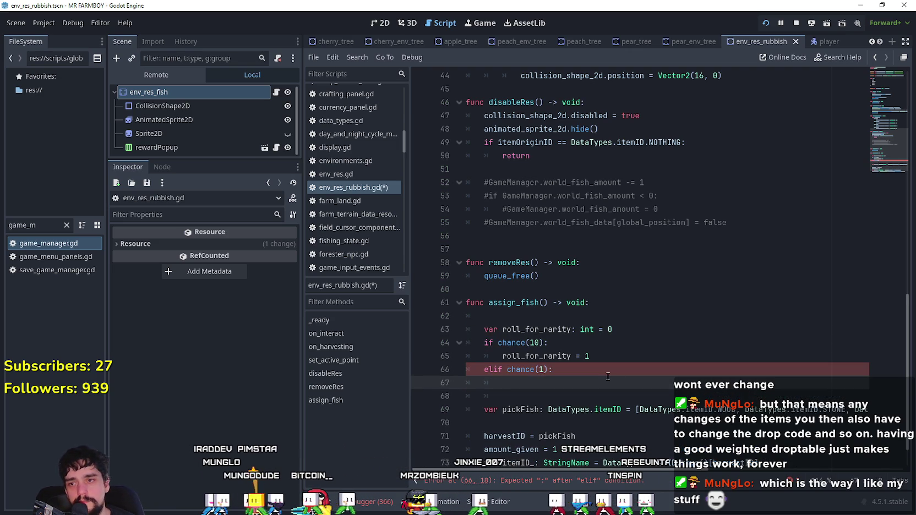
- Set roll_for_rarity = 2 in the elif chance(1) body
{"action": "double_click", "coordinate": [536, 356]}
{"action": "key", "text": "ctrl+c"}
{"action": "left_click", "coordinate": [623, 389]}
{"action": "key", "text": "ctrl+v"}
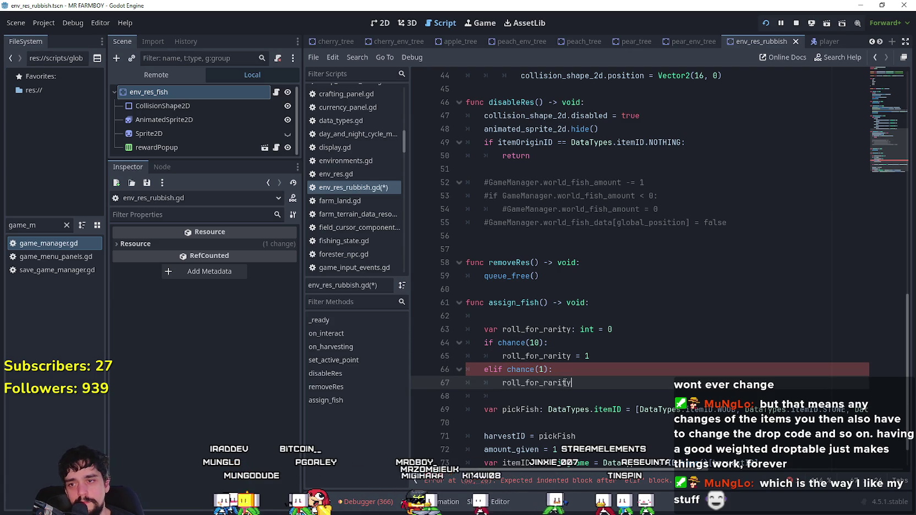
{"action": "type", "text": " = 2"}
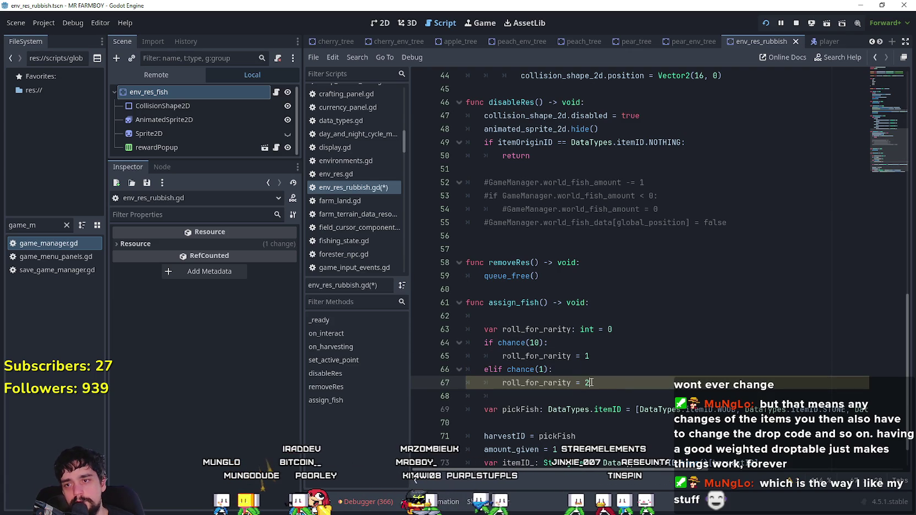
{"action": "left_click", "coordinate": [628, 401]}
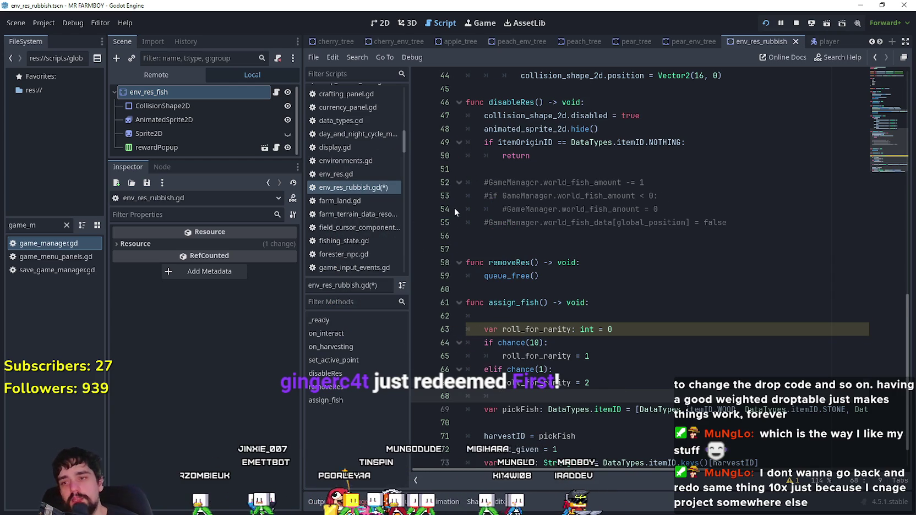
- Remove stray indentation below the elif branch and review the chance(10) / chance(1) checks
{"action": "scroll", "coordinate": [454, 207], "scroll_direction": "down", "scroll_amount": 1}
{"action": "left_click_drag", "start_coordinate": [502, 355], "coordinate": [408, 349]}
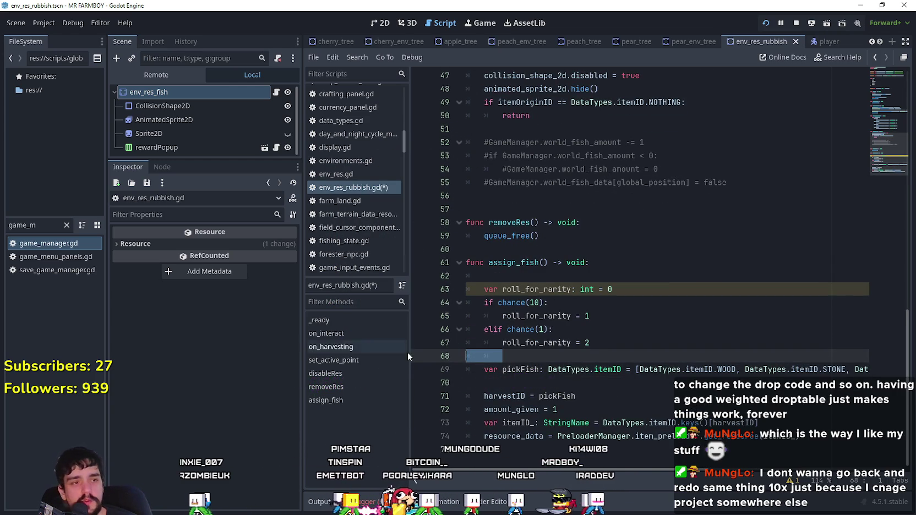
{"action": "key", "text": "BackSpace"}
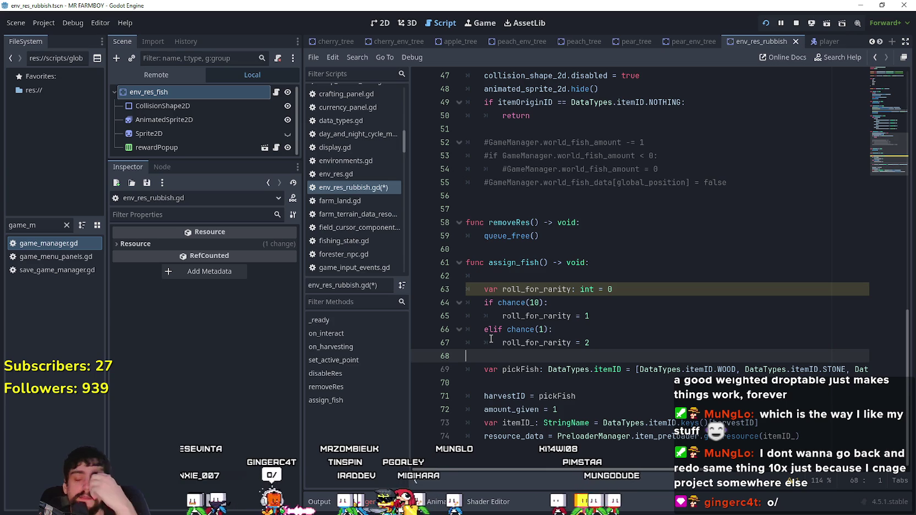
{"action": "left_click", "coordinate": [590, 271]}
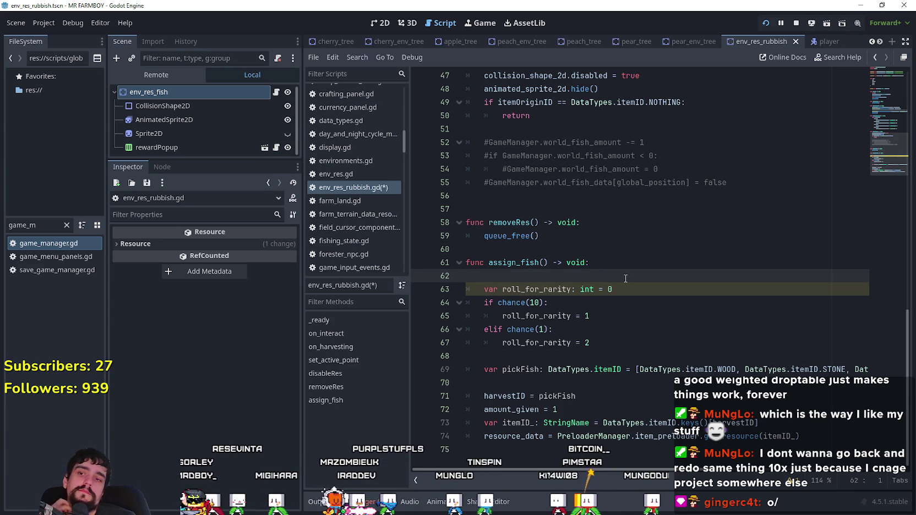
{"action": "double_click", "coordinate": [511, 303]}
{"action": "left_click_drag", "start_coordinate": [562, 343], "coordinate": [474, 330]}
{"action": "left_click_drag", "start_coordinate": [553, 329], "coordinate": [436, 329]}
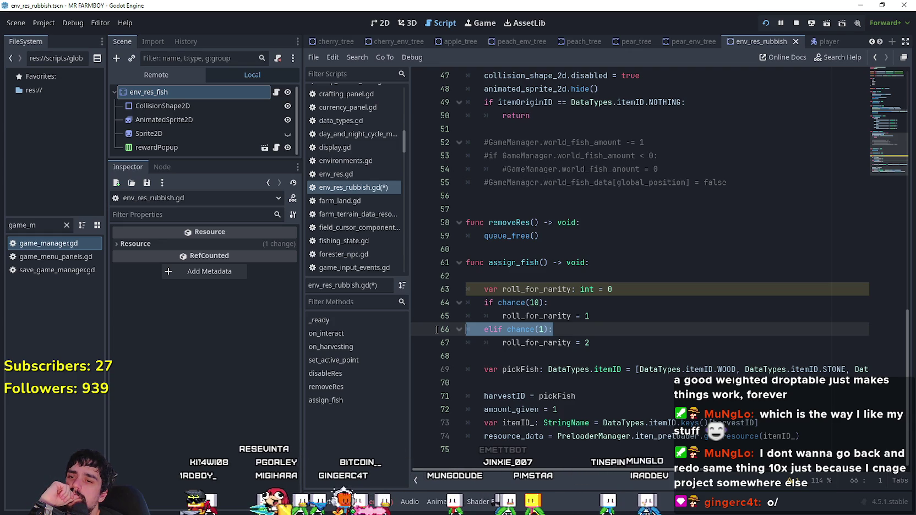
{"action": "left_click", "coordinate": [513, 304]}
{"action": "key", "text": "Down"}
{"action": "key", "text": "Down"}
{"action": "key", "text": "End"}
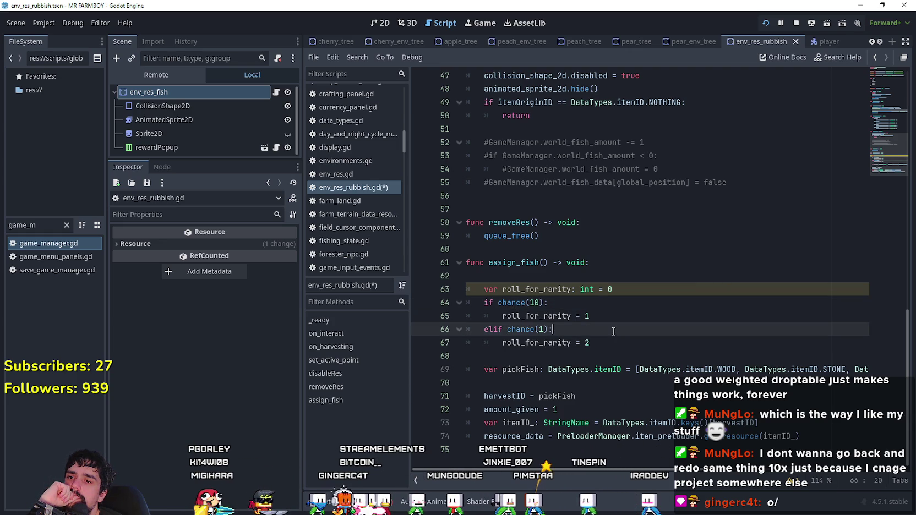
{"action": "double_click", "coordinate": [505, 322]}
{"action": "left_click_drag", "start_coordinate": [507, 329], "coordinate": [554, 329]}
{"action": "left_click", "coordinate": [597, 316]}
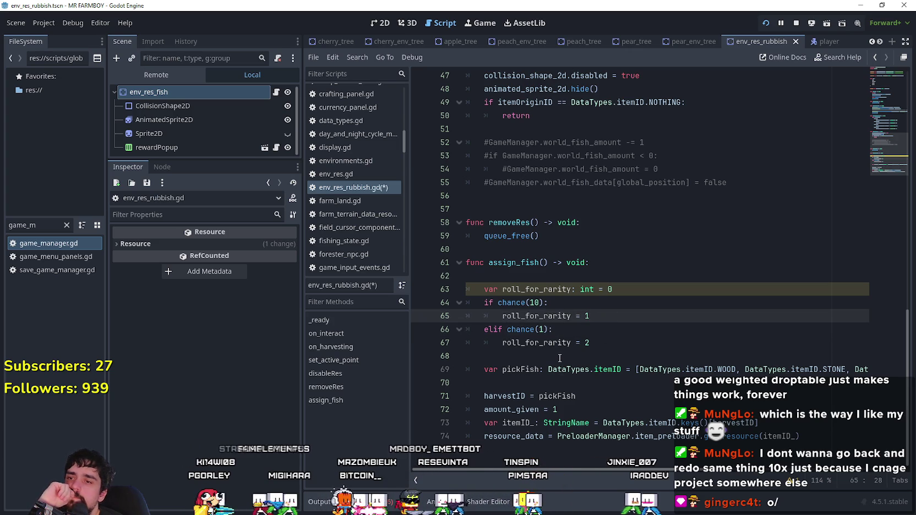
{"action": "key", "text": "Down"}
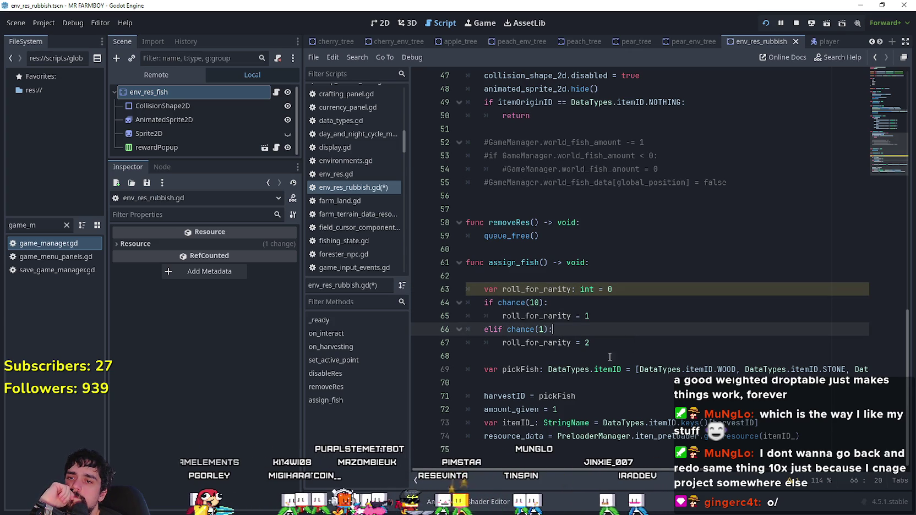
{"action": "double_click", "coordinate": [539, 288]}
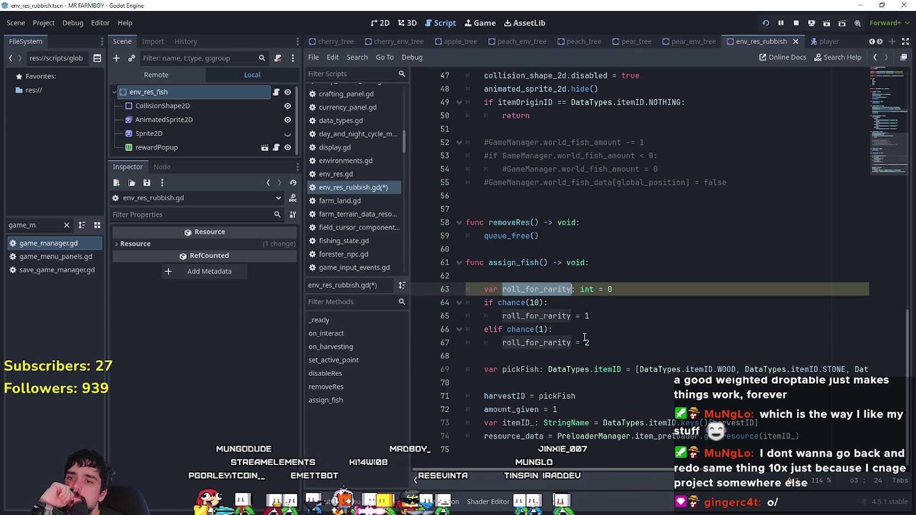
{"action": "left_click", "coordinate": [557, 342]}
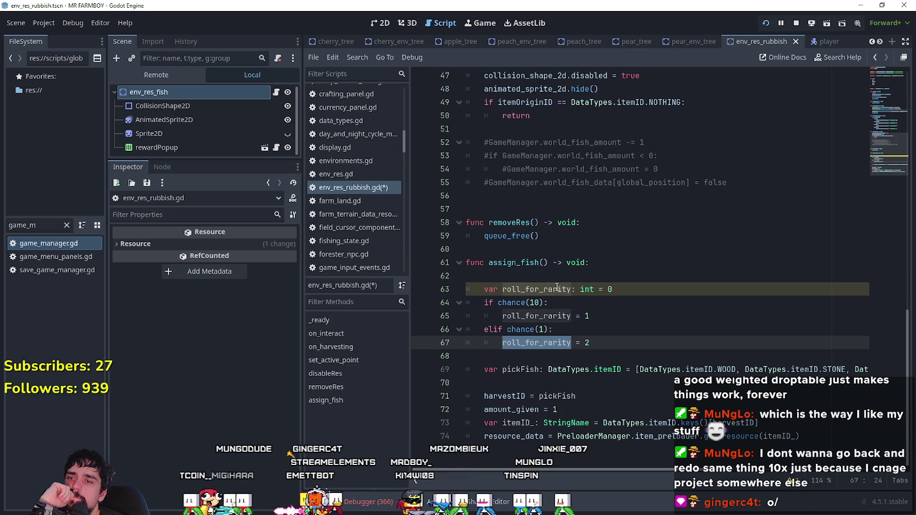
{"action": "key", "text": "Up"}
{"action": "key", "text": "Up"}
{"action": "key", "text": "Up"}
{"action": "left_click", "coordinate": [532, 303]}
{"action": "left_click_drag", "start_coordinate": [521, 329], "coordinate": [546, 331]}
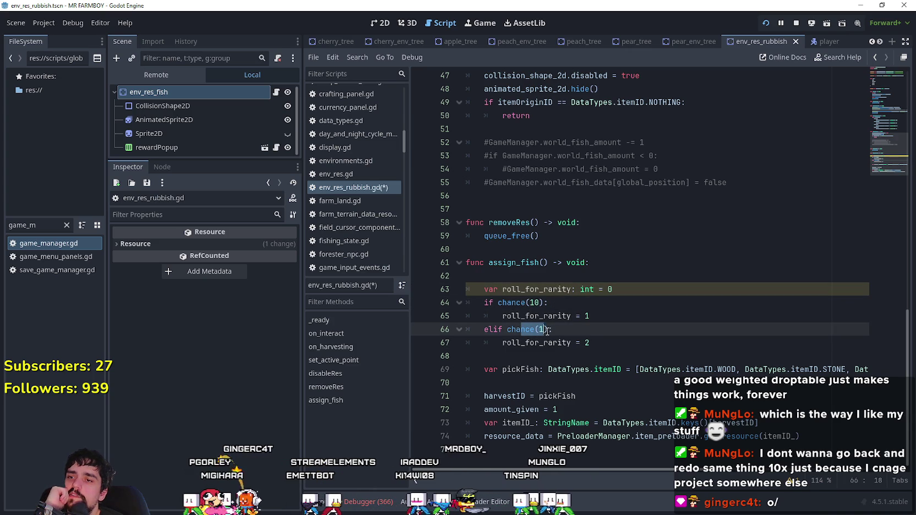
{"action": "left_click", "coordinate": [523, 329]}
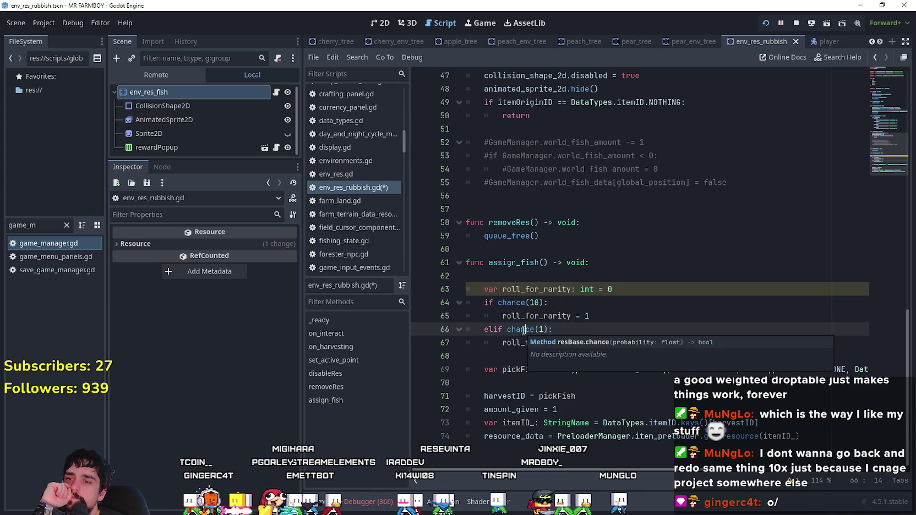
{"action": "mouse_move", "coordinate": [502, 303]}
{"action": "left_mouse_down"}
{"action": "mouse_move", "coordinate": [532, 303]}
{"action": "mouse_move", "coordinate": [553, 328]}
{"action": "left_mouse_up"}
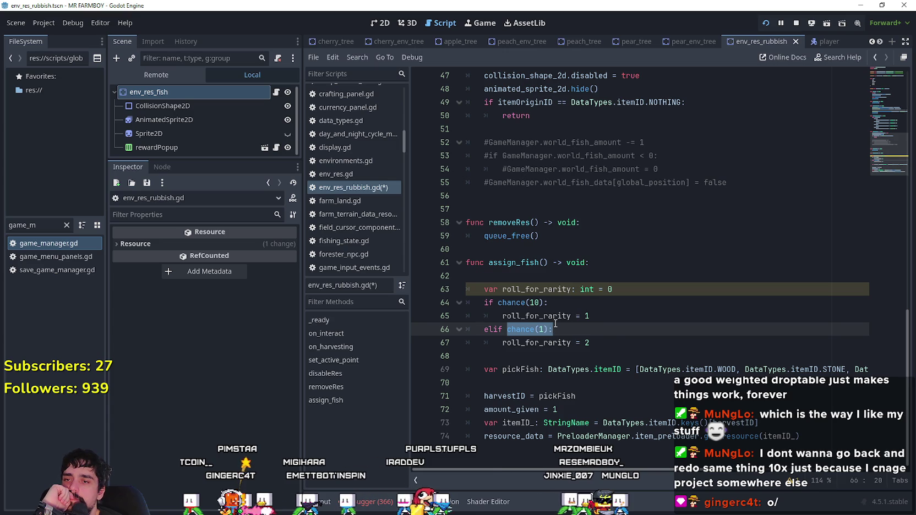
{"action": "left_click", "coordinate": [616, 355]}
{"action": "left_click", "coordinate": [625, 344]}
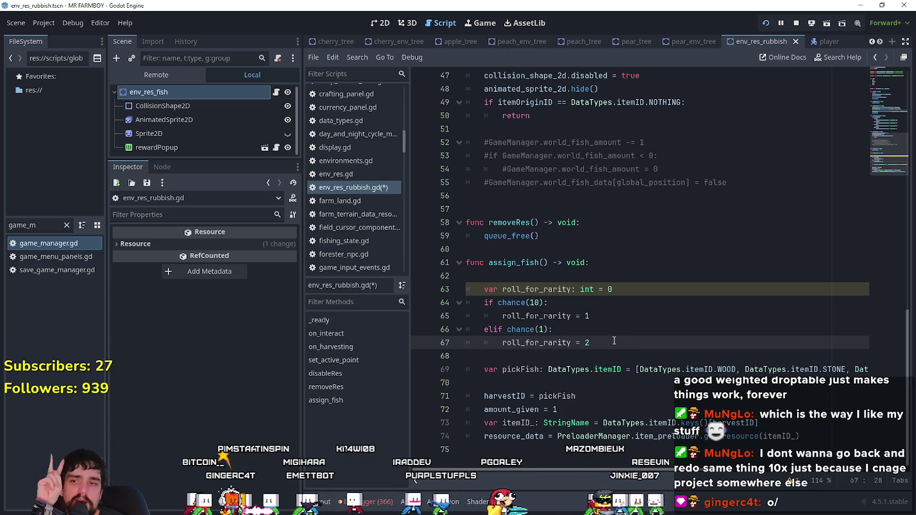
{"action": "left_click_drag", "start_coordinate": [626, 344], "coordinate": [542, 329]}
{"action": "left_click_drag", "start_coordinate": [491, 309], "coordinate": [550, 332]}
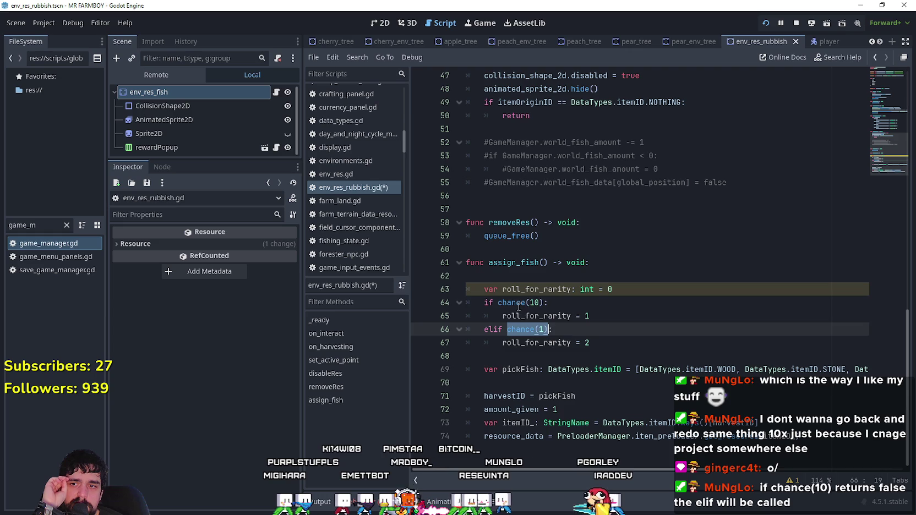
{"action": "left_click_drag", "start_coordinate": [498, 302], "coordinate": [561, 303]}
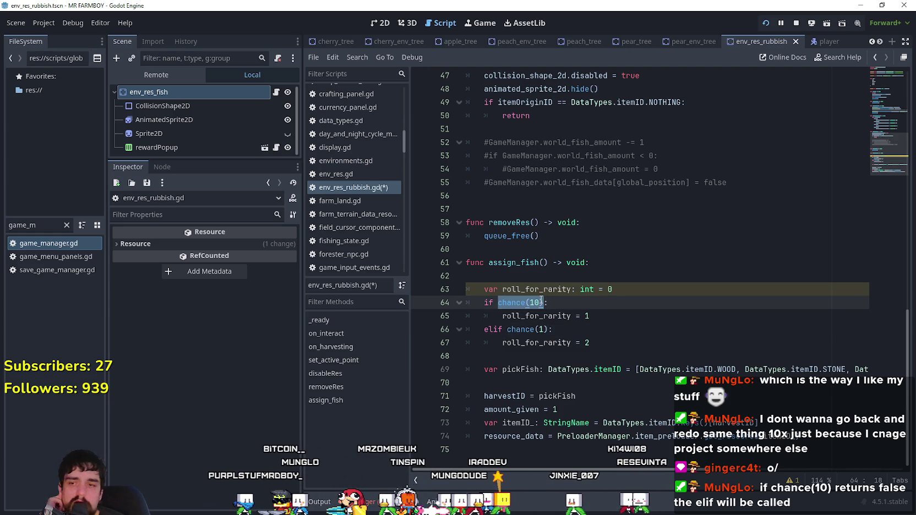
{"action": "left_click", "coordinate": [529, 302]}
{"action": "left_click", "coordinate": [520, 357]}
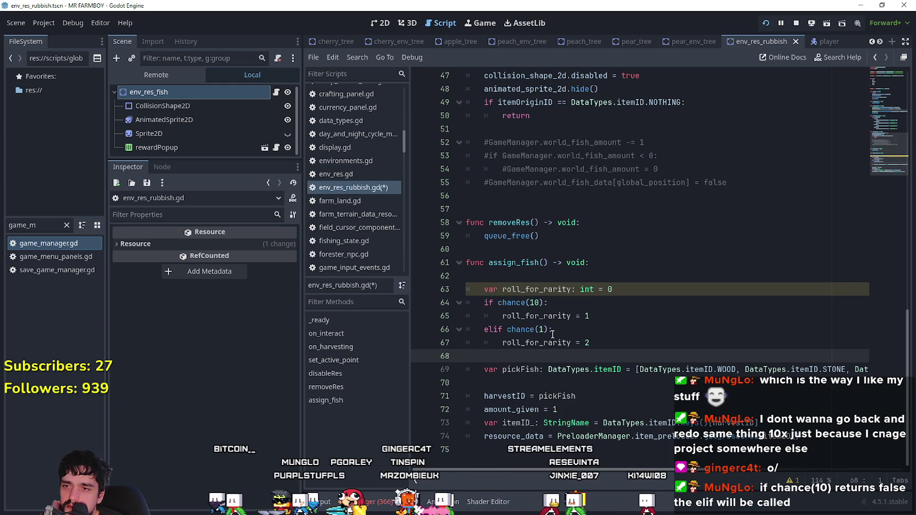
{"action": "left_click_drag", "start_coordinate": [585, 352], "coordinate": [459, 282]}
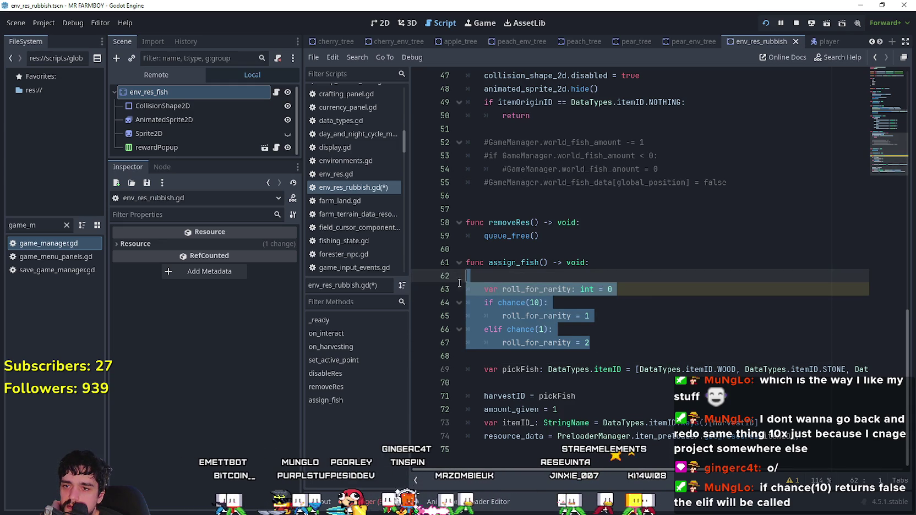
- Add match roll_for_rarity: with an empty 0: case on line 68
{"action": "left_click", "coordinate": [655, 291]}
{"action": "double_click", "coordinate": [535, 290]}
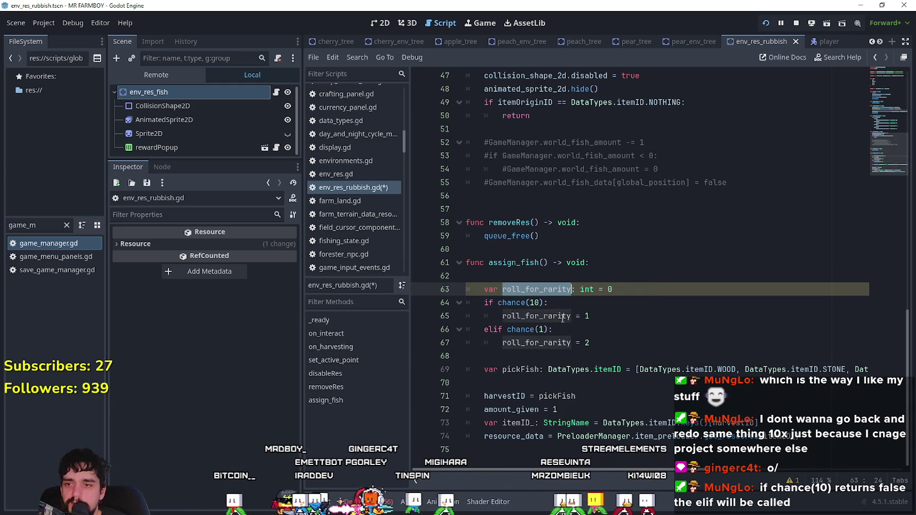
{"action": "left_click", "coordinate": [548, 357]}
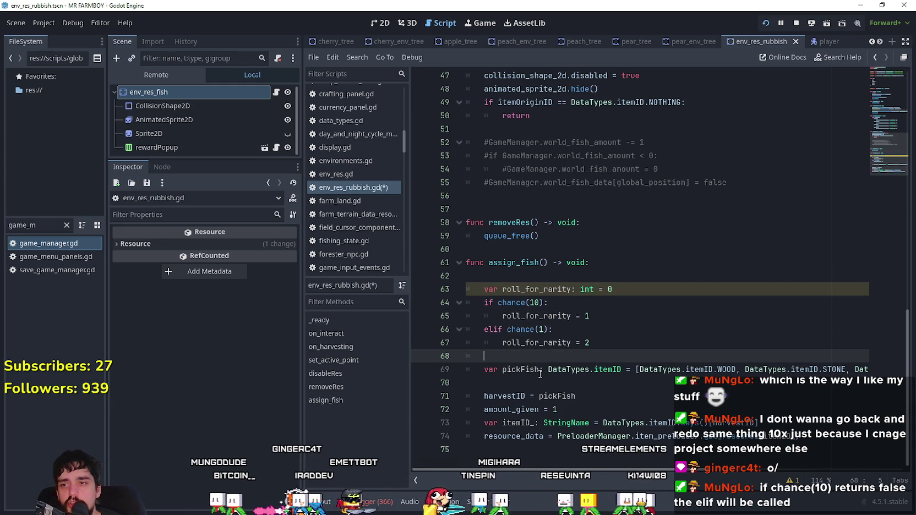
{"action": "type", "text": "match roll_for_rarity"}
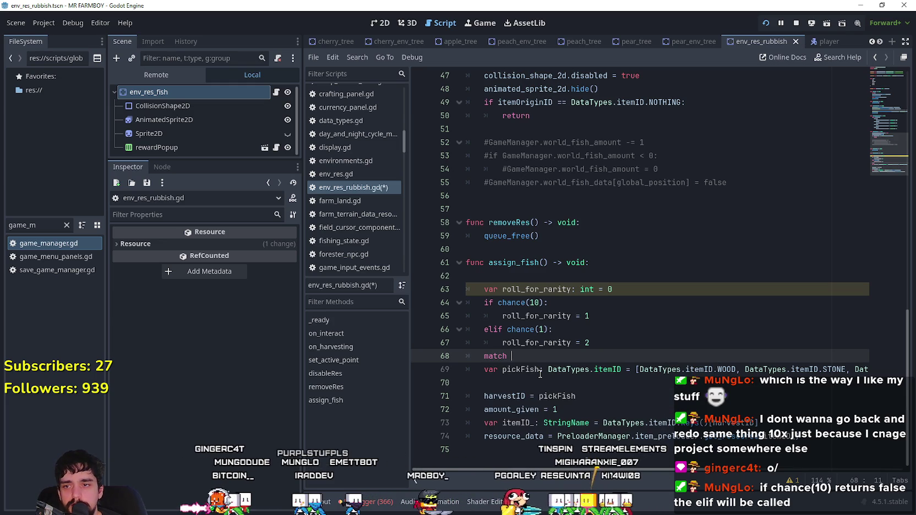
{"action": "type", "text": ":"}
{"action": "key", "text": "Return"}
{"action": "type", "text": "0:"}
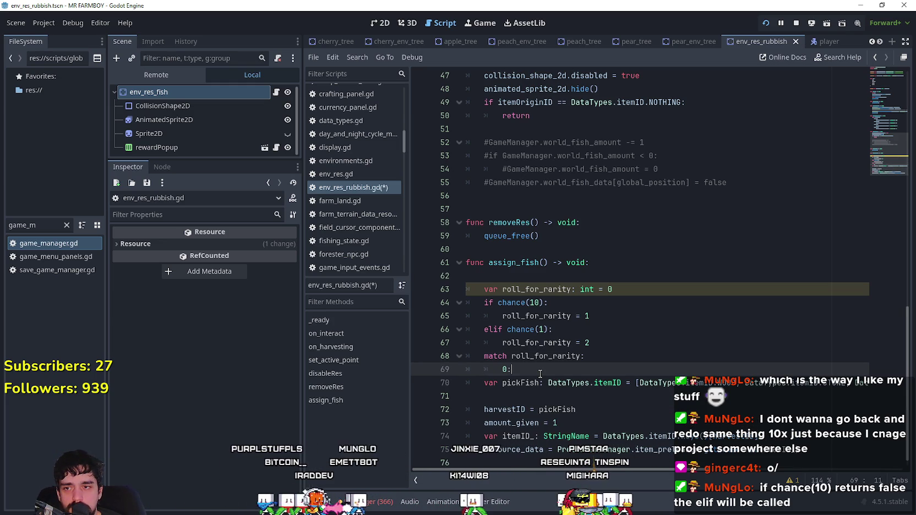
{"action": "key", "text": "Return"}
{"action": "scroll", "coordinate": [576, 351], "scroll_direction": "down", "scroll_amount": 1}
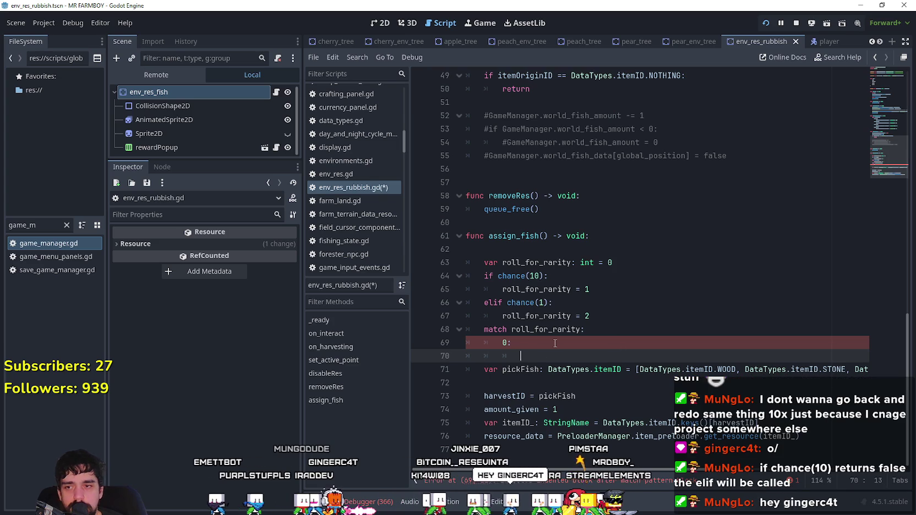
- Delete the random item list and pick_random() from the pickFish declaration, then select that declaration
{"action": "double_click", "coordinate": [534, 372]}
{"action": "left_click", "coordinate": [637, 380]}
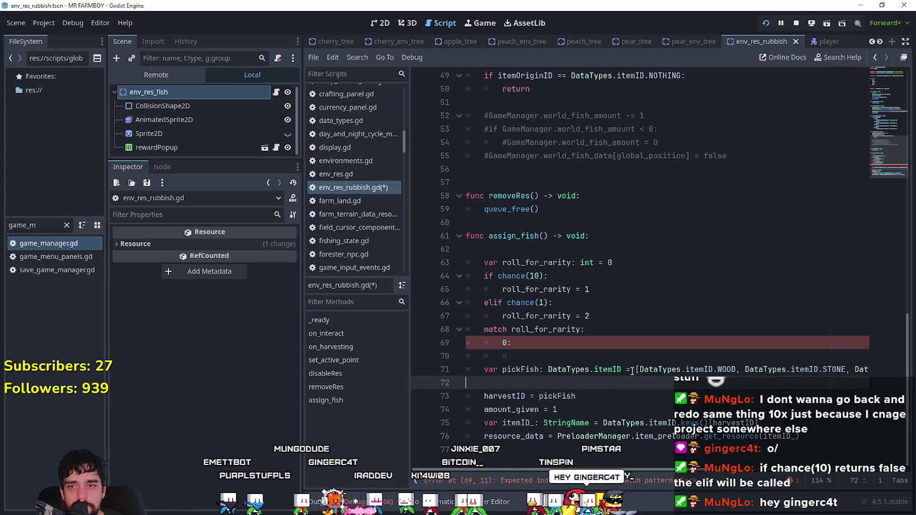
{"action": "left_click_drag", "start_coordinate": [634, 369], "coordinate": [878, 359]}
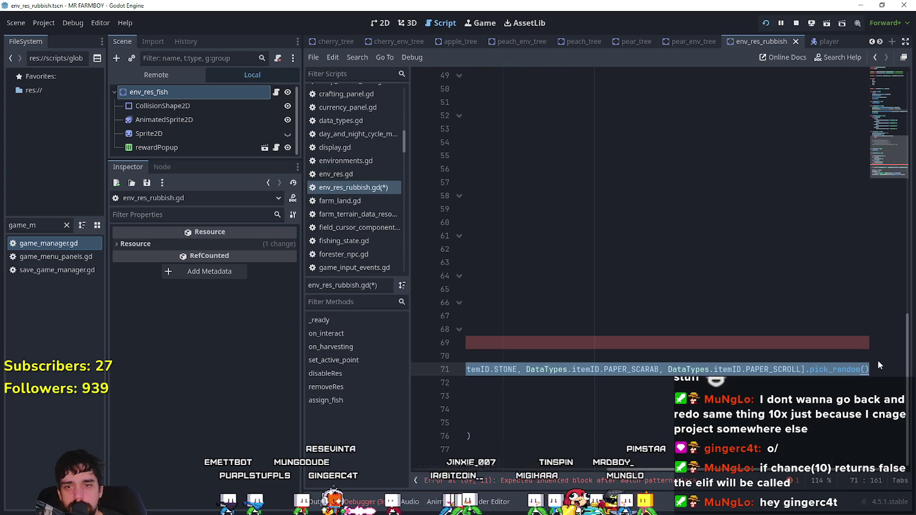
{"action": "key", "text": "BackSpace"}
{"action": "key", "text": "BackSpace"}
{"action": "key", "text": "BackSpace"}
{"action": "key", "text": "BackSpace"}
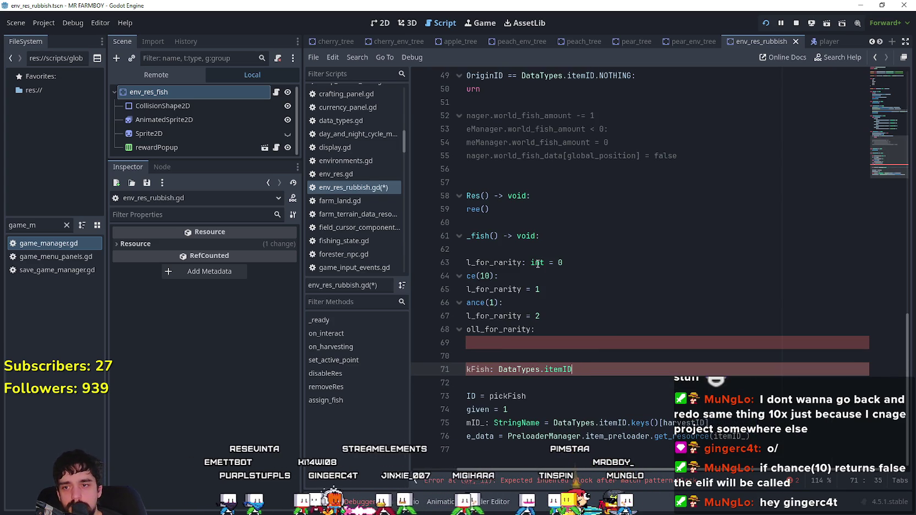
{"action": "double_click", "coordinate": [520, 369]}
{"action": "left_click_drag", "start_coordinate": [622, 370], "coordinate": [484, 368]}
{"action": "key", "text": "ctrl+c"}
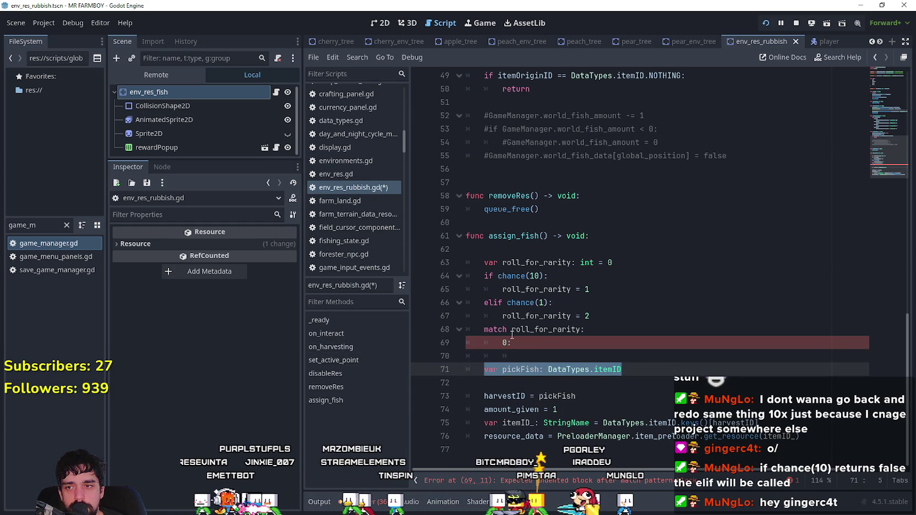
{"action": "left_click", "coordinate": [627, 268]}
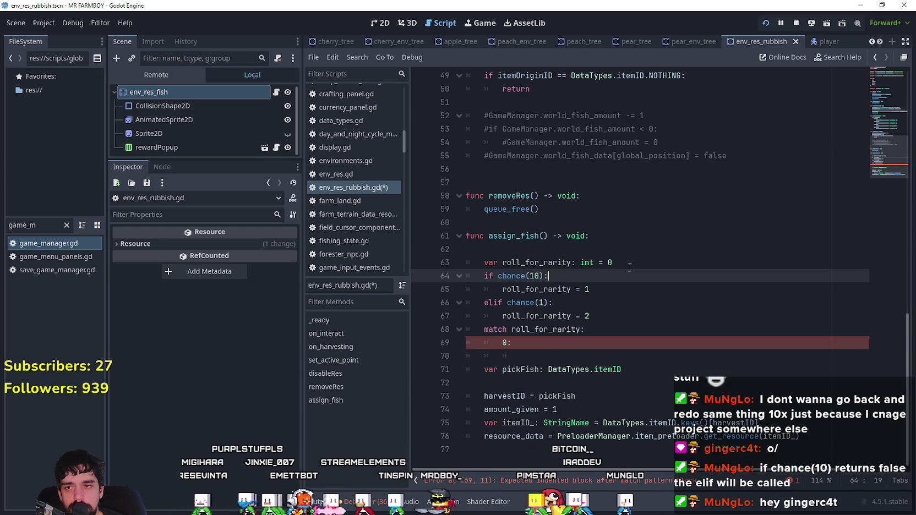
- Move the pickFish declaration to just below the roll_for_rarity declaration
{"action": "key", "text": "Return"}
{"action": "key", "text": "ctrl+v"}
{"action": "left_click_drag", "start_coordinate": [622, 382], "coordinate": [410, 382]}
{"action": "key", "text": "BackSpace"}
{"action": "key", "text": "BackSpace"}
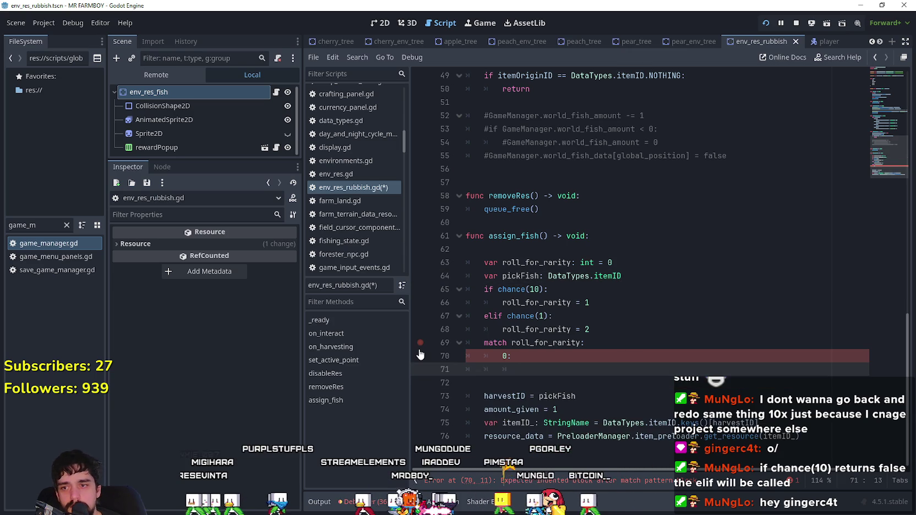
- Write pickFish = GameManager.FISH_COMMON.pick_random() in the 0: case and select that case
{"action": "type", "text": "pick"}
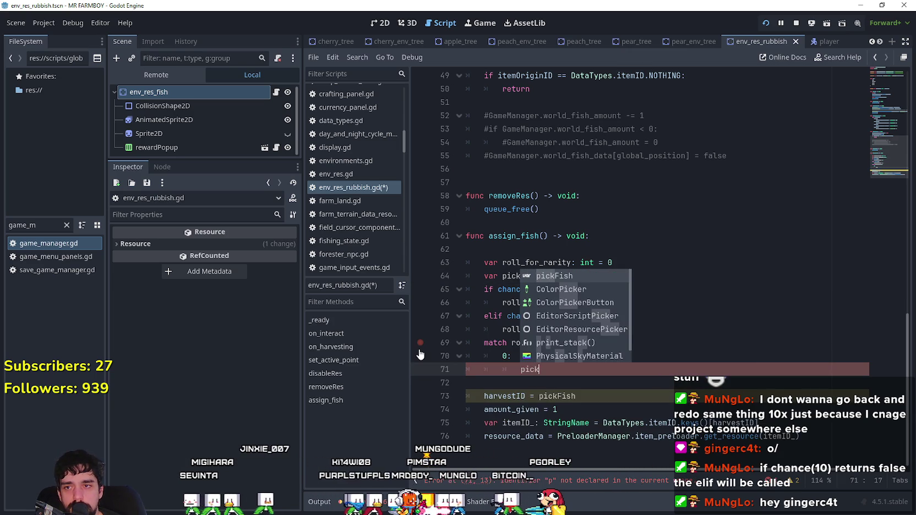
{"action": "key", "text": "Return"}
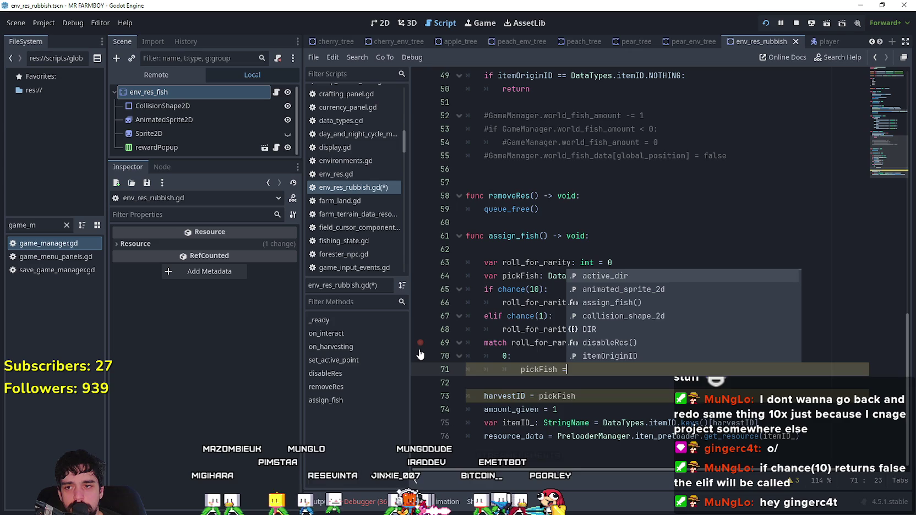
{"action": "type", "text": " GameManager."}
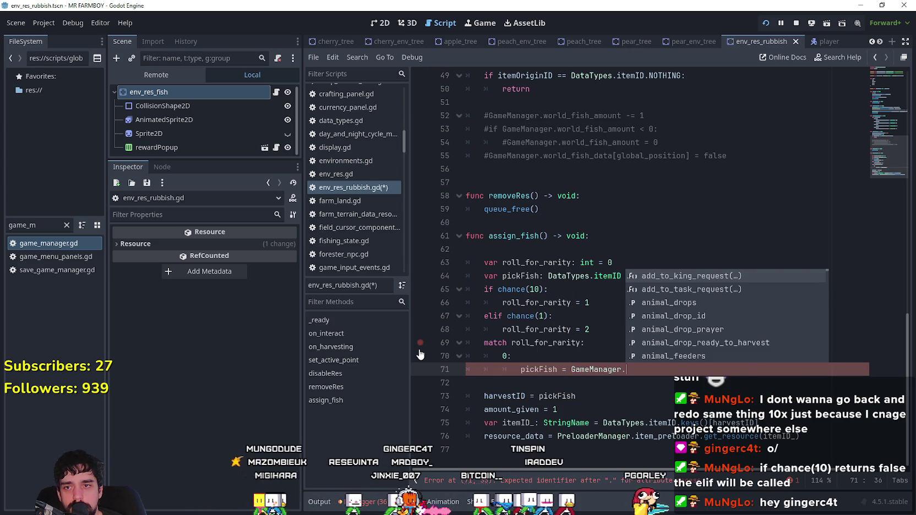
{"action": "type", "text": "FISH_COMMON."}
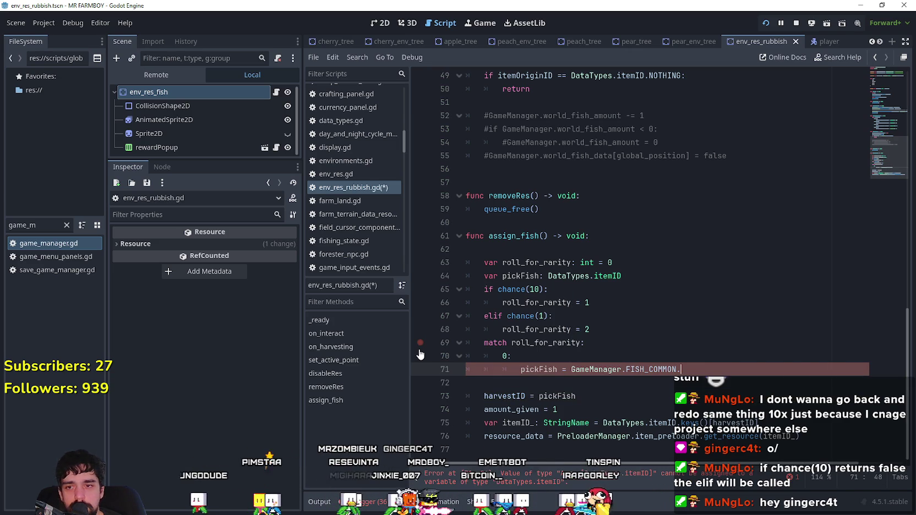
{"action": "type", "text": "pick"}
{"action": "key", "text": "Return"}
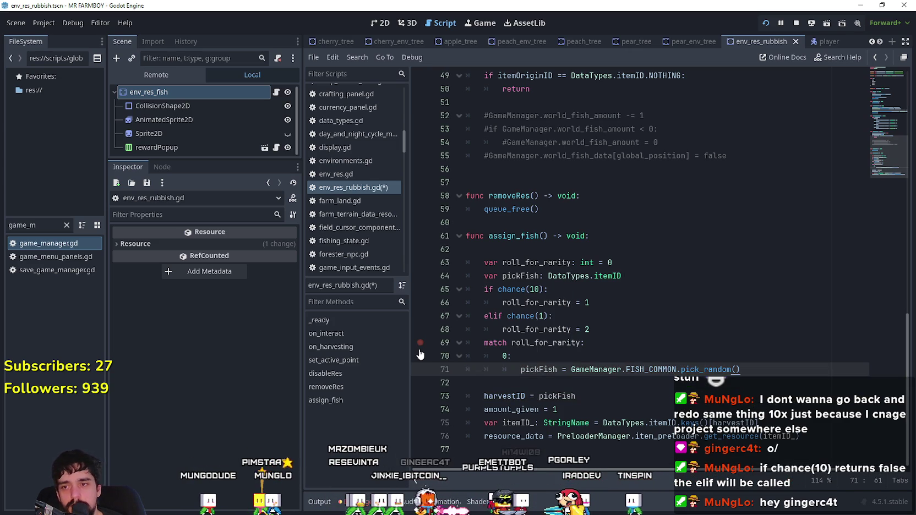
{"action": "left_click_drag", "start_coordinate": [741, 370], "coordinate": [465, 354]}
- Duplicate the 0: case twice and renumber the copies to 1 and 2
{"action": "key", "text": "ctrl+c"}
{"action": "left_click", "coordinate": [487, 383]}
{"action": "key", "text": "ctrl+v"}
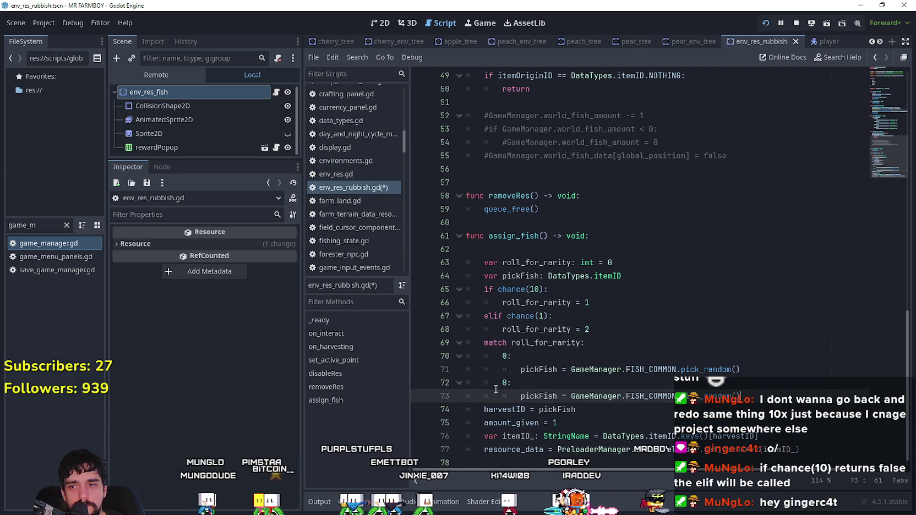
{"action": "key", "text": "Return"}
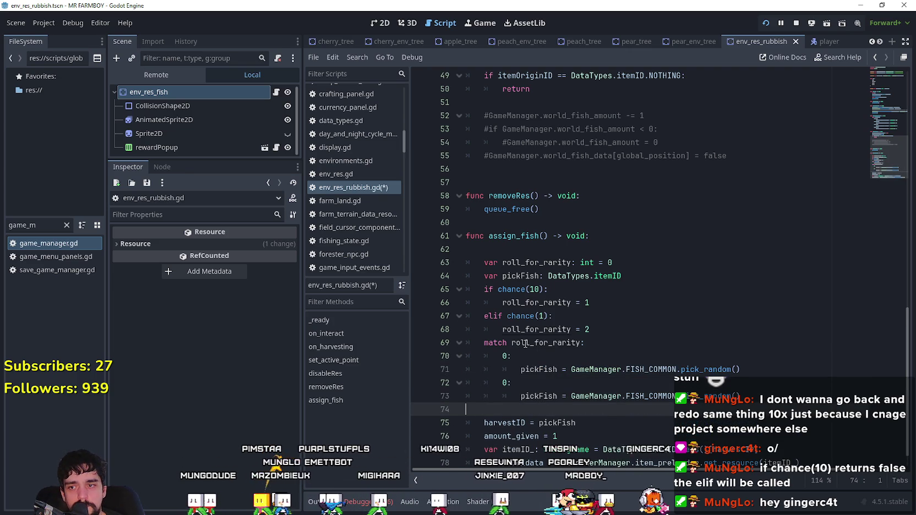
{"action": "key", "text": "ctrl+v"}
{"action": "key", "text": "Return"}
{"action": "scroll", "coordinate": [526, 344], "scroll_direction": "down", "scroll_amount": 2}
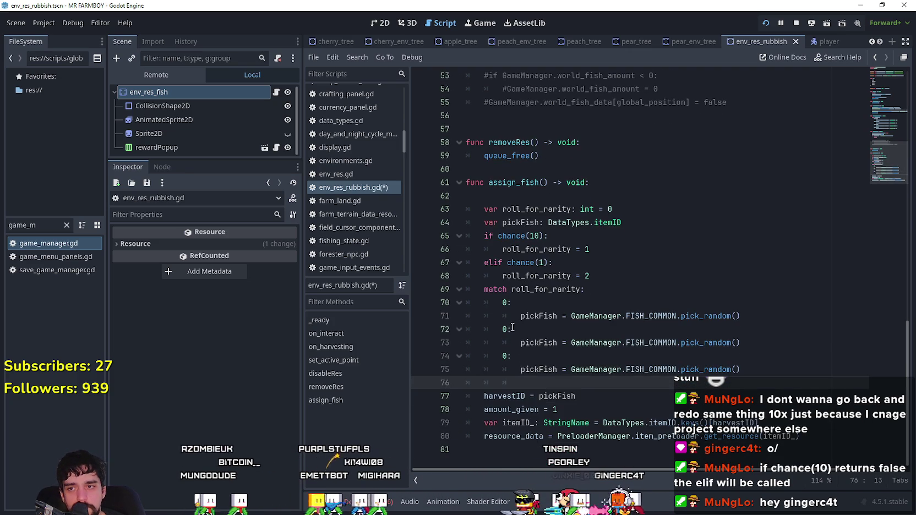
{"action": "double_click", "coordinate": [504, 329]}
{"action": "type", "text": "1"}
{"action": "double_click", "coordinate": [505, 355]}
{"action": "type", "text": "2"}
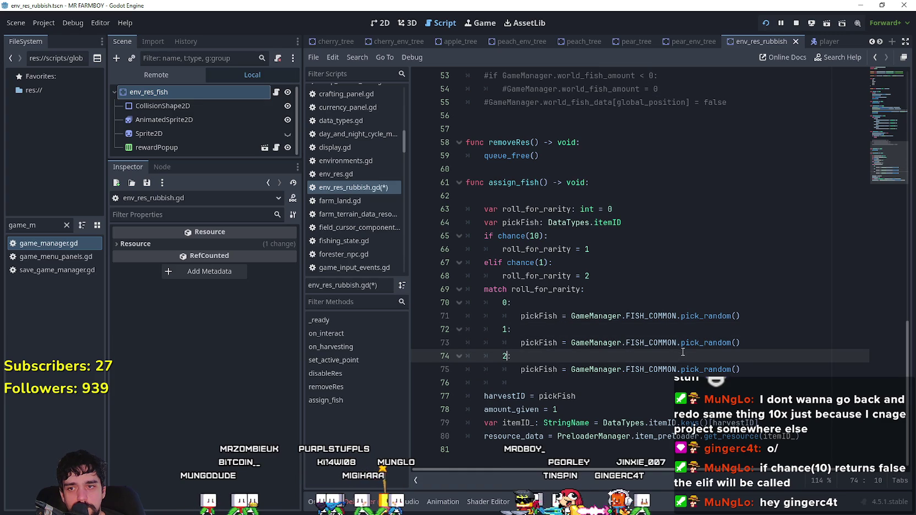
- Switch cases 1 and 2 to FISH_RARE and FISH_SUPER_RARE, remove the blank line, and save
{"action": "double_click", "coordinate": [663, 342]}
{"action": "type", "text": "FISH_"}
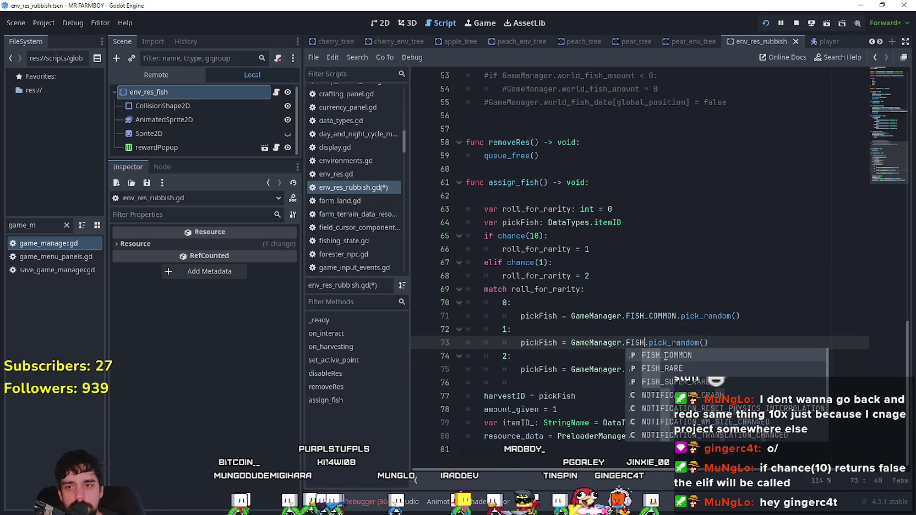
{"action": "key", "text": "Down"}
{"action": "key", "text": "Return"}
{"action": "double_click", "coordinate": [650, 369]}
{"action": "type", "text": "FISH_S"}
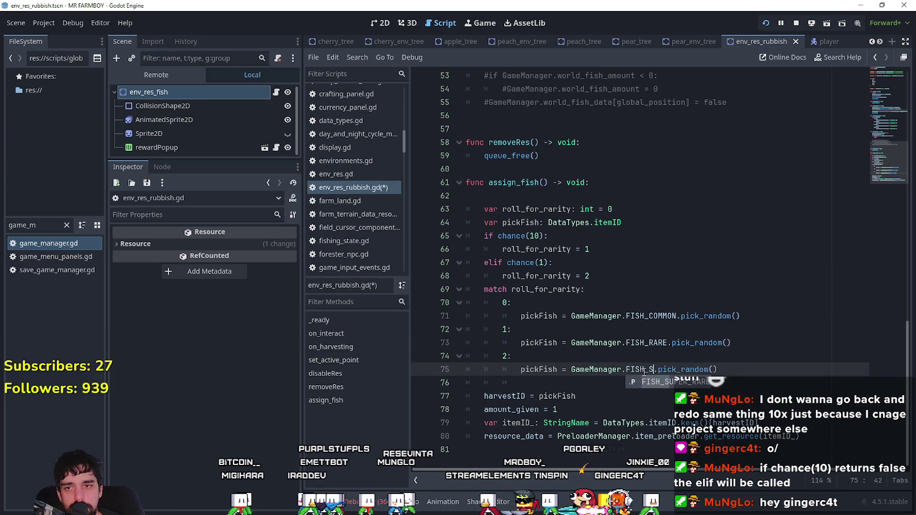
{"action": "key", "text": "Return"}
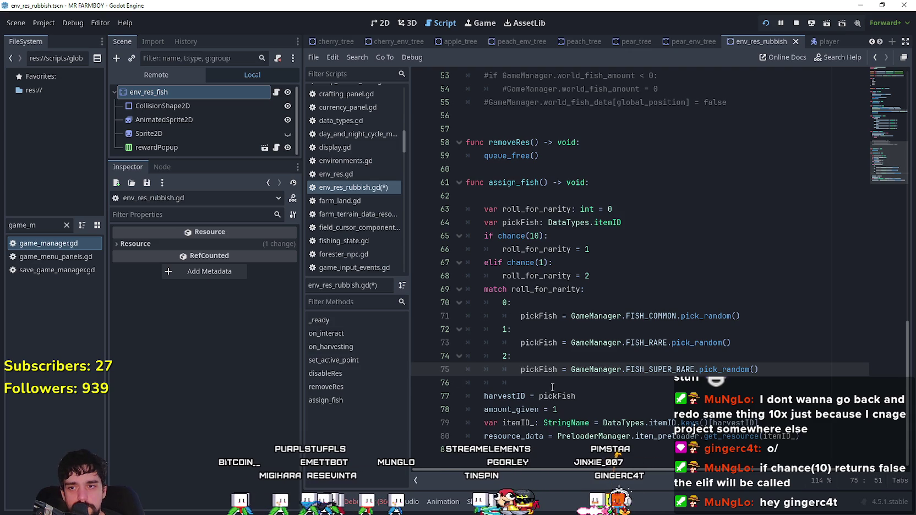
{"action": "left_click", "coordinate": [563, 387]}
{"action": "key", "text": "BackSpace"}
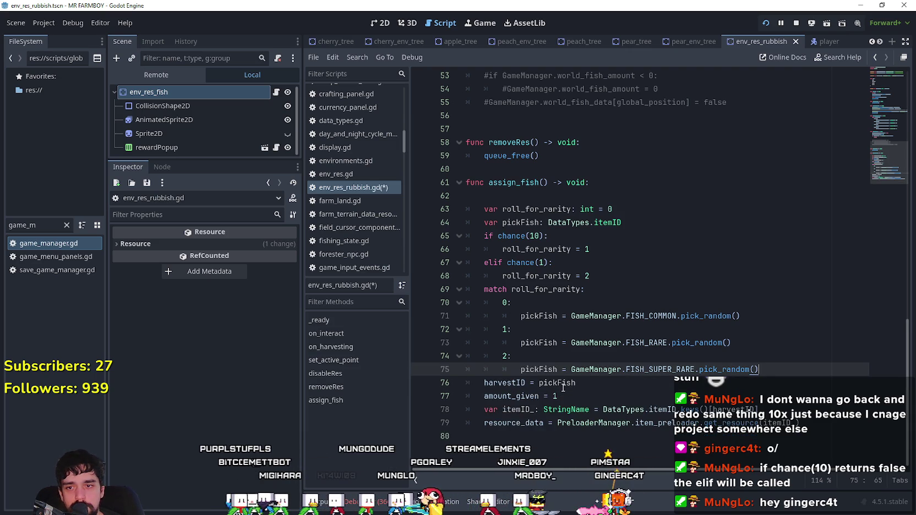
{"action": "key", "text": "ctrl+s"}
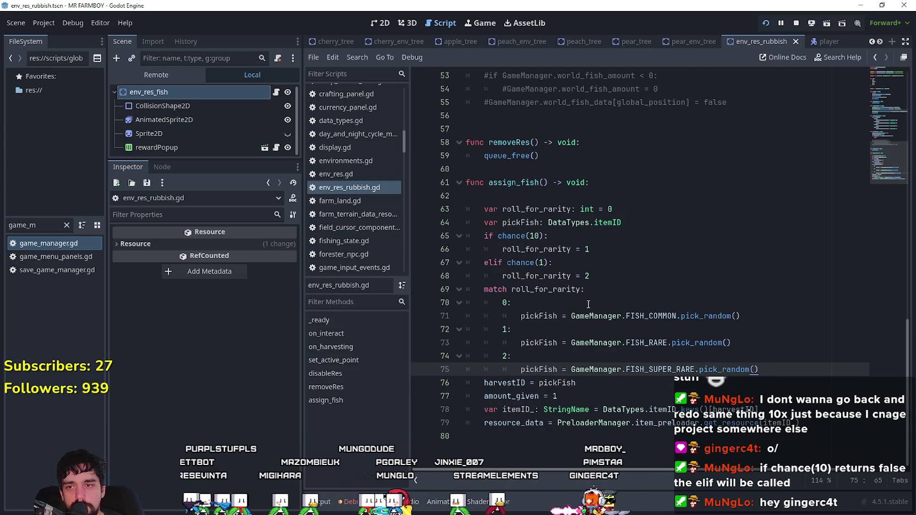
{"action": "left_click", "coordinate": [751, 316]}
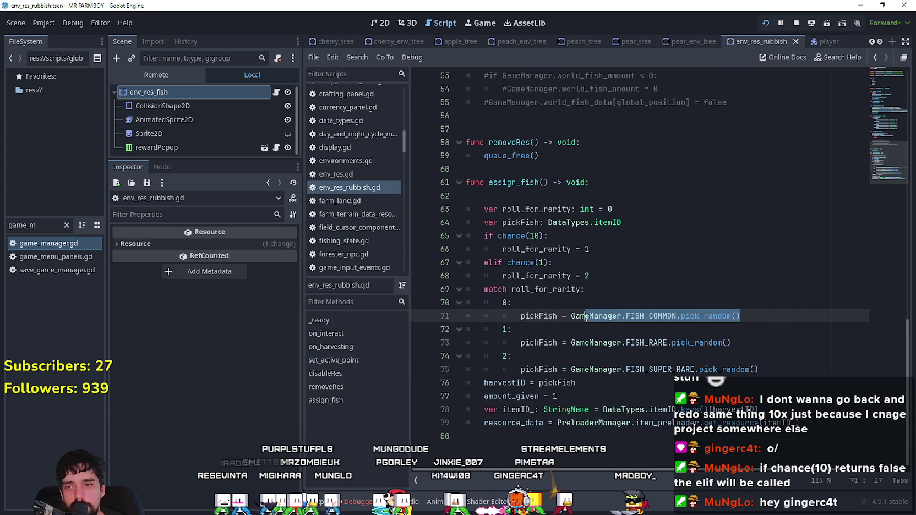
{"action": "double_click", "coordinate": [518, 237]}
{"action": "left_click_drag", "start_coordinate": [519, 241], "coordinate": [545, 240]}
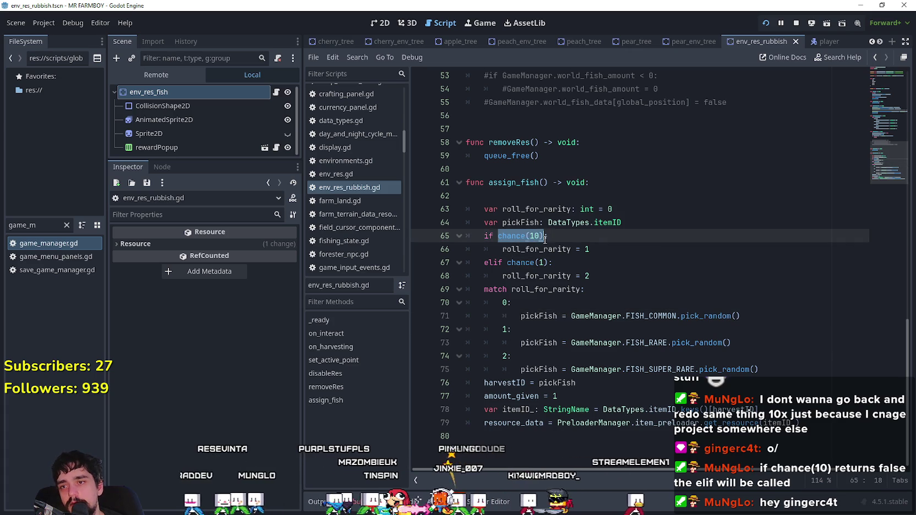
{"action": "left_click", "coordinate": [637, 281]}
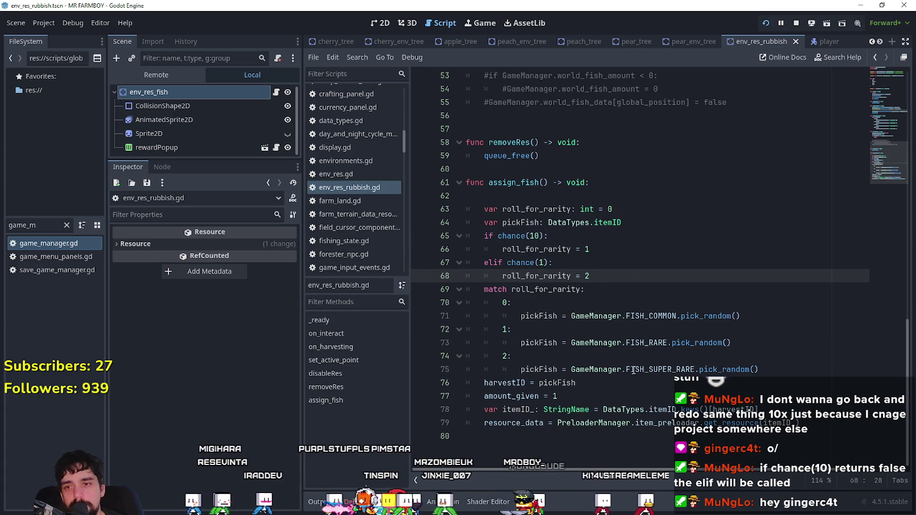
{"action": "double_click", "coordinate": [652, 320]}
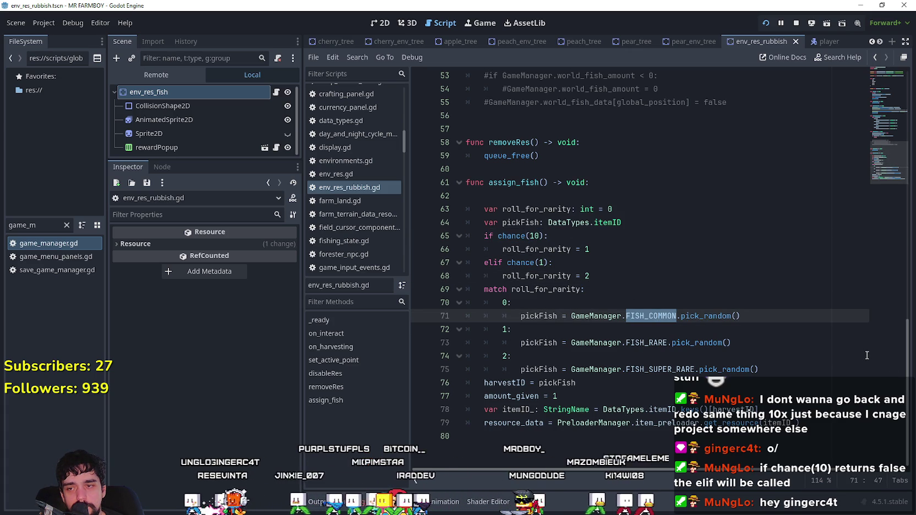
{"action": "left_click", "coordinate": [546, 316]}
{"action": "left_click", "coordinate": [560, 301]}
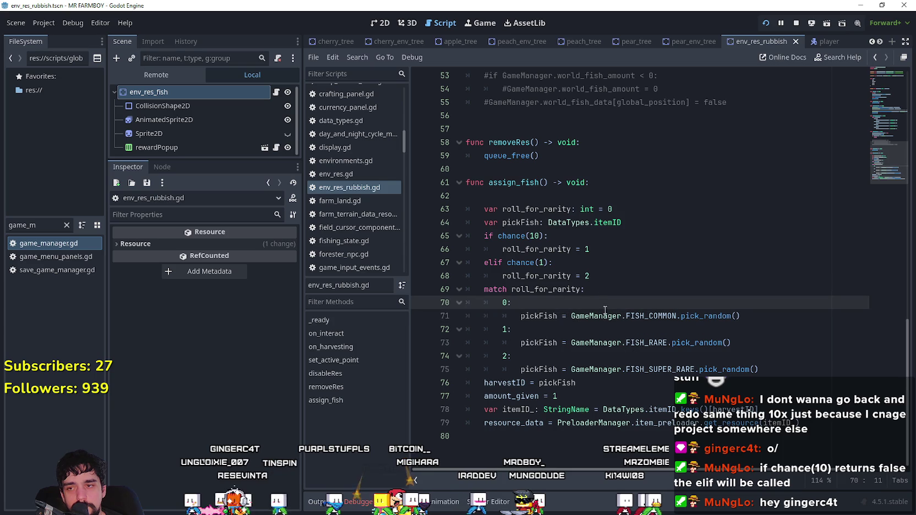
{"action": "left_click_drag", "start_coordinate": [592, 267], "coordinate": [446, 236]}
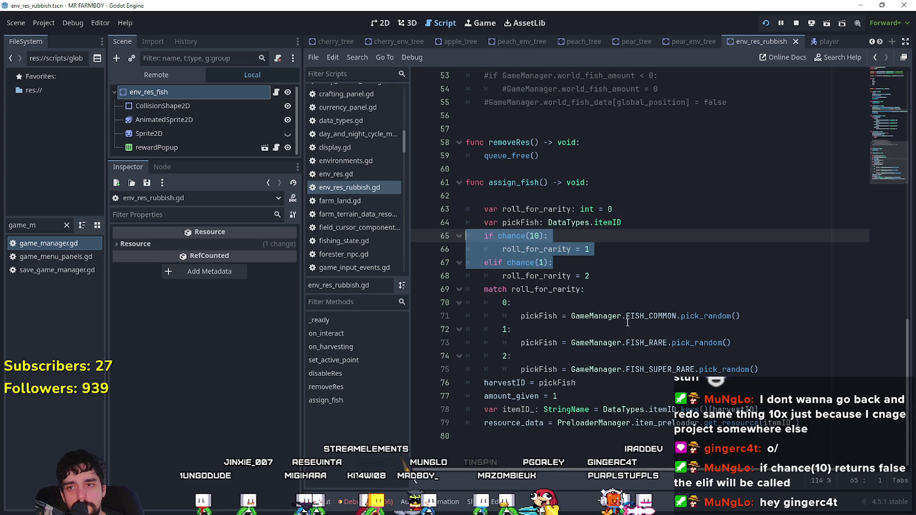
{"action": "double_click", "coordinate": [570, 316]}
{"action": "left_click_drag", "start_coordinate": [569, 316], "coordinate": [775, 317]}
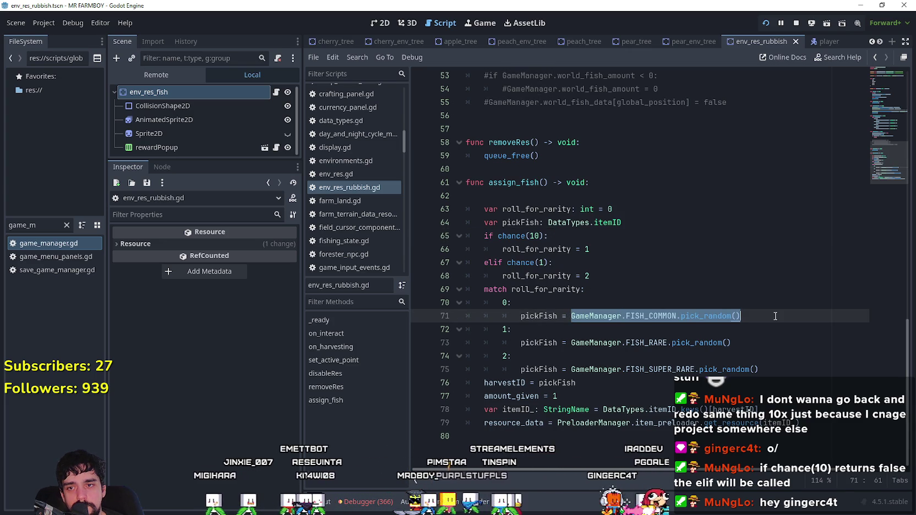
{"action": "left_click", "coordinate": [556, 328]}
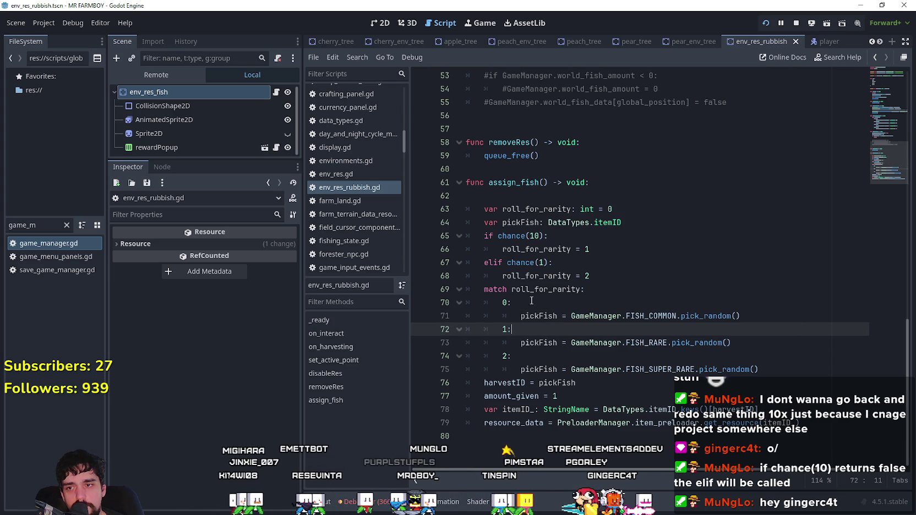
{"action": "left_click_drag", "start_coordinate": [770, 317], "coordinate": [452, 308]}
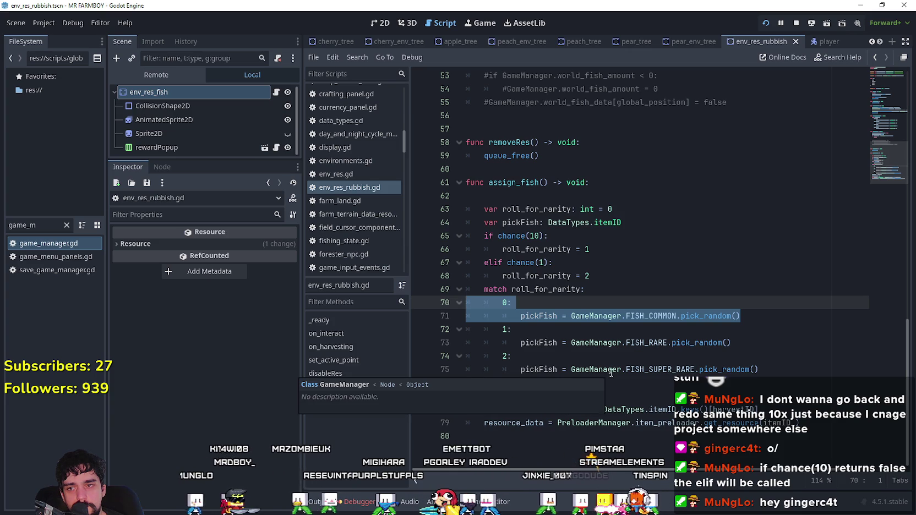
{"action": "left_click", "coordinate": [641, 333]}
{"action": "mouse_move", "coordinate": [742, 316]}
{"action": "left_mouse_down"}
{"action": "mouse_move", "coordinate": [441, 301]}
{"action": "mouse_move", "coordinate": [441, 290]}
{"action": "left_mouse_up"}
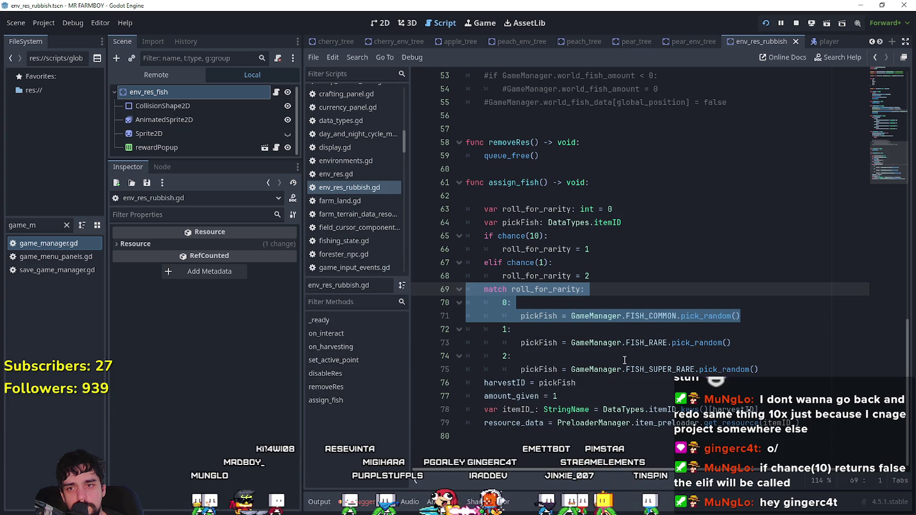
{"action": "left_click", "coordinate": [627, 336]}
{"action": "mouse_move", "coordinate": [764, 317]}
{"action": "left_mouse_down"}
{"action": "mouse_move", "coordinate": [441, 302]}
{"action": "mouse_move", "coordinate": [442, 290]}
{"action": "left_mouse_up"}
{"action": "left_click", "coordinate": [600, 332]}
{"action": "mouse_move", "coordinate": [771, 318]}
{"action": "left_mouse_down"}
{"action": "mouse_move", "coordinate": [442, 290]}
{"action": "mouse_move", "coordinate": [441, 275]}
{"action": "left_mouse_up"}
{"action": "left_click", "coordinate": [606, 322]}
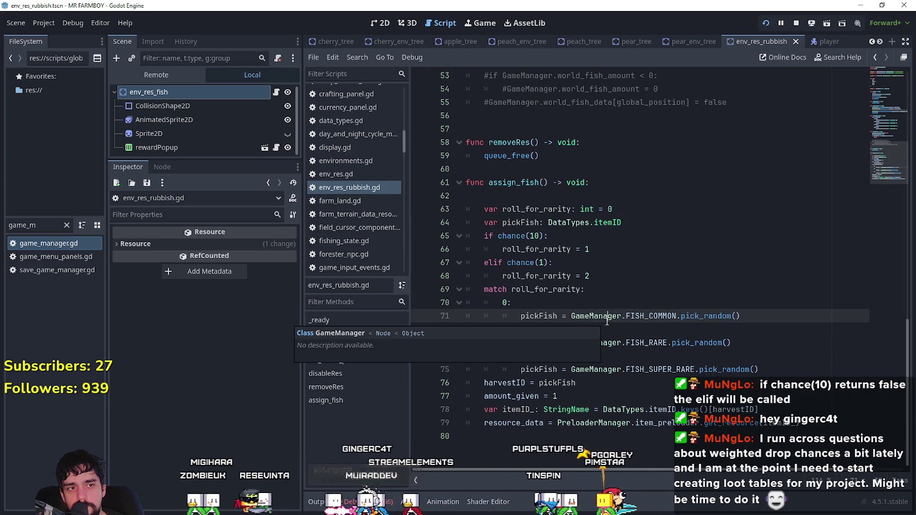
{"action": "mouse_move", "coordinate": [607, 320]}
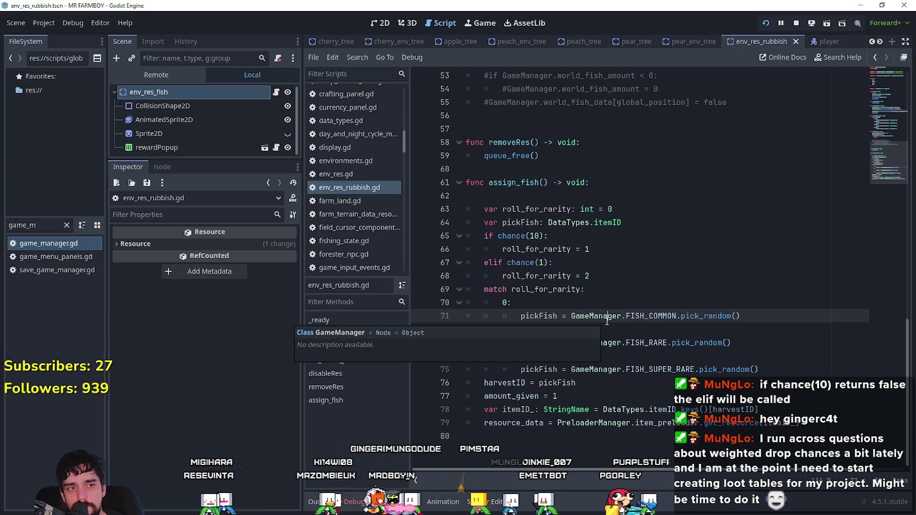
{"action": "left_click", "coordinate": [737, 316]}
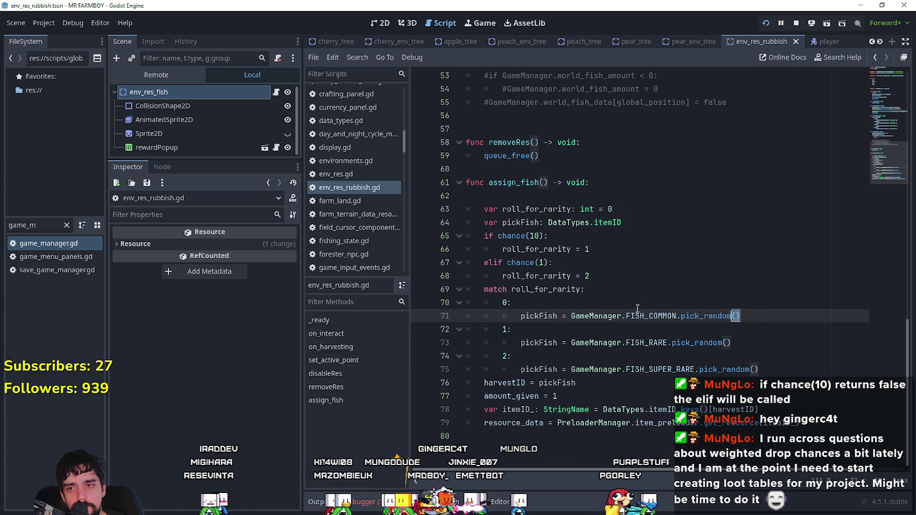
{"action": "key", "text": "shift+Up"}
{"action": "key", "text": "shift+Home"}
{"action": "key", "text": "shift+Up"}
{"action": "left_click", "coordinate": [742, 340]}
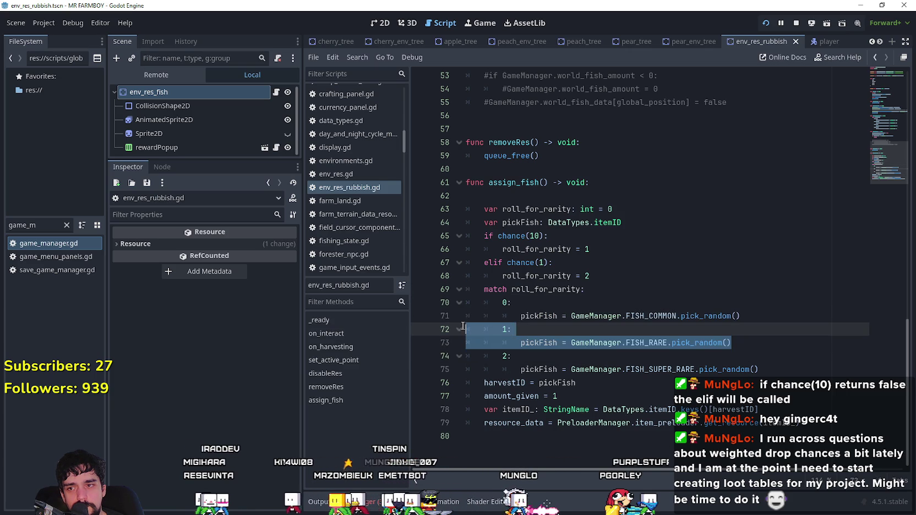
{"action": "left_click", "coordinate": [762, 363]}
{"action": "mouse_move", "coordinate": [762, 363]}
{"action": "left_mouse_down"}
{"action": "mouse_move", "coordinate": [550, 340]}
{"action": "mouse_move", "coordinate": [528, 366]}
{"action": "left_mouse_up"}
{"action": "left_click", "coordinate": [547, 325]}
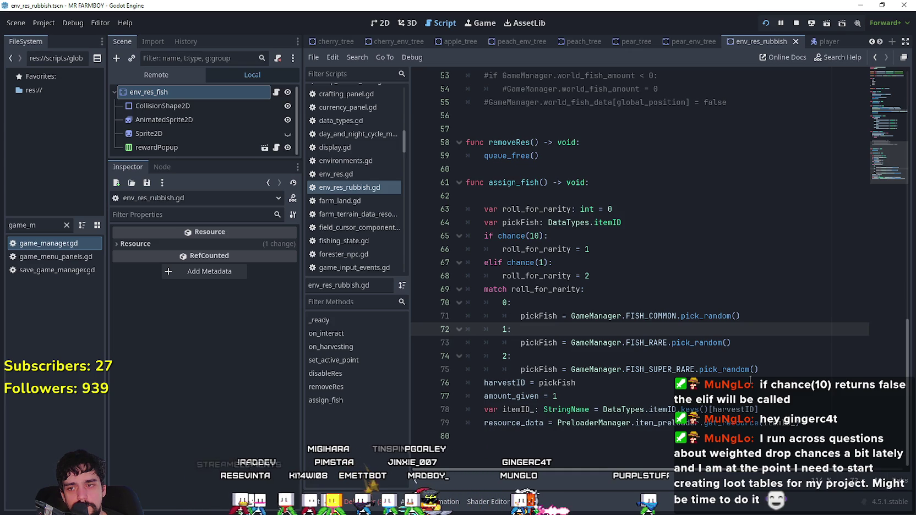
{"action": "double_click", "coordinate": [706, 343]}
{"action": "key", "text": "shift+End"}
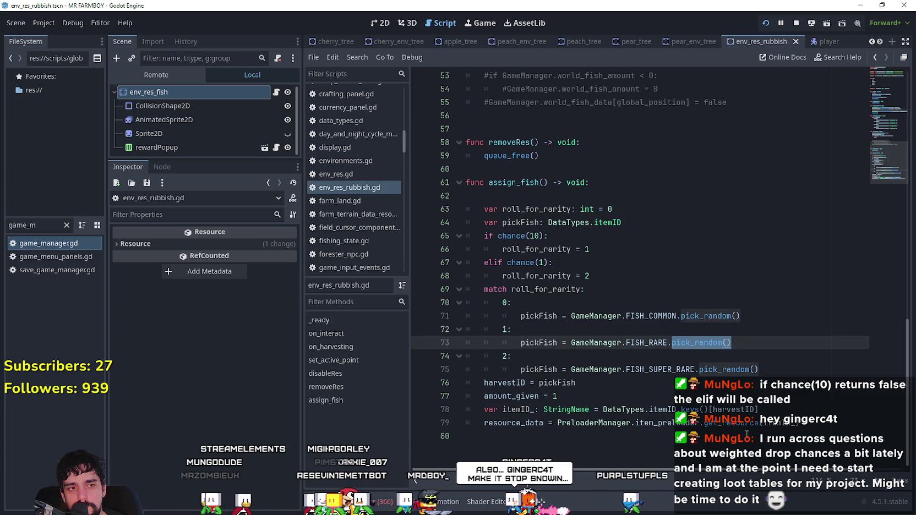